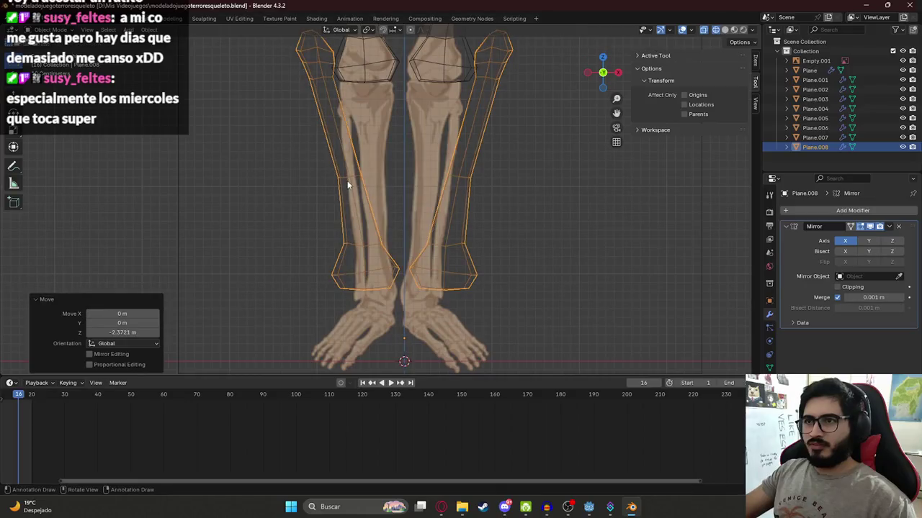
Delete the old lower-leg mesh
key(l)
key(x)
click(348, 178)
Reposition the knee vertices and extrude an edge around the knee cap's outer corner
key(g)
click(363, 83)
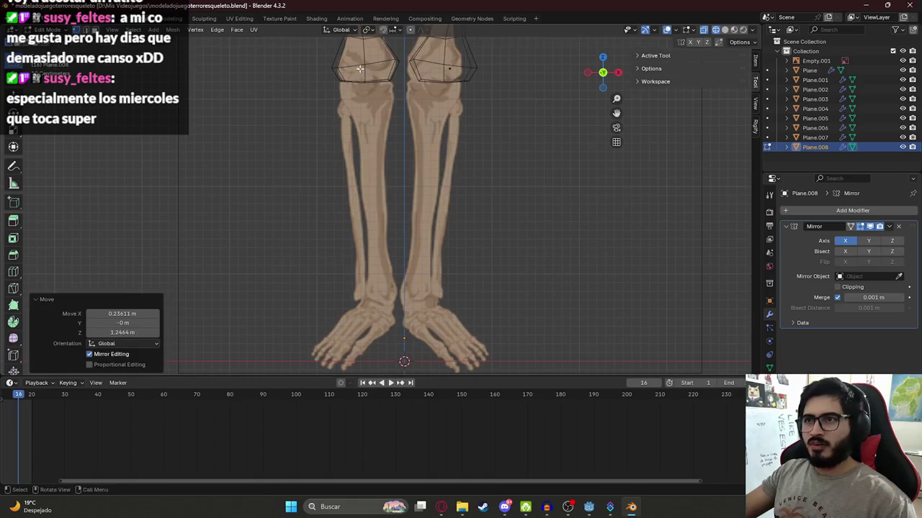
scroll(364, 82, up, 5)
key(g)
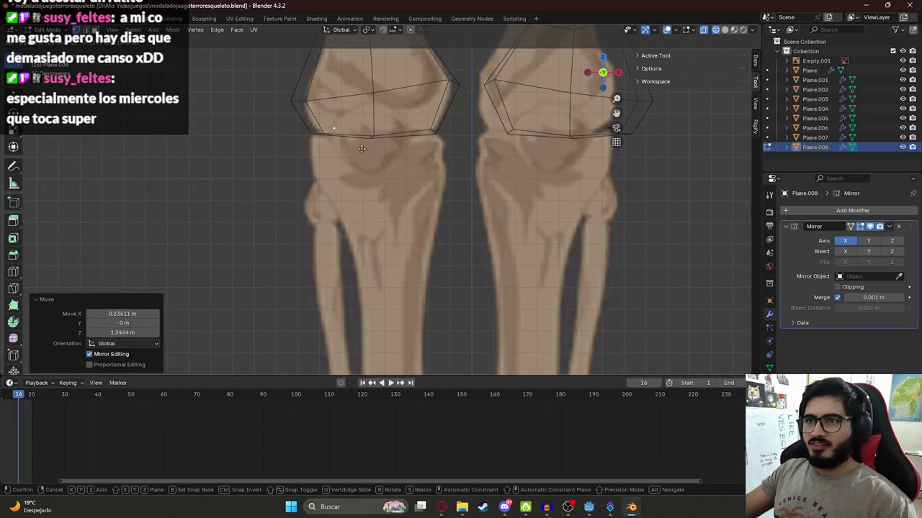
click(406, 148)
key(e)
click(346, 149)
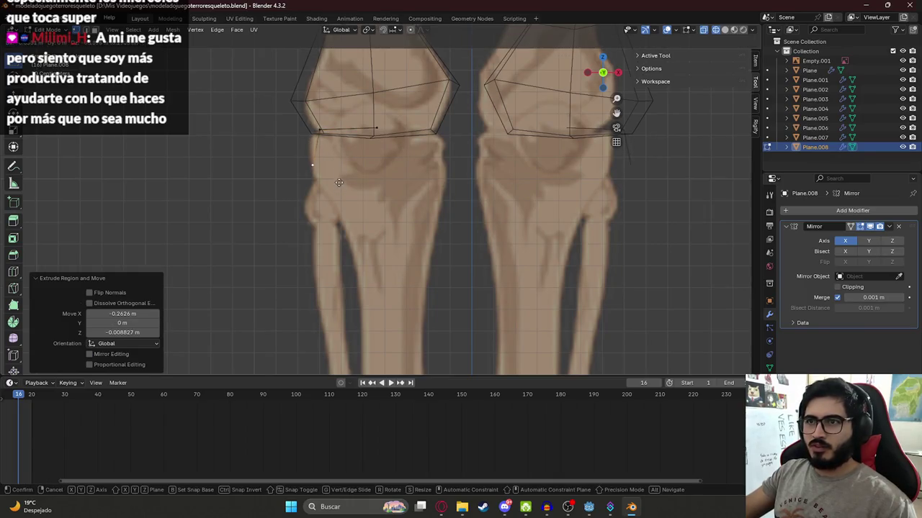
click(320, 131)
key(g)
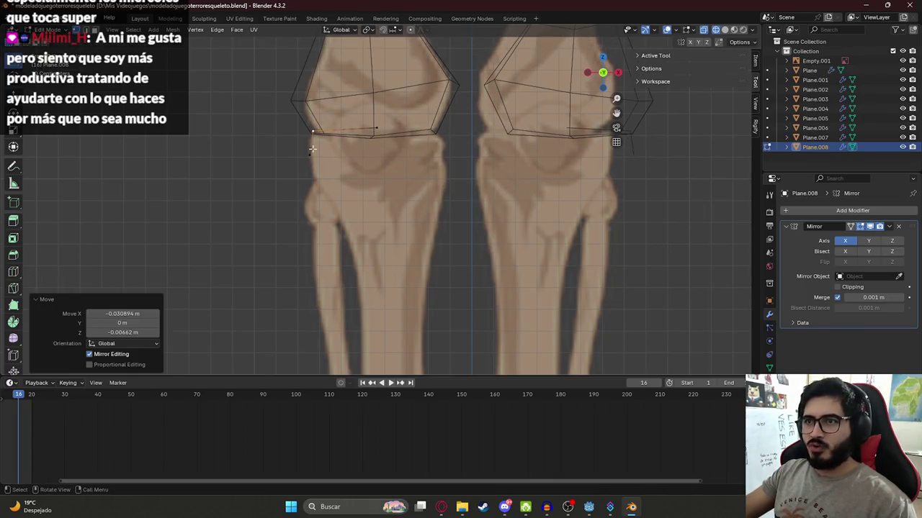
click(313, 174)
Extrude vertices from the knee cap corners down the outer and inner shin edges
ctrl+right_click(340, 221)
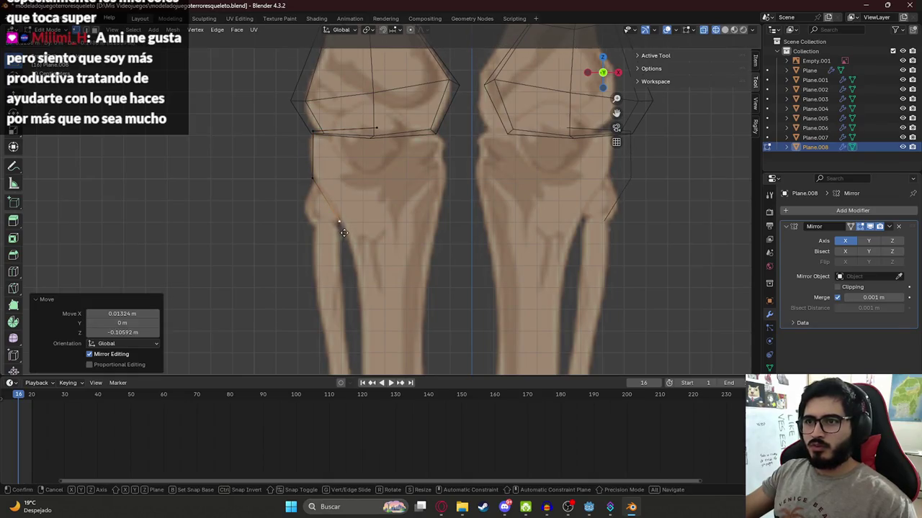
click(378, 126)
key(e)
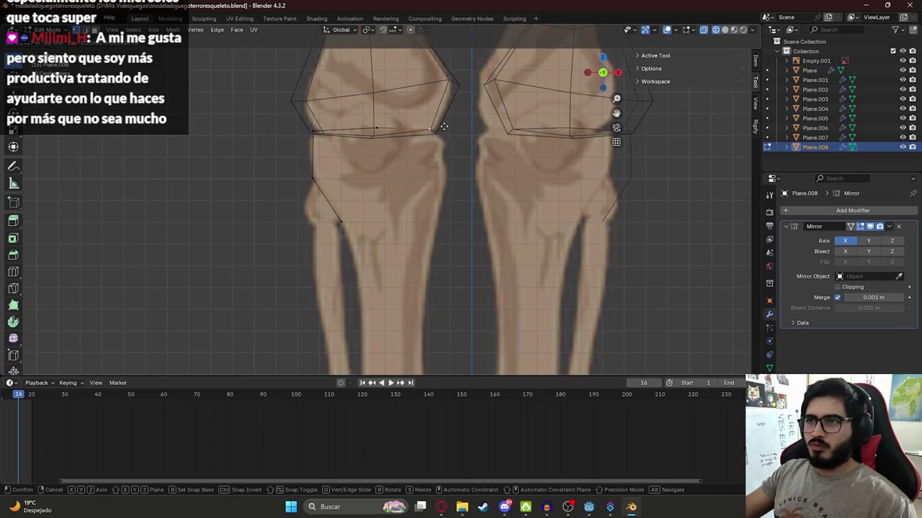
click(444, 126)
key(e)
click(458, 167)
key(e)
click(445, 230)
Extend the outline further down the lower shin along the bone edges
shift+middle_drag(372, 233, 386, 176)
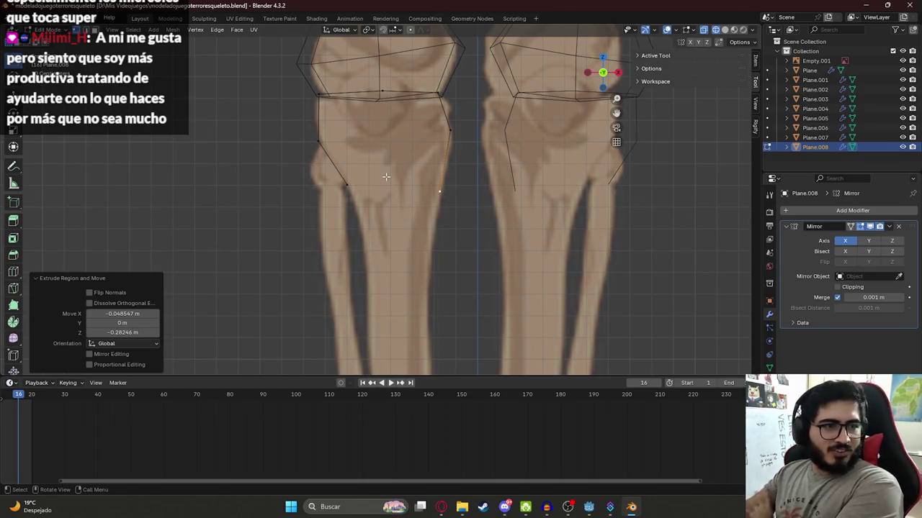
key(b)
drag(481, 206, 436, 177)
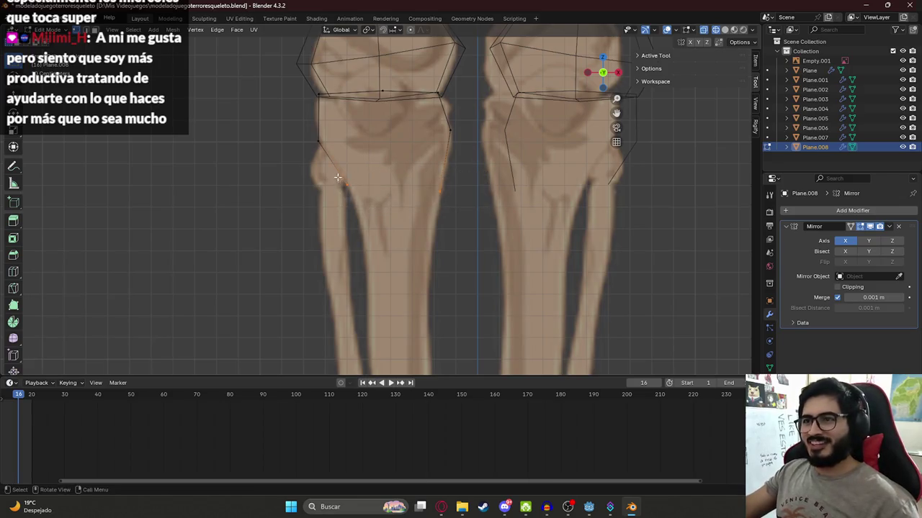
shift+middle_drag(424, 218, 428, 154)
key(e)
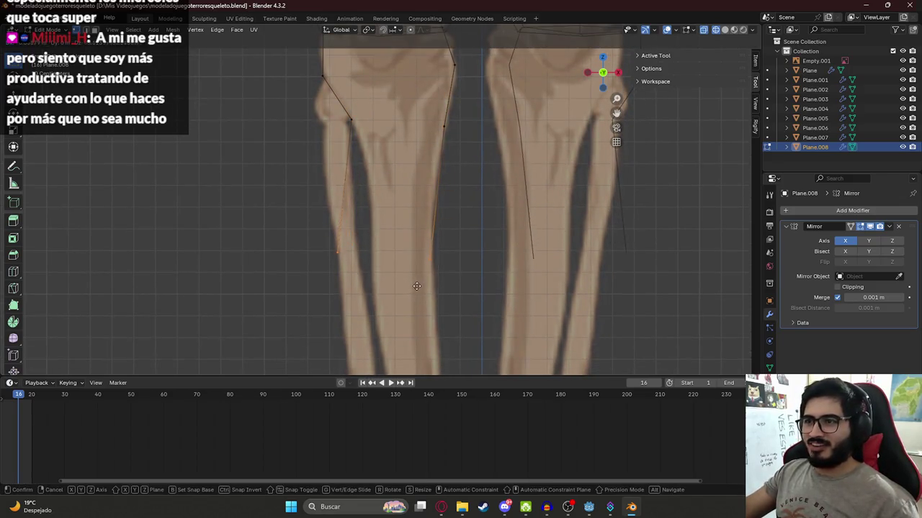
click(417, 285)
click(351, 121)
key(e)
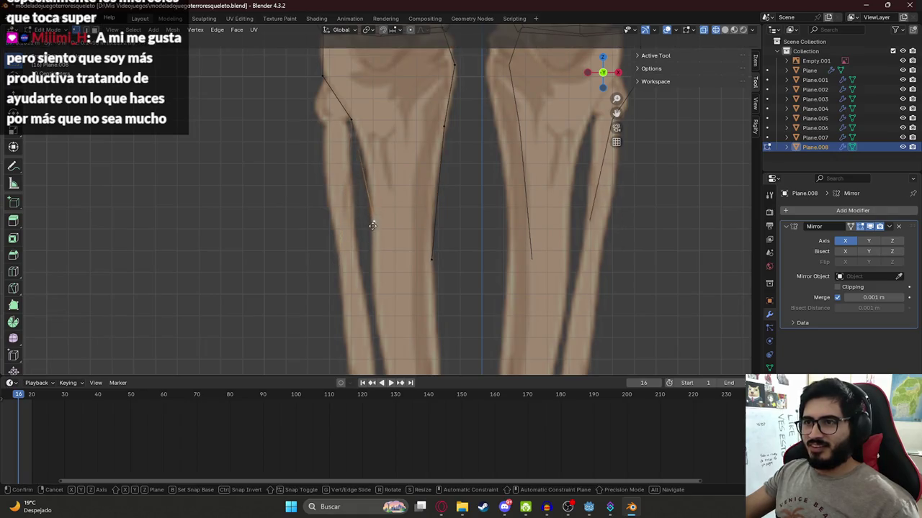
click(372, 201)
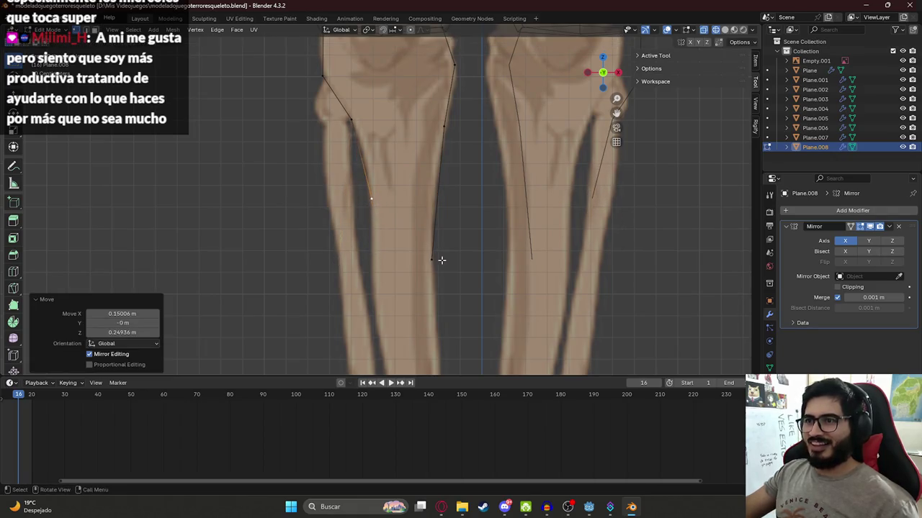
Extrude the two bottom shin vertices toward the ankles and align them with the bone
drag(435, 258, 435, 198)
shift+click(372, 199)
key(e)
click(377, 303)
drag(439, 301, 436, 304)
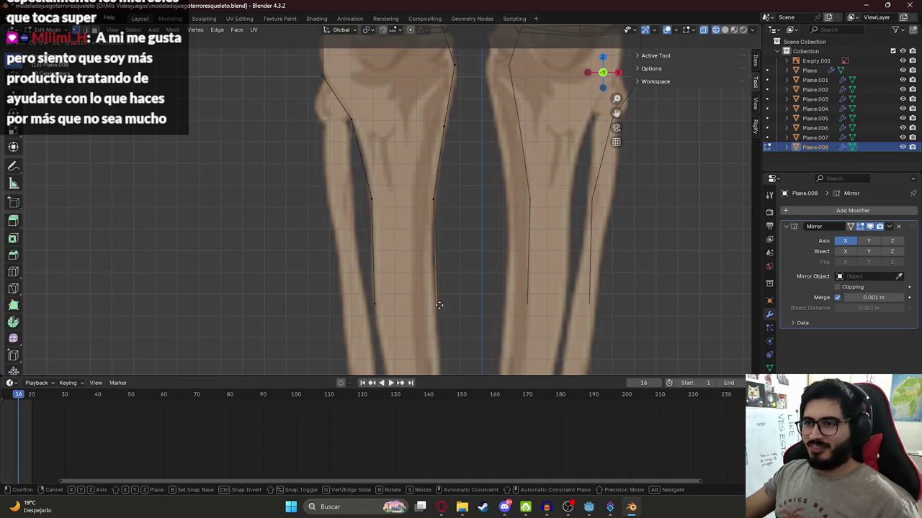
scroll(370, 200, down, 5)
shift+middle_drag(382, 288, 389, 165)
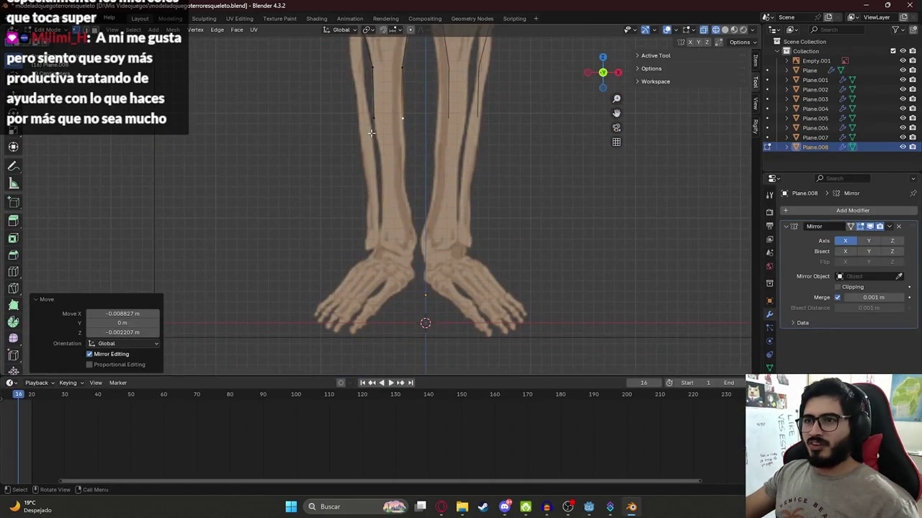
Extrude the shin outline down to the ankle and close the edge around it
key(g)
click(390, 217)
key(g)
click(407, 193)
key(e)
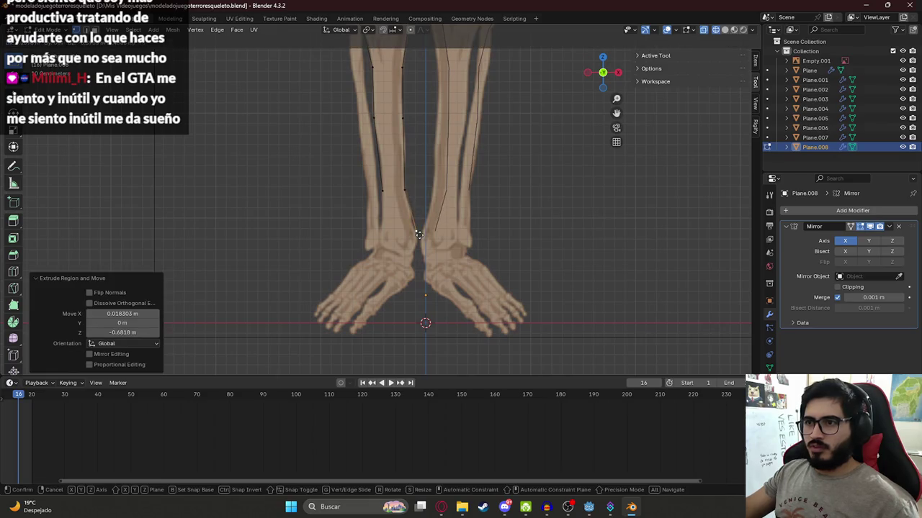
click(418, 245)
key(e)
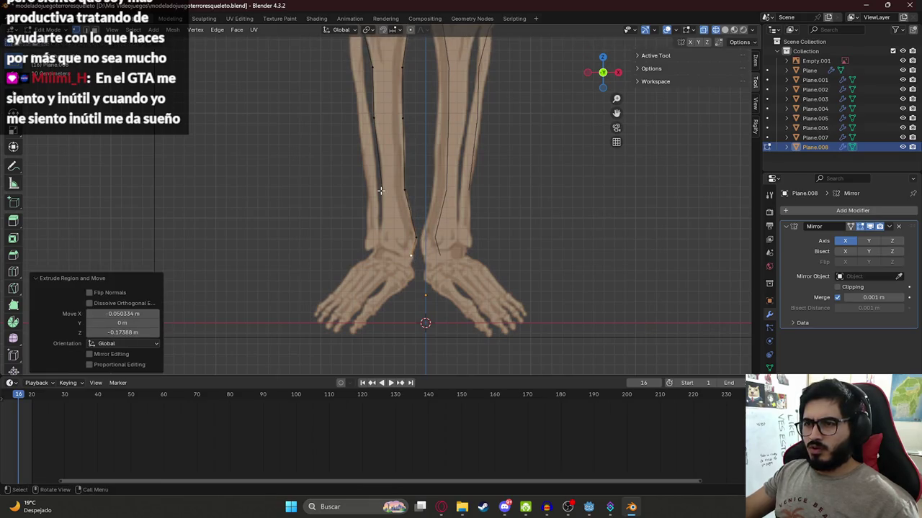
right_click(380, 205)
click(378, 245)
key(e)
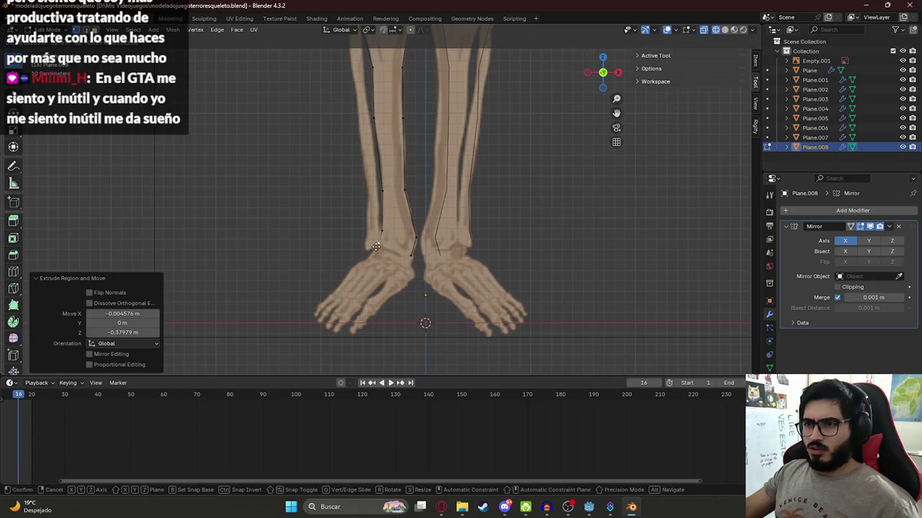
click(380, 244)
key(e)
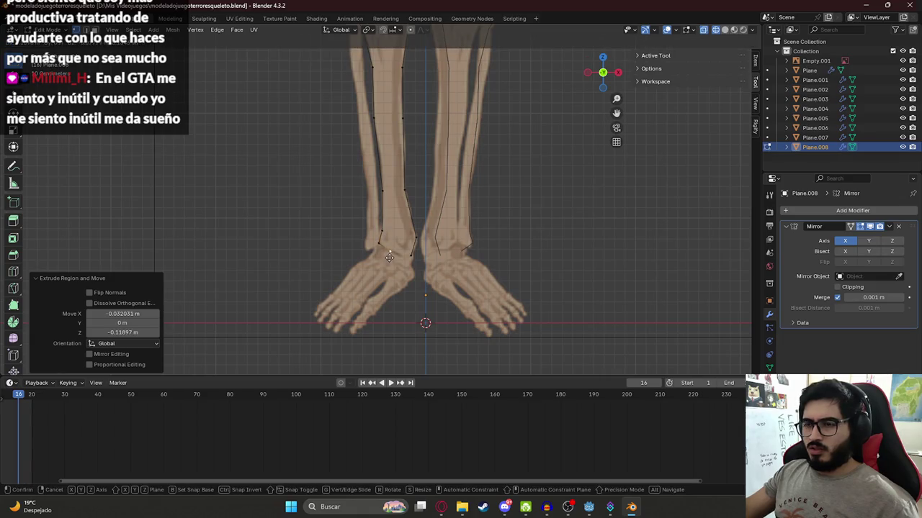
click(389, 258)
click(412, 256)
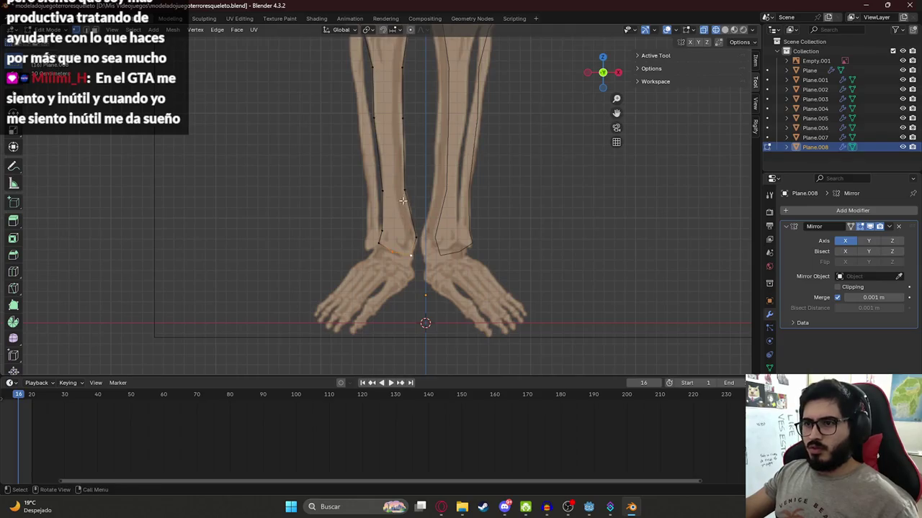
Add a middle line of vertices running from the knee down the shin to the ankle
shift+scroll(403, 200, up, 5)
scroll(400, 151, up, 1)
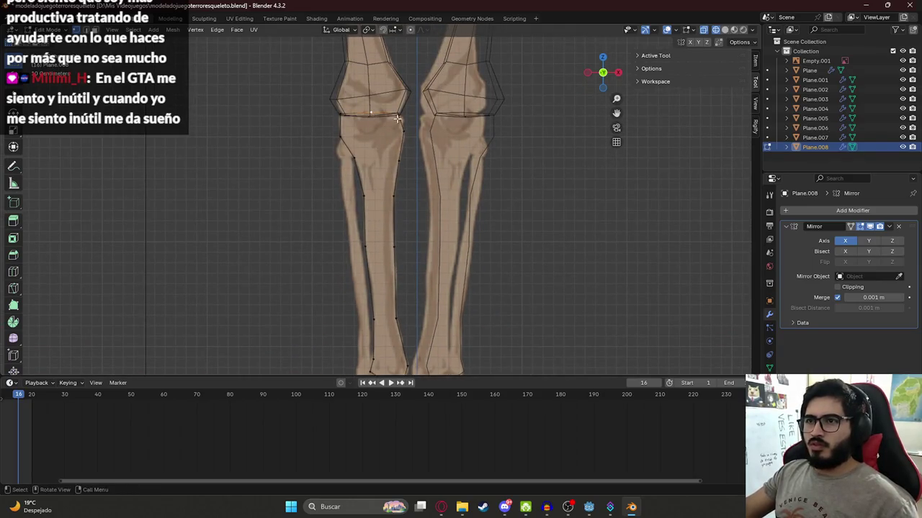
key(g)
click(375, 149)
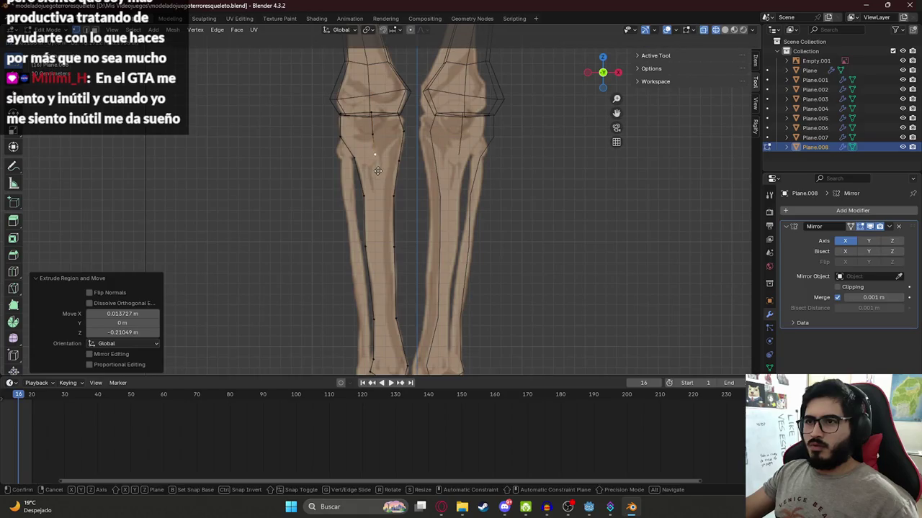
shift+scroll(383, 219, down, 3)
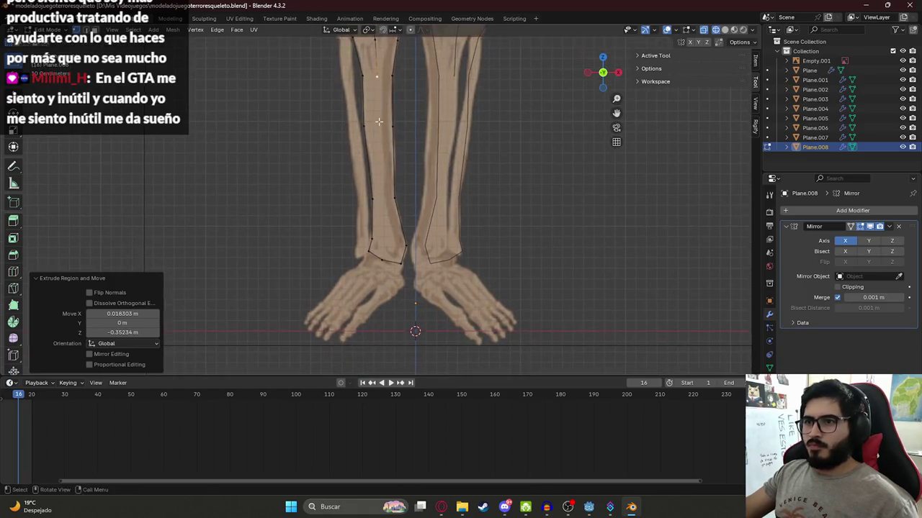
key(g)
click(385, 201)
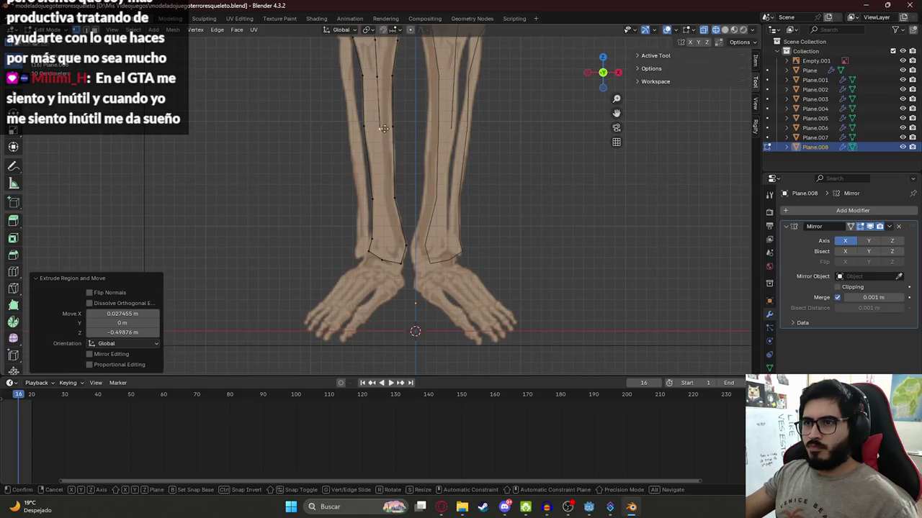
key(e)
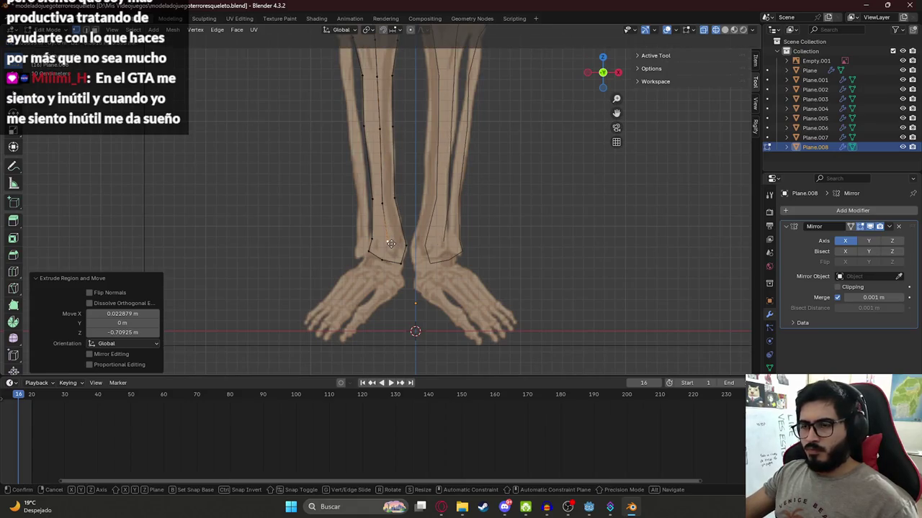
click(390, 244)
shift+middle_drag(353, 153, 395, 271)
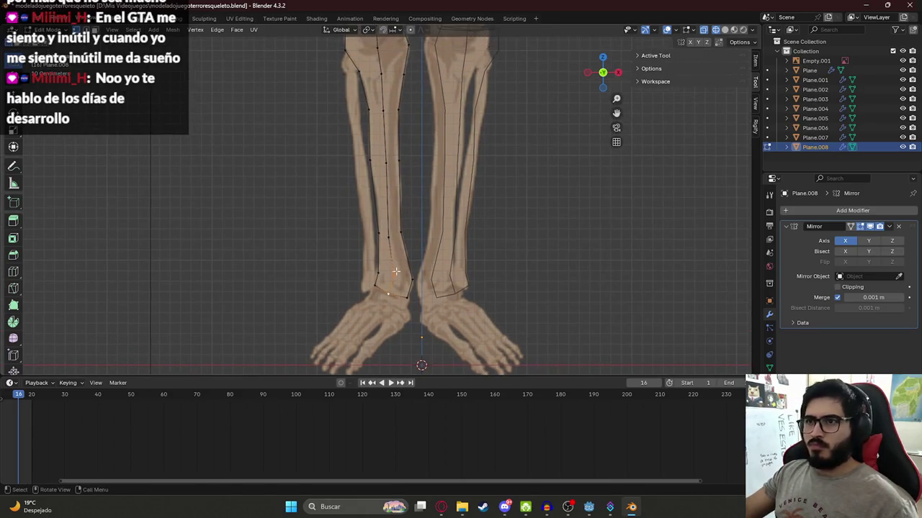
Extrude a vertex up the shin from the ankle, then select the shin and knee-level vertices
key(e)
click(389, 238)
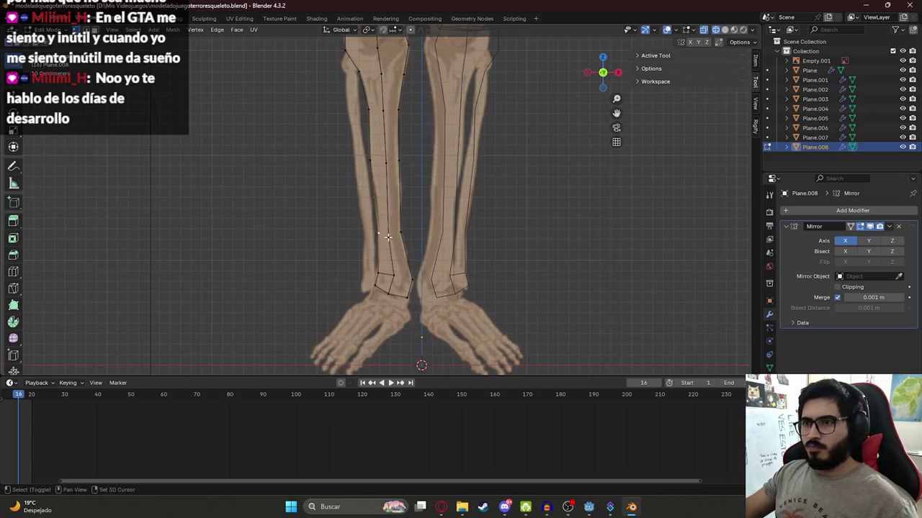
shift+click(383, 162)
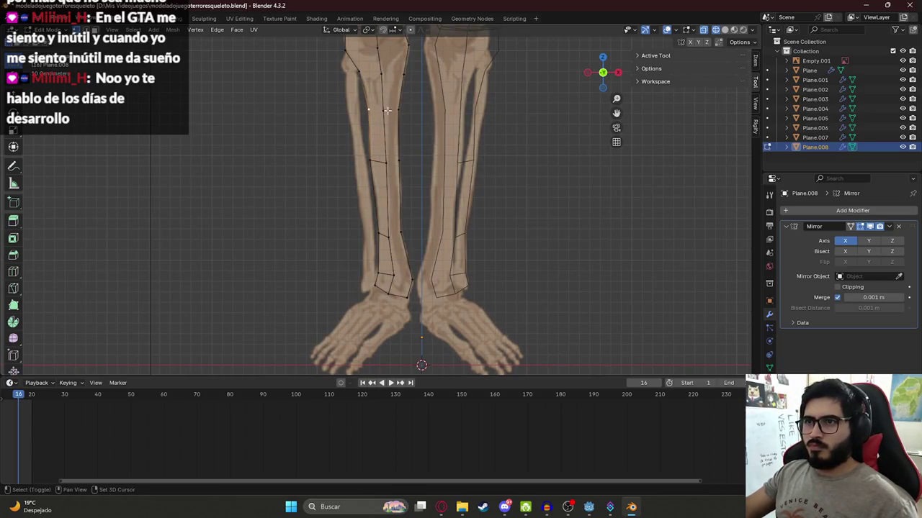
shift+scroll(387, 110, up, 2)
shift+scroll(381, 122, up, 2)
shift+click(381, 126)
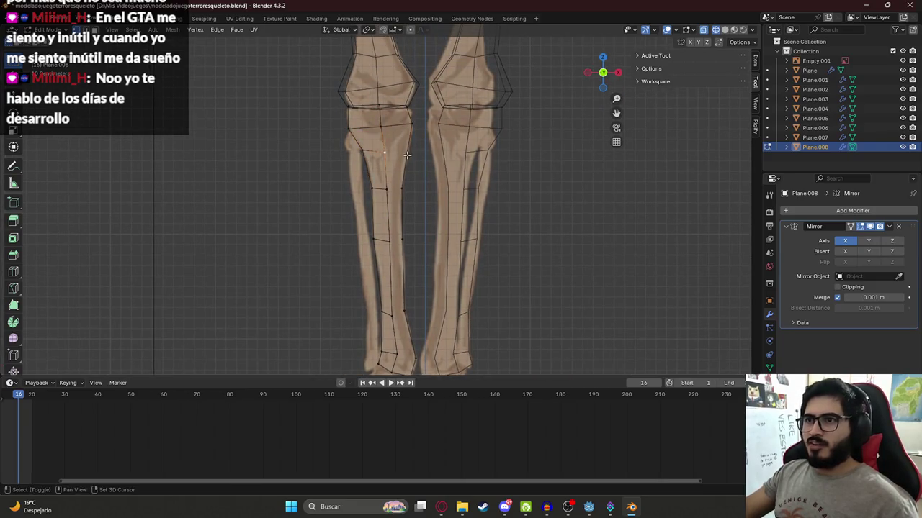
Select the lower shin and ankle-ring vertices with the feet in view
shift+click(387, 188)
shift+click(403, 237)
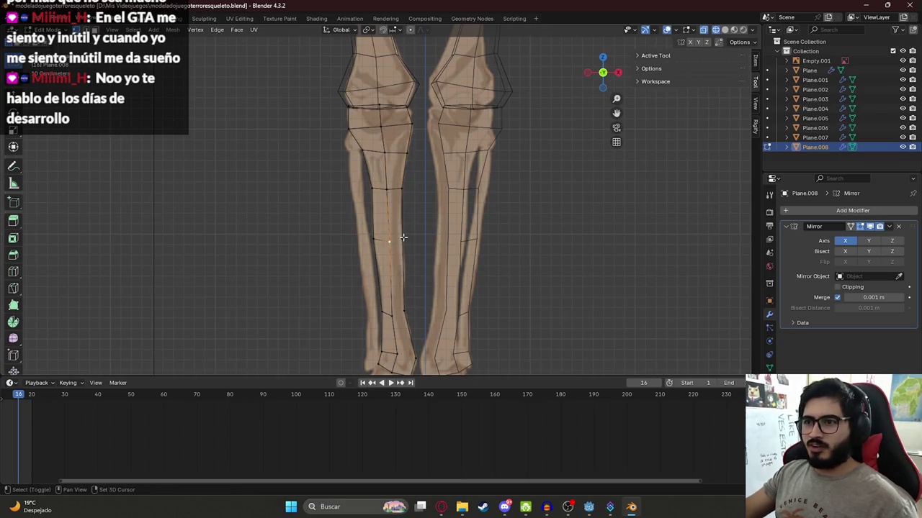
shift+middle_drag(407, 278, 380, 216)
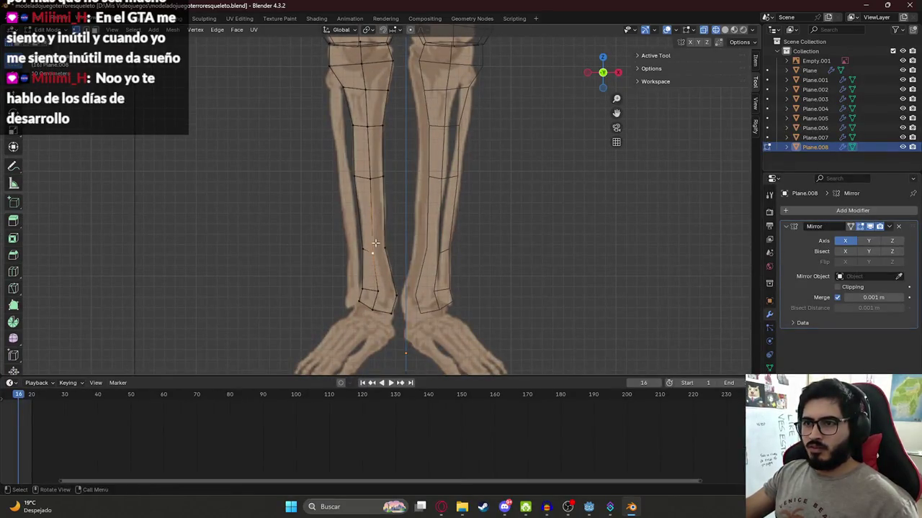
shift+middle_drag(387, 248, 381, 215)
shift+click(392, 261)
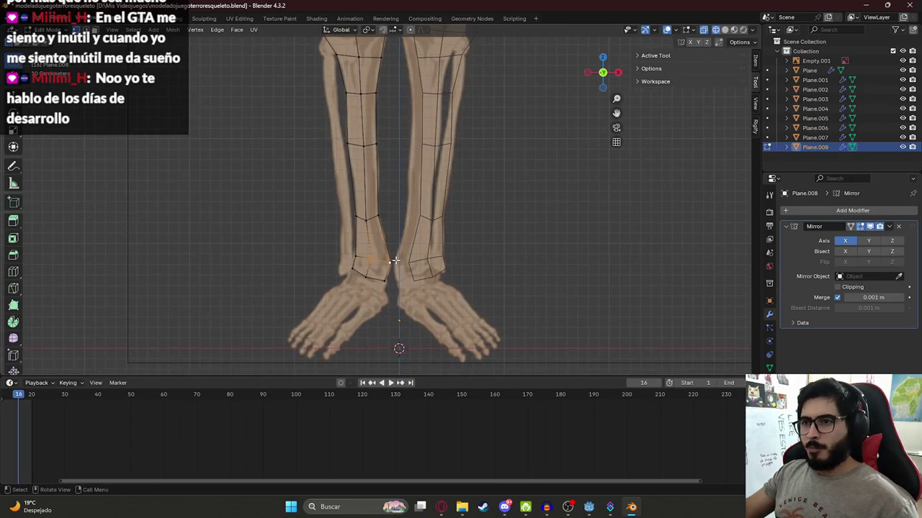
scroll(389, 256, up, 1)
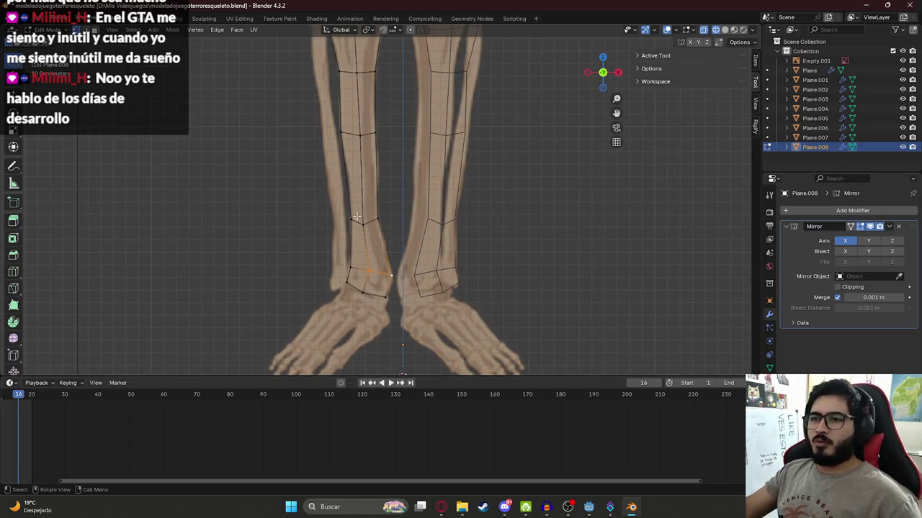
scroll(385, 198, up, 1)
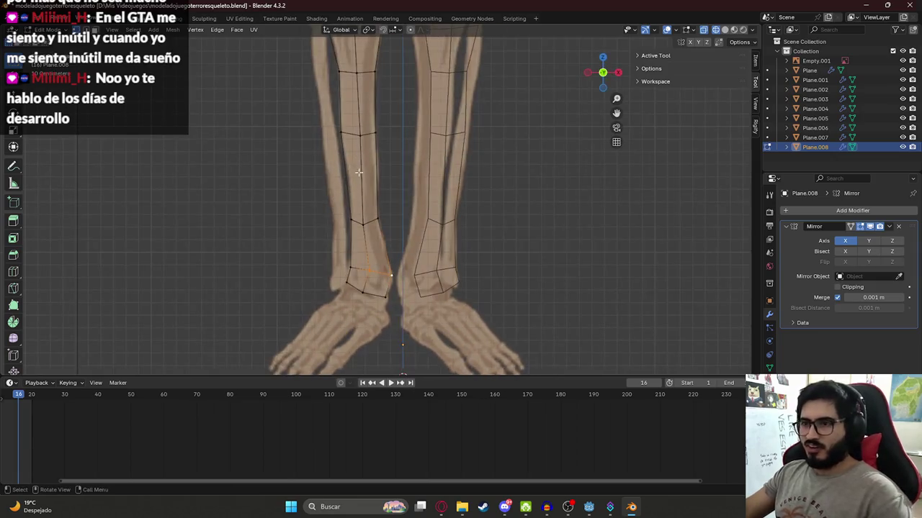
scroll(355, 240, up, 1)
Save the skeleton model's .blend file
key(ctrl+s)
scroll(370, 229, down, 2)
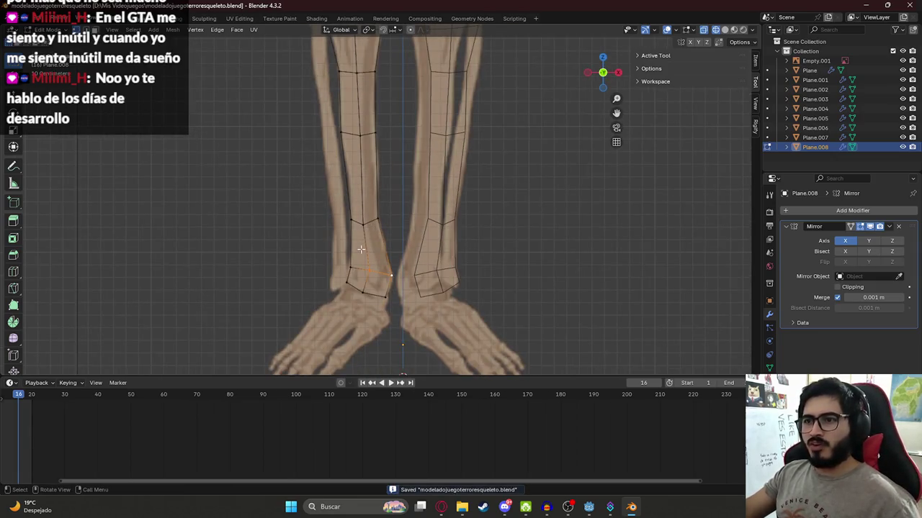
scroll(381, 209, down, 1)
scroll(367, 144, down, 2)
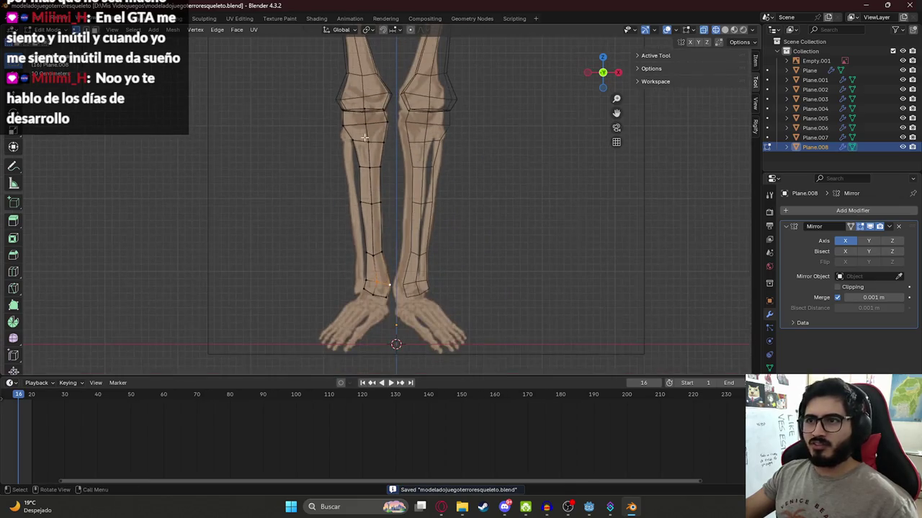
Turn off X-ray so the lower legs show as solid grey, and pick the stray vertex
key(alt+z)
key(a)
key(alt+z)
click(370, 201)
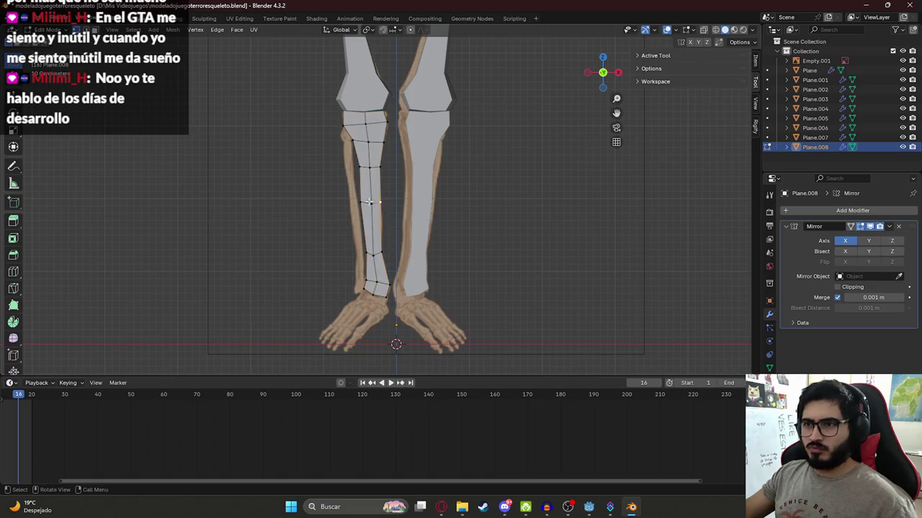
Delete the stray spiked vertex from the lower-leg mesh and save the file
key(g)
click(319, 208)
key(x)
click(319, 208)
key(ctrl+z)
key(ctrl+shift+z)
key(ctrl+s)
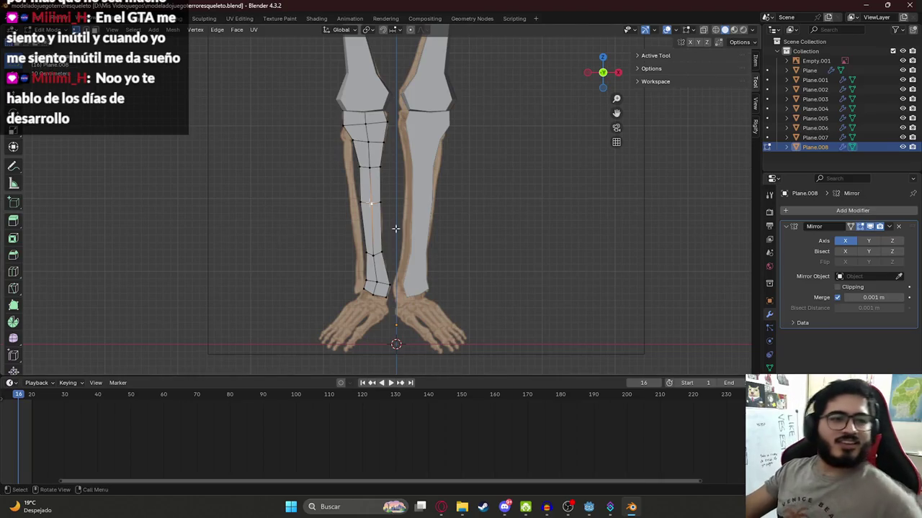
In Object Mode, move the leg plane along the Y depth axis
key(Tab)
mouse_move(361, 236)
middle_down()
mouse_move(354, 211)
mouse_move(423, 200)
middle_up()
mouse_move(441, 159)
middle_down()
mouse_move(455, 158)
mouse_move(449, 182)
mouse_move(463, 173)
middle_up()
key(g)
key(y)
click(461, 179)
key(Tab)
Move all the lower-leg vertices along the Z axis
key(a)
key(g)
key(z)
key(z)
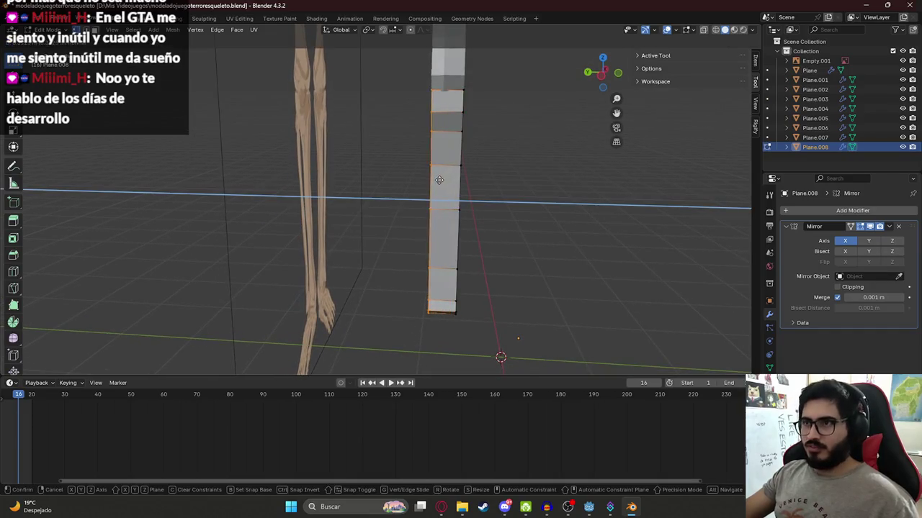
click(436, 182)
mouse_move(437, 181)
middle_down()
mouse_move(385, 187)
mouse_move(456, 191)
middle_up()
Extrude the plane twice to give the lower leg slab thickness
key(e)
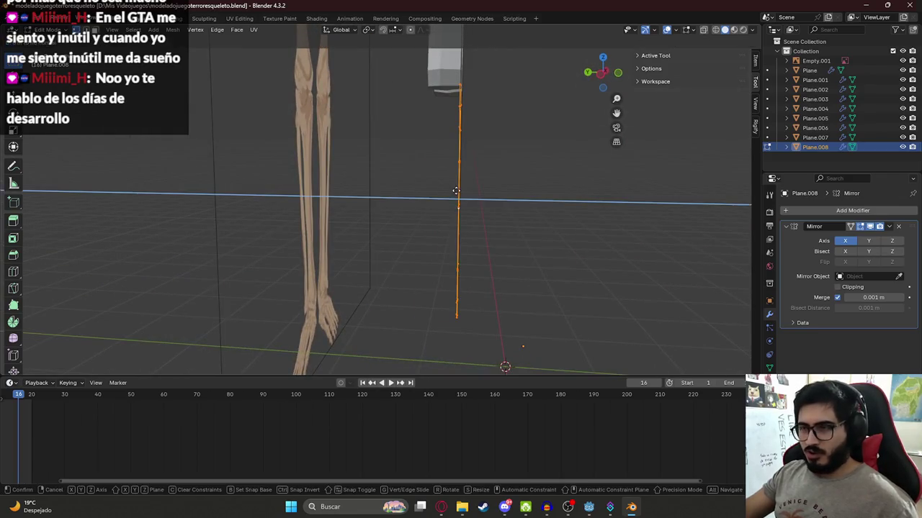
click(442, 200)
key(e)
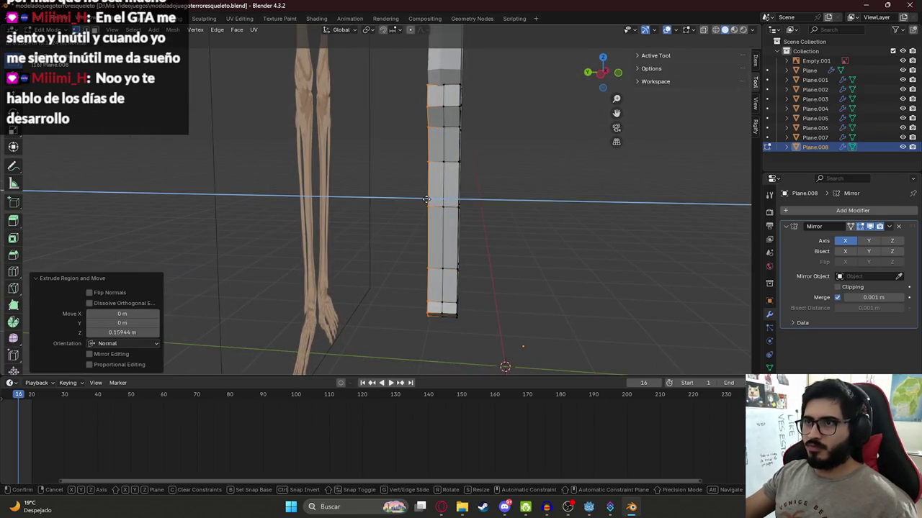
click(435, 190)
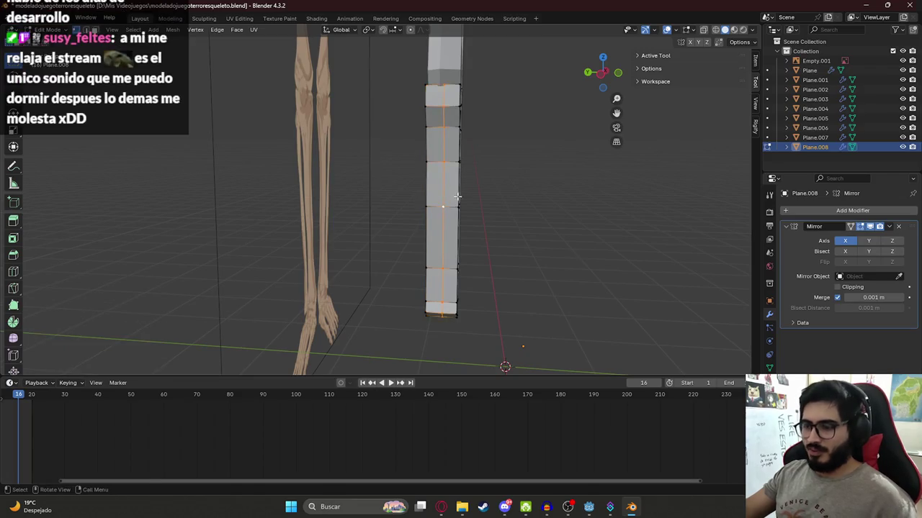
alt+middle_drag(444, 189, 411, 224)
Scale the whole slab along X to narrow it sideways
key(a)
key(s)
key(x)
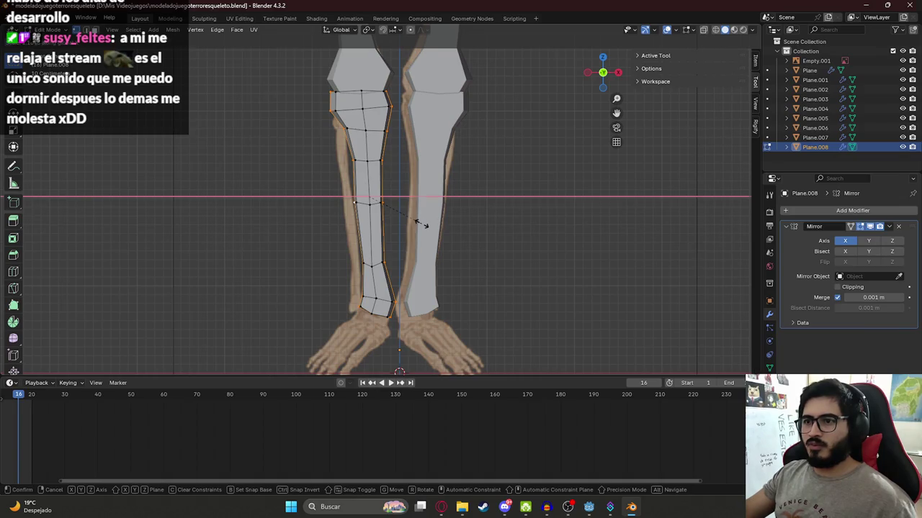
click(425, 225)
mouse_move(425, 225)
middle_down()
mouse_move(438, 208)
mouse_move(482, 272)
mouse_move(526, 286)
mouse_move(350, 278)
mouse_move(484, 268)
middle_up()
Back in Object Mode, duplicate the lower-leg piece in place as Plane.009
key(Tab)
key(KP_1)
scroll(391, 192, up, 3)
scroll(474, 120, up, 2)
scroll(438, 201, up, 2)
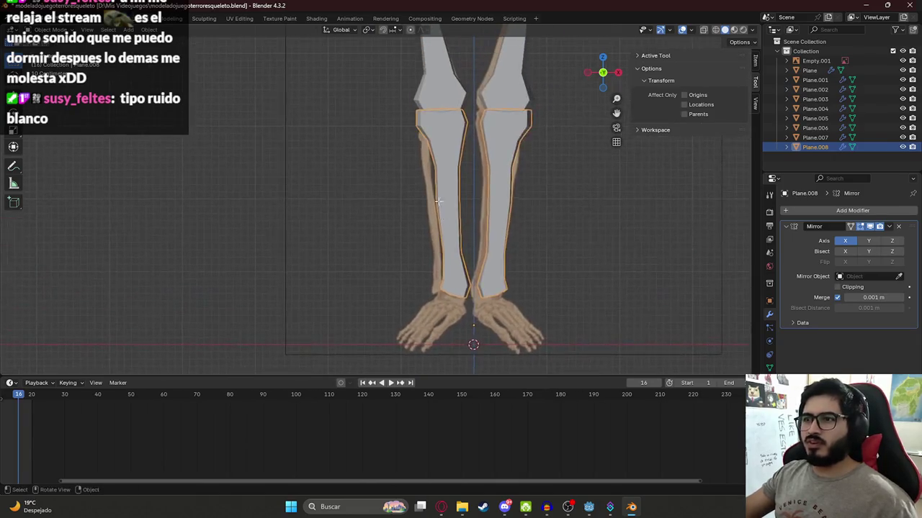
scroll(438, 202, up, 4)
scroll(375, 120, up, 1)
scroll(360, 147, up, 1)
click(359, 145)
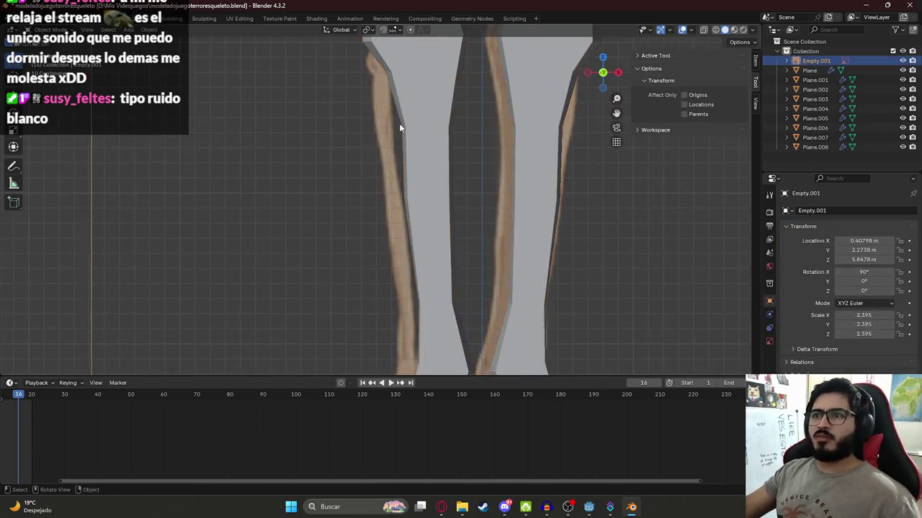
scroll(399, 123, down, 5)
click(392, 104)
key(shift+d)
key(Escape)
key(Tab)
Delete all the copied shin geometry from Plane.009 and nudge a knee corner vertex
key(a)
key(x)
click(382, 104)
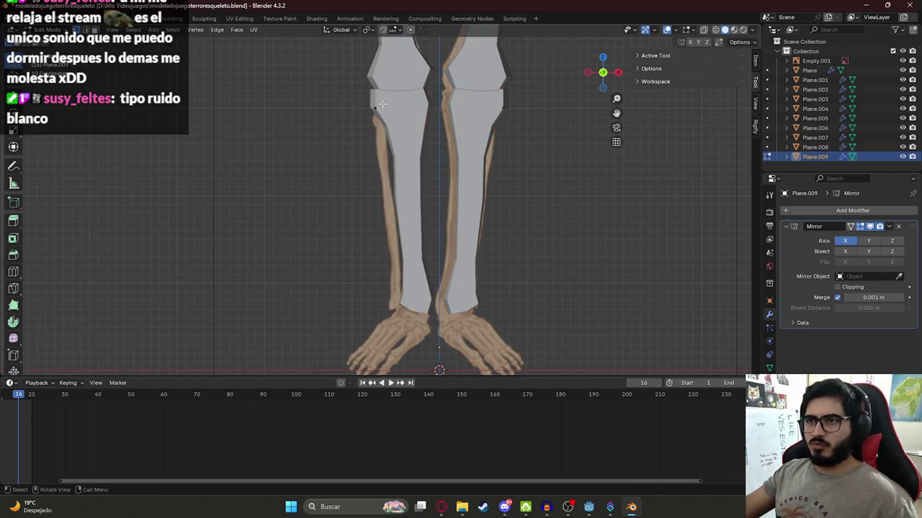
click(373, 105)
drag(373, 105, 370, 109)
scroll(371, 110, up, 3)
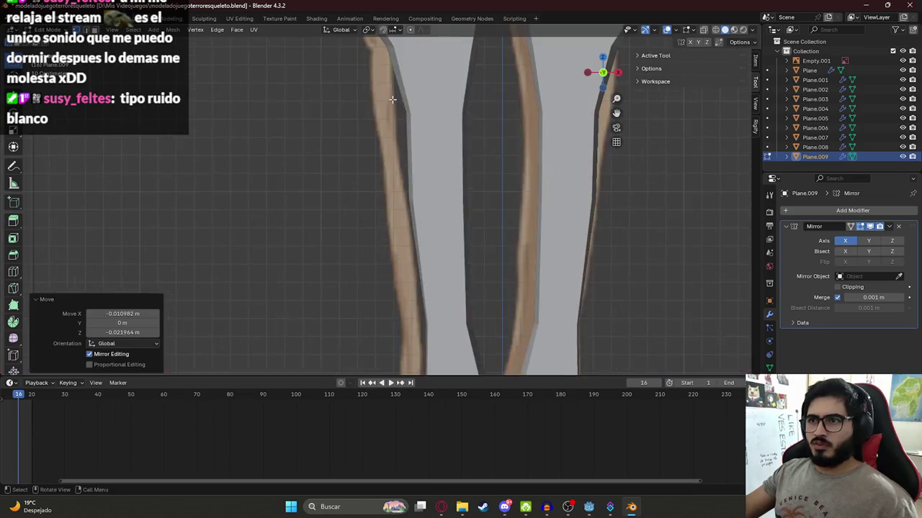
scroll(366, 238, up, 2)
Turn on X-ray and move the selected vertex onto the reference knee outline
key(z)
click(349, 303)
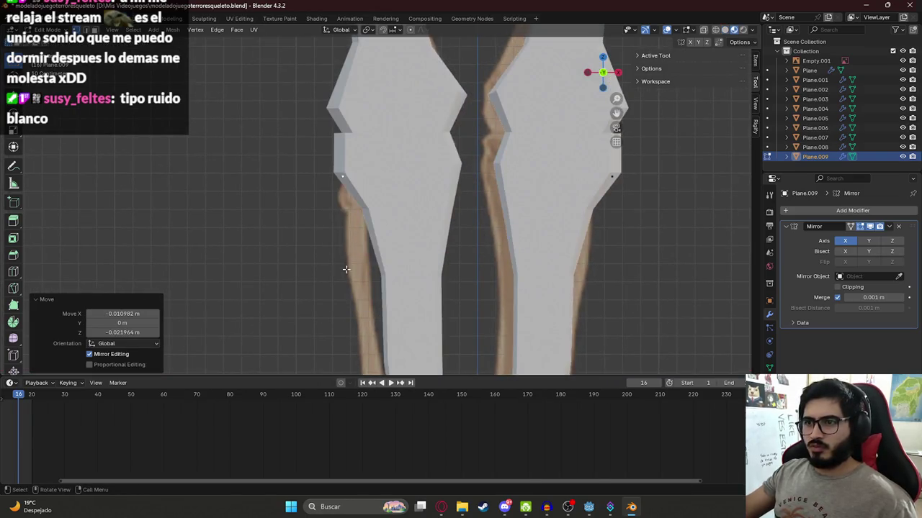
key(z)
click(276, 246)
key(g)
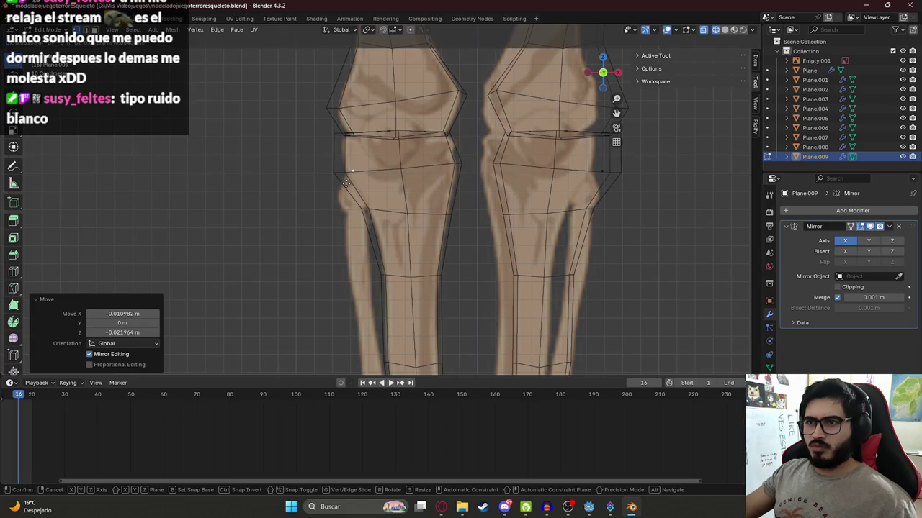
click(346, 183)
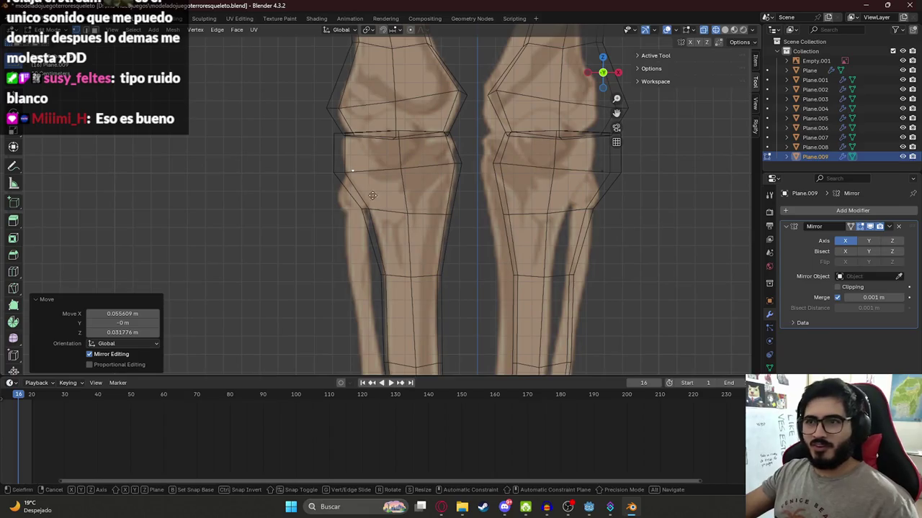
Reposition the knee vertex and fix a new vertex on the knee outline
key(g)
click(363, 205)
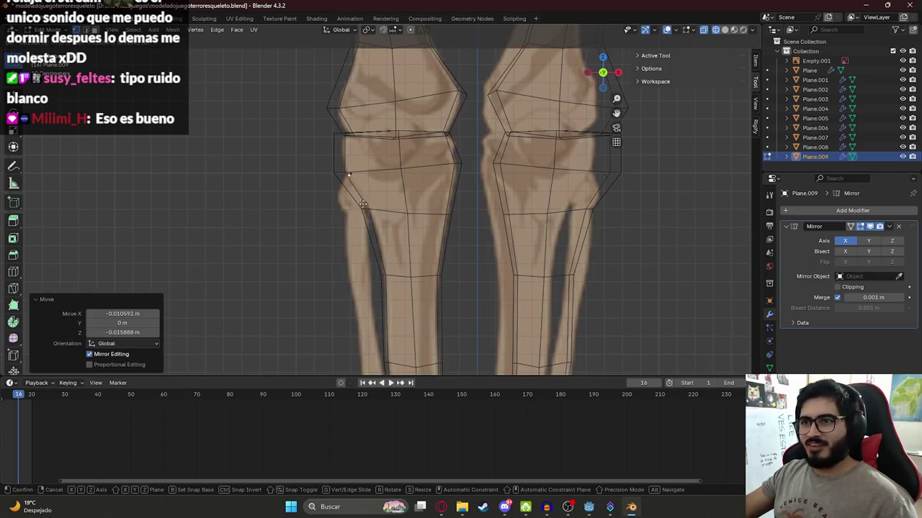
click(357, 239)
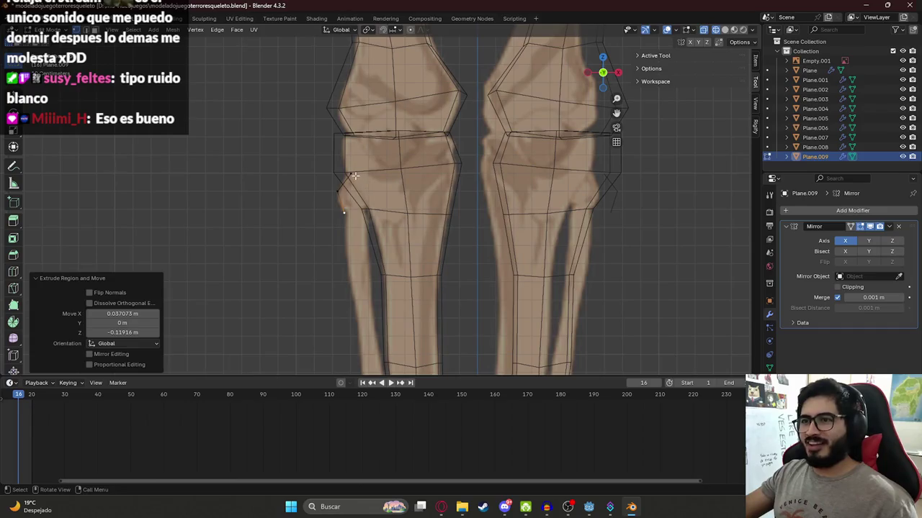
key(g)
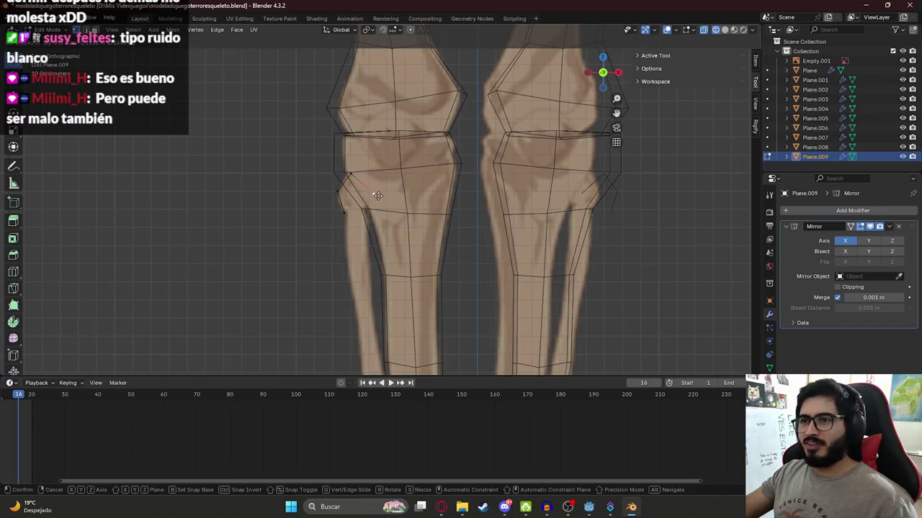
click(377, 189)
Extrude outline vertices down the upper part of the left shin's outer edge
key(e)
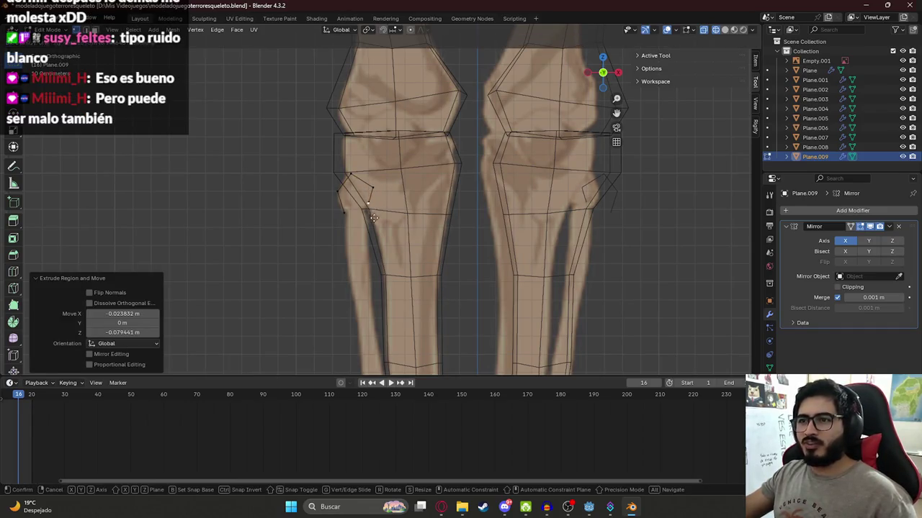
shift+middle_drag(371, 227, 364, 155)
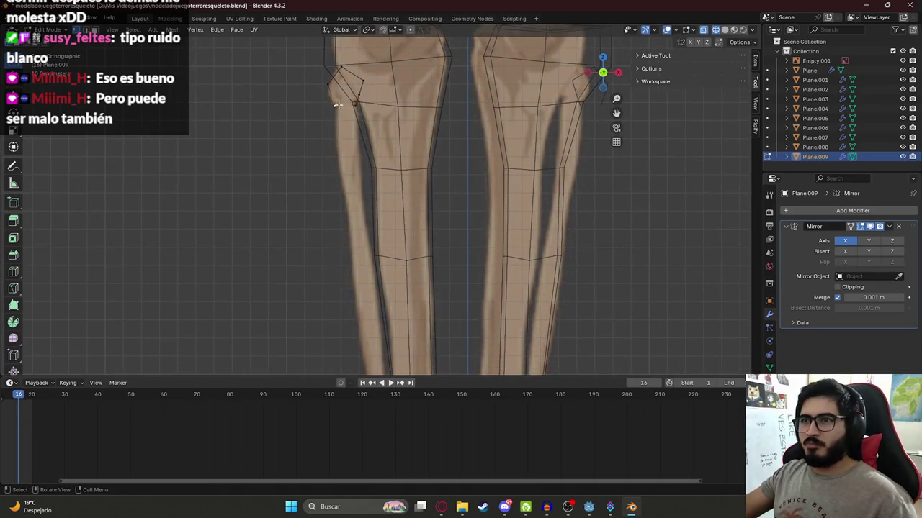
click(339, 154)
click(359, 257)
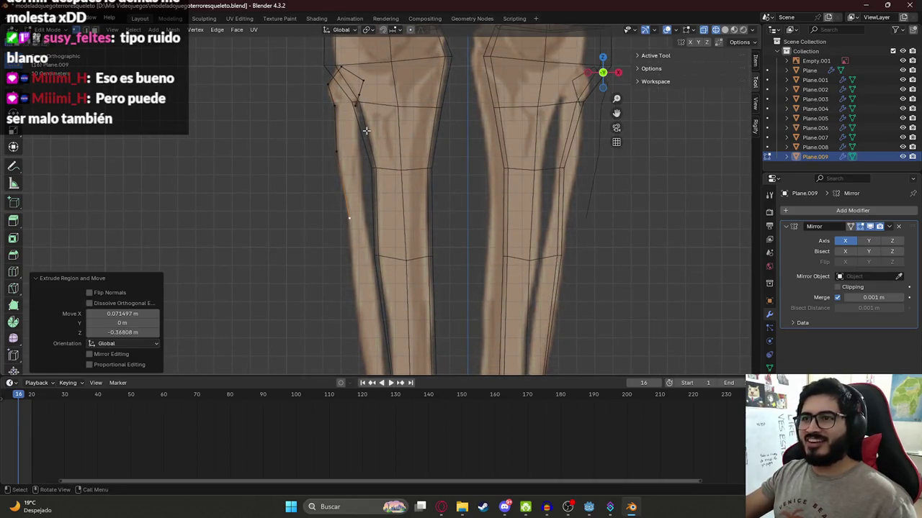
key(e)
click(364, 167)
mouse_move(371, 242)
shift+middle_down()
mouse_move(395, 176)
mouse_move(375, 182)
shift+middle_up()
click(394, 196)
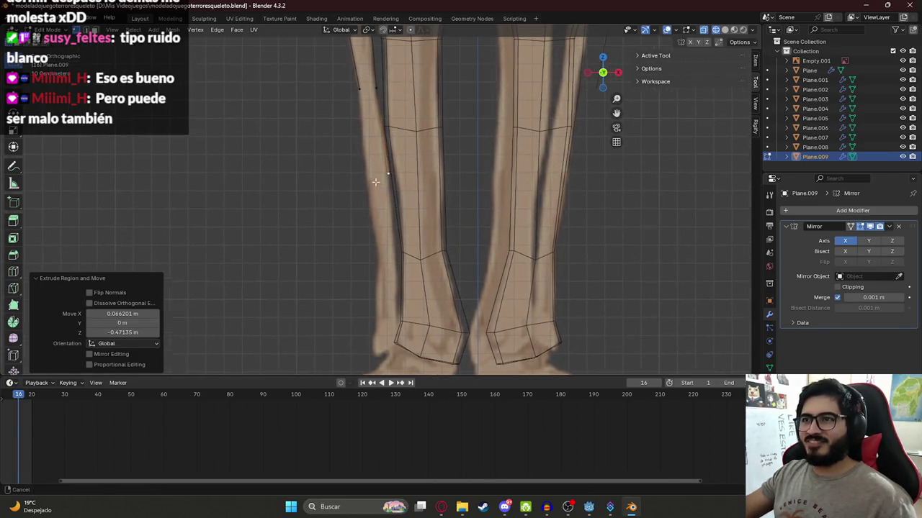
Continue extruding vertices along the left leg outline down to the ankle
key(e)
click(366, 185)
key(e)
click(391, 267)
key(e)
click(395, 263)
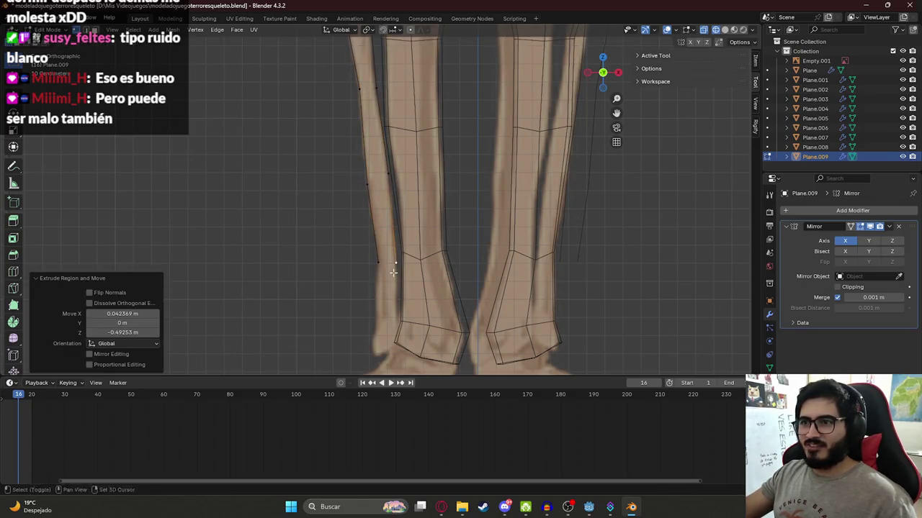
shift+middle_drag(395, 264, 377, 187)
key(e)
click(375, 259)
key(e)
click(375, 280)
Add one more vertex higher up the leg edge, cancel the extra extrusion, and select more left-leg mesh
key(e)
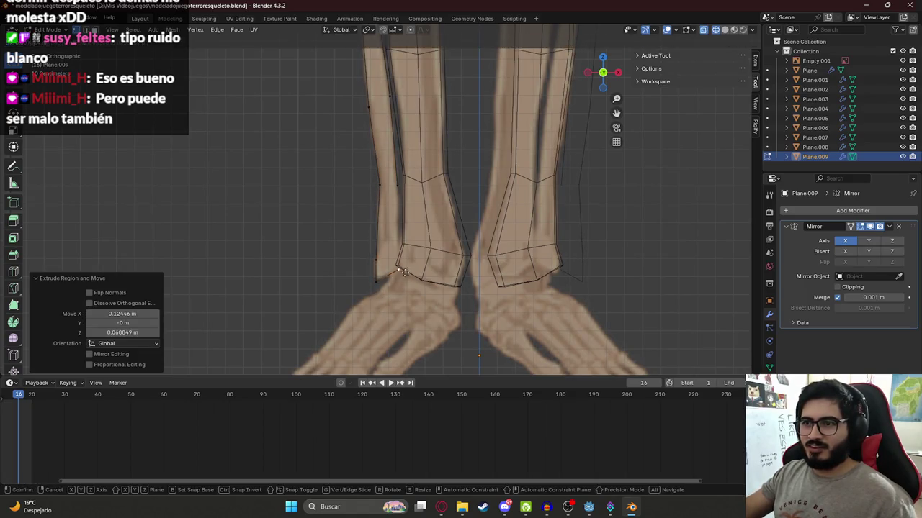
click(402, 205)
key(e)
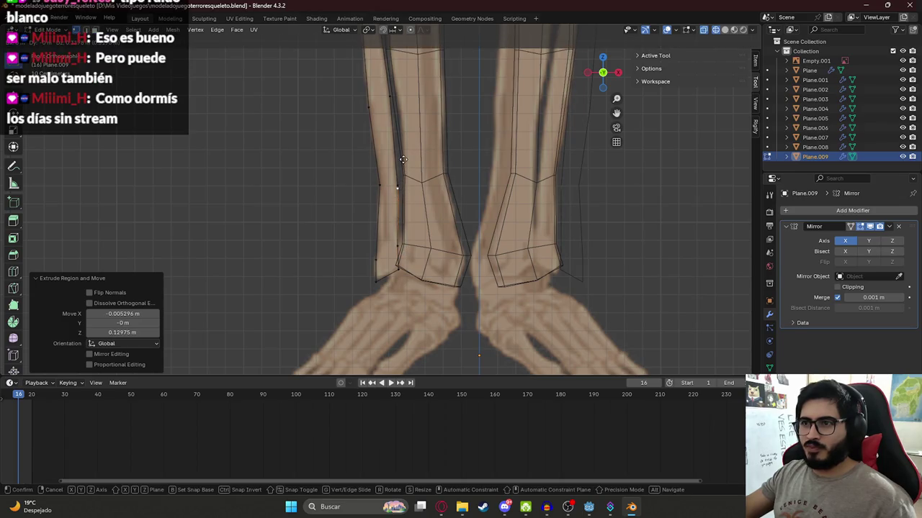
key(Escape)
scroll(404, 165, down, 2)
mouse_move(317, 152)
shift+middle_down()
mouse_move(353, 235)
mouse_move(357, 173)
mouse_move(343, 166)
shift+middle_up()
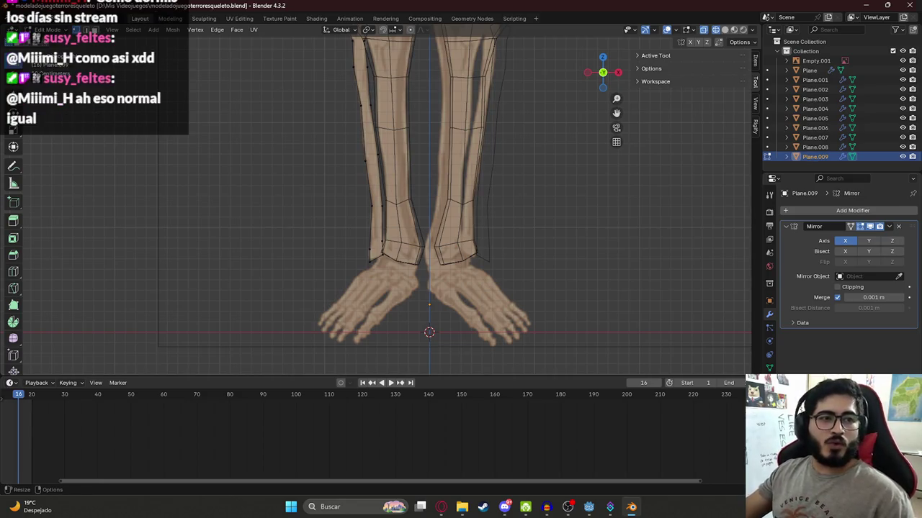
shift+click(384, 257)
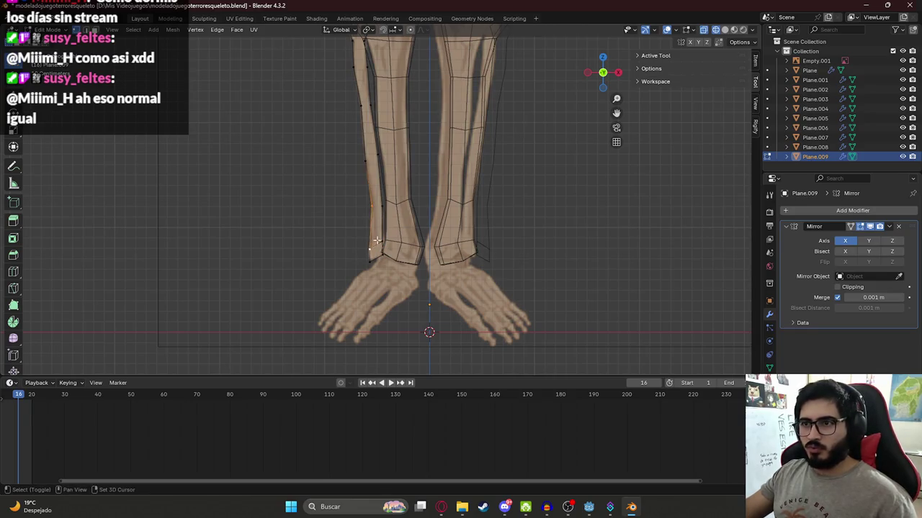
Box-select the vertices and edges along the left shin strip
shift+click(379, 210)
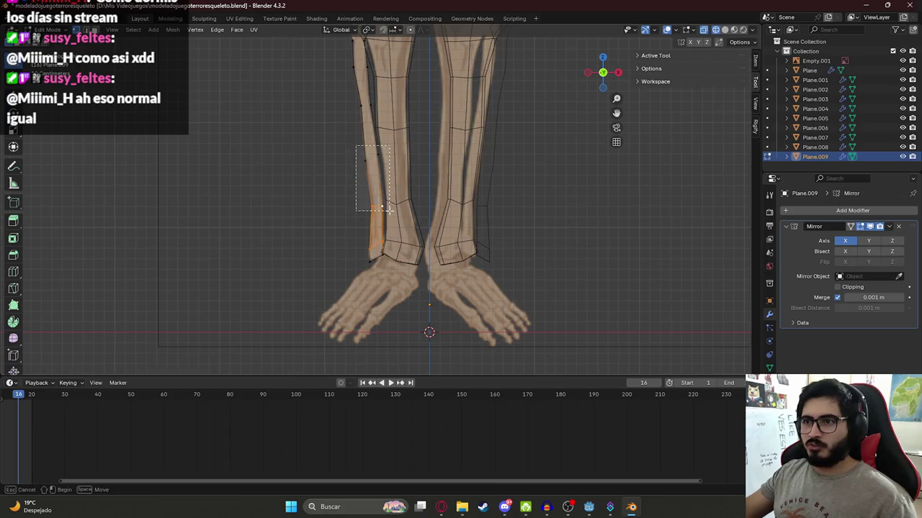
scroll(350, 146, up, 2)
drag(343, 153, 375, 202)
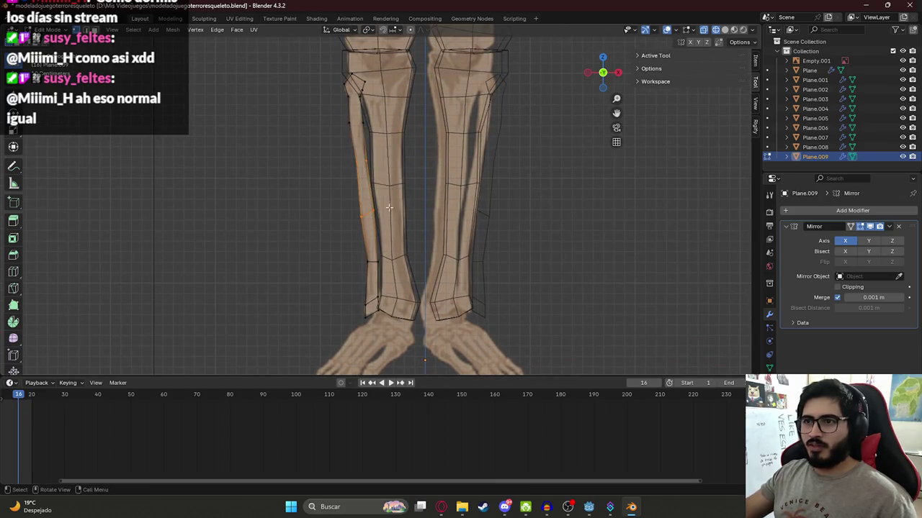
scroll(345, 106, up, 2)
drag(361, 196, 353, 235)
shift+scroll(360, 194, up, 3)
scroll(351, 190, up, 3)
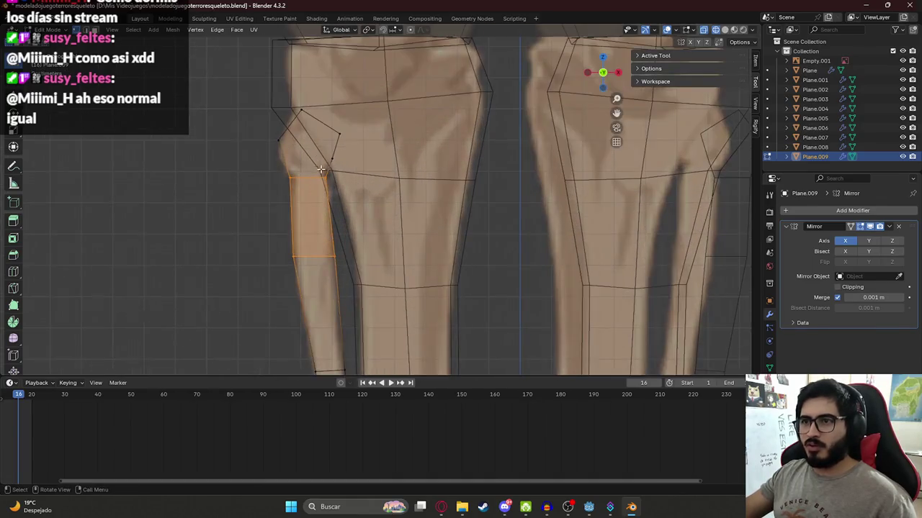
Select the left knee vertices instead and turn off X-ray to show solid leg meshes
drag(273, 137, 347, 214)
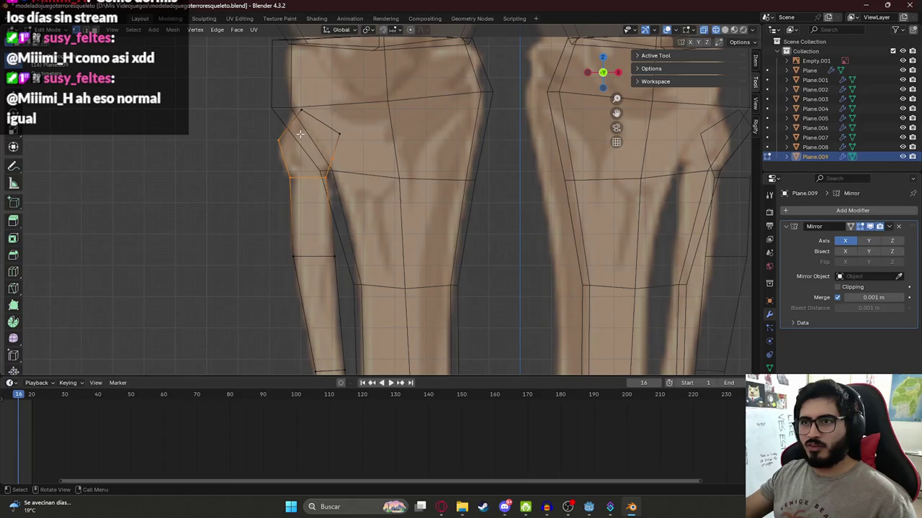
scroll(307, 113, down, 2)
drag(268, 93, 339, 175)
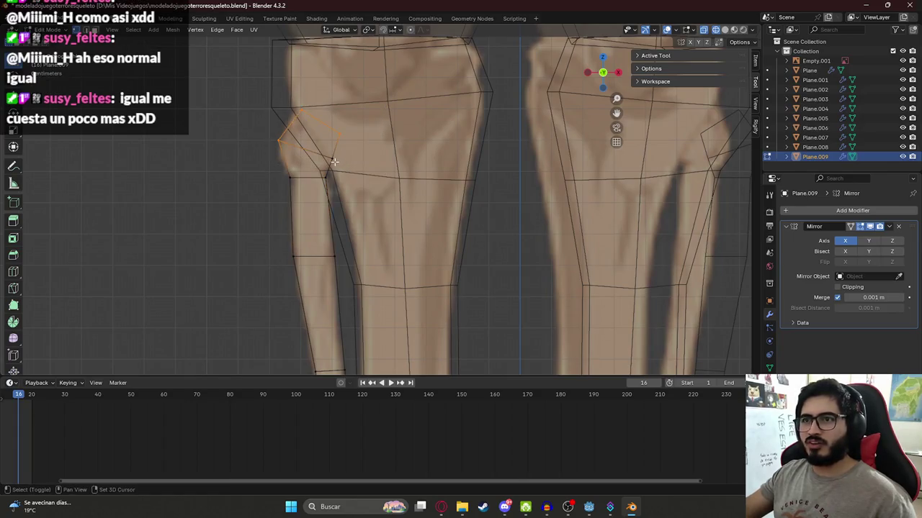
scroll(350, 191, down, 1)
scroll(350, 191, down, 2)
key(alt+z)
scroll(311, 288, up, 1)
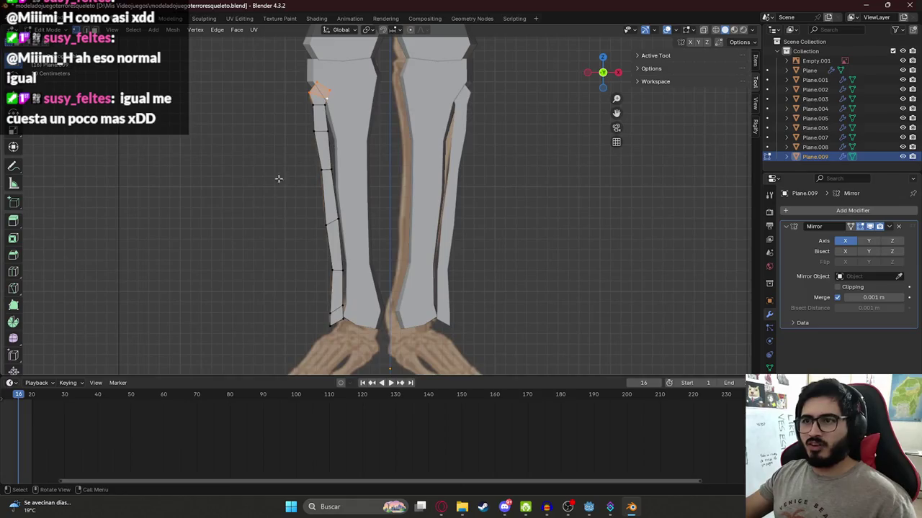
middle_drag(311, 287, 309, 191)
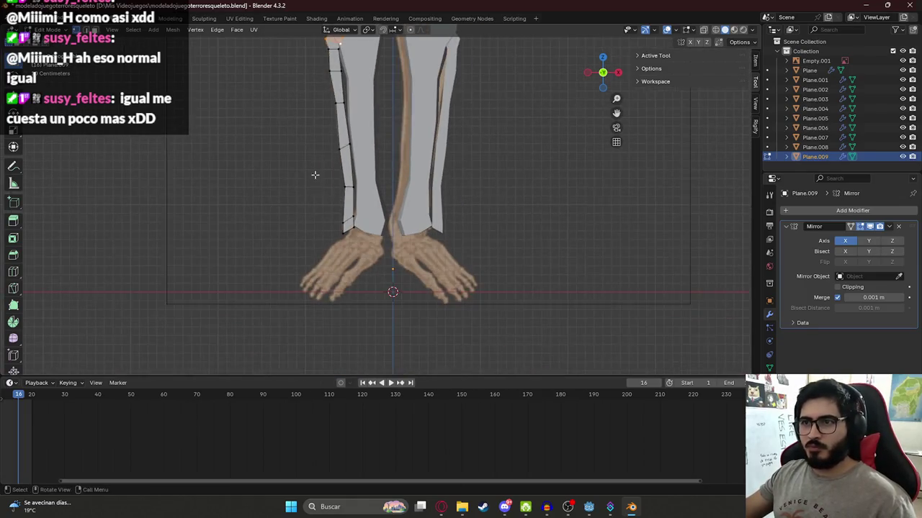
key(ctrl+r)
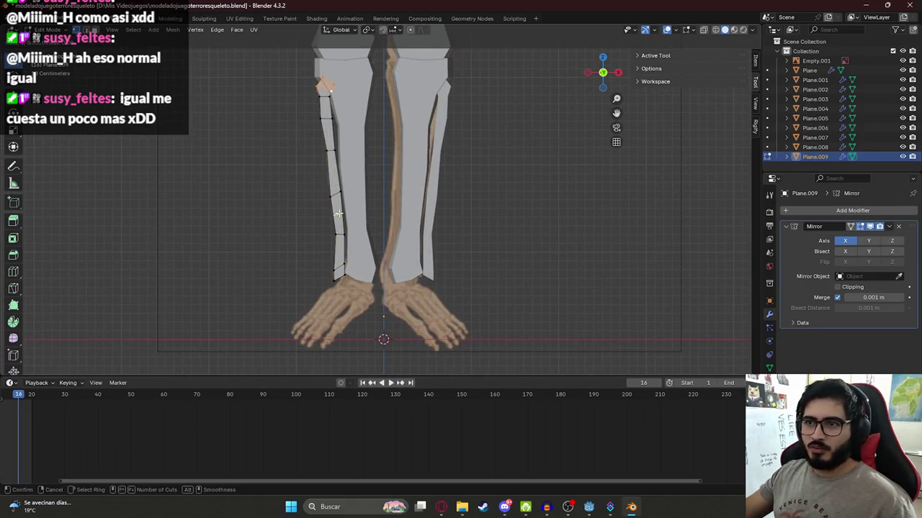
Add a centred edge loop along the shin strip
click(336, 191)
right_click(336, 176)
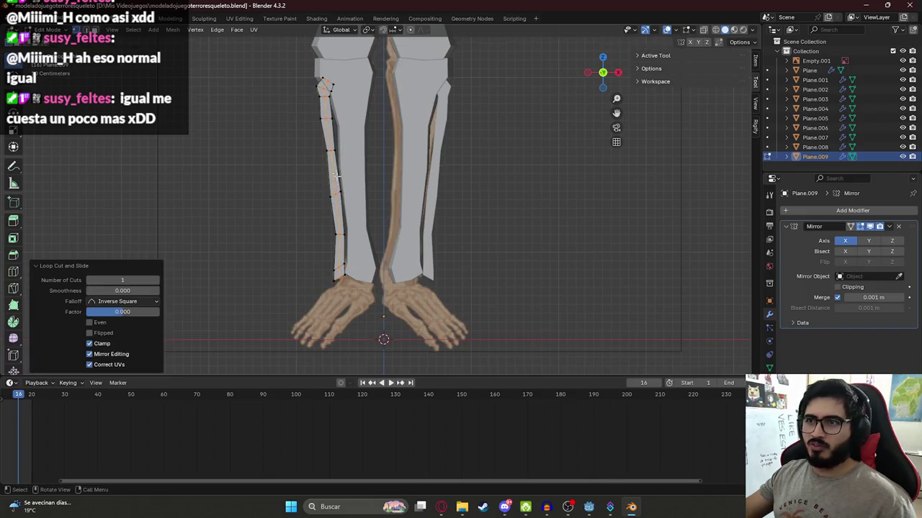
middle_drag(299, 189, 360, 241)
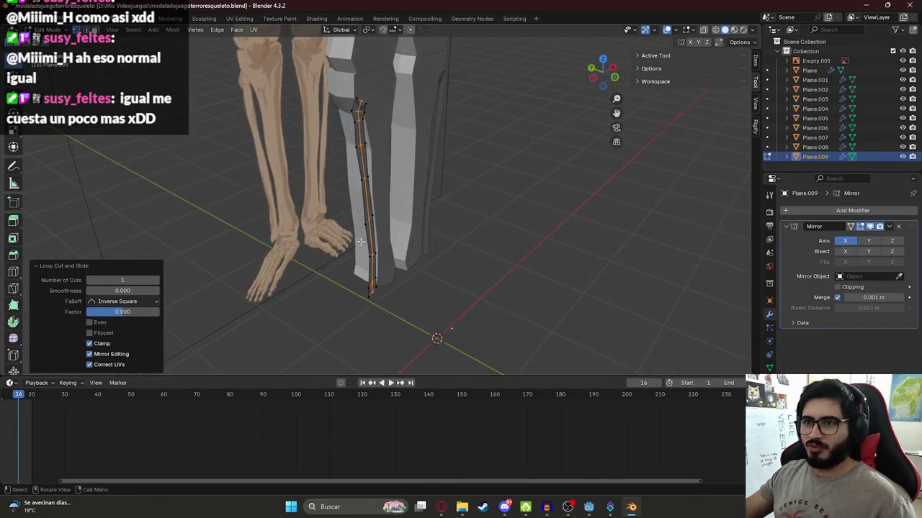
click(466, 221)
mouse_move(465, 221)
middle_down()
mouse_move(347, 177)
mouse_move(412, 182)
middle_up()
Move the shin face strip 0.074 m along the Y axis
alt+click(346, 175)
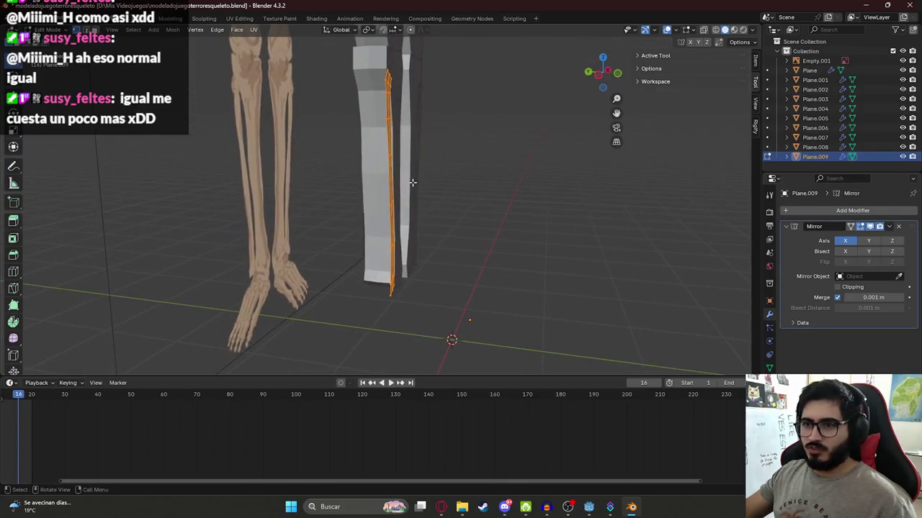
key(e)
key(y)
click(394, 184)
mouse_move(394, 184)
middle_down()
mouse_move(424, 191)
mouse_move(377, 181)
mouse_move(436, 193)
mouse_move(412, 191)
middle_up()
key(g)
key(y)
click(430, 194)
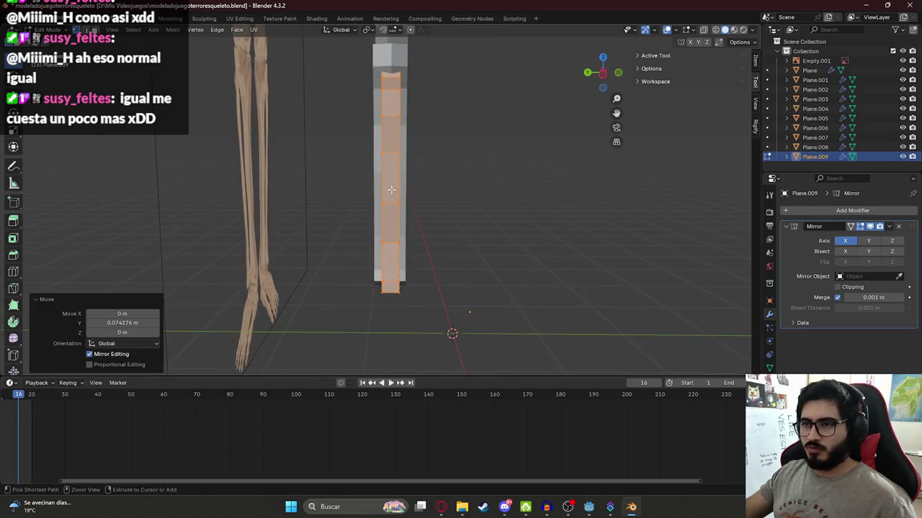
Add a second centred edge loop and widen it along the X axis
key(ctrl+r)
click(392, 207)
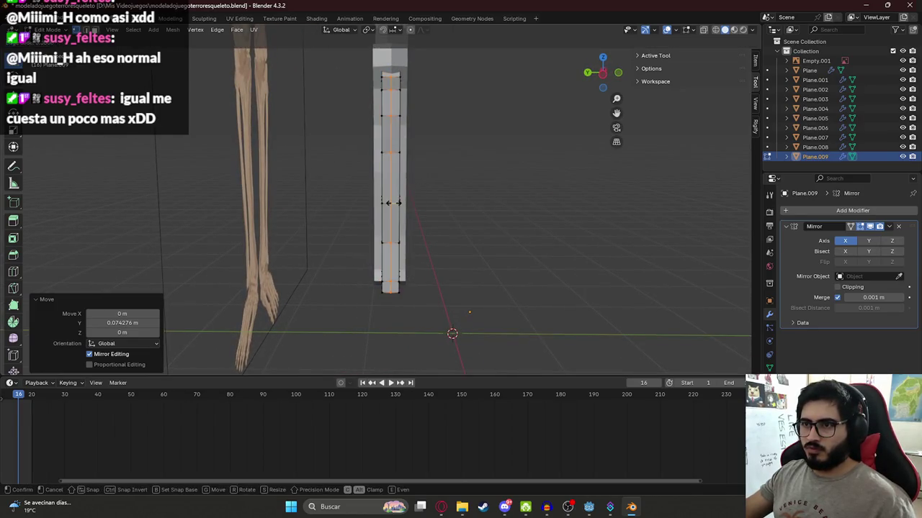
right_click(393, 206)
mouse_move(393, 206)
middle_down()
mouse_move(303, 210)
mouse_move(317, 216)
middle_up()
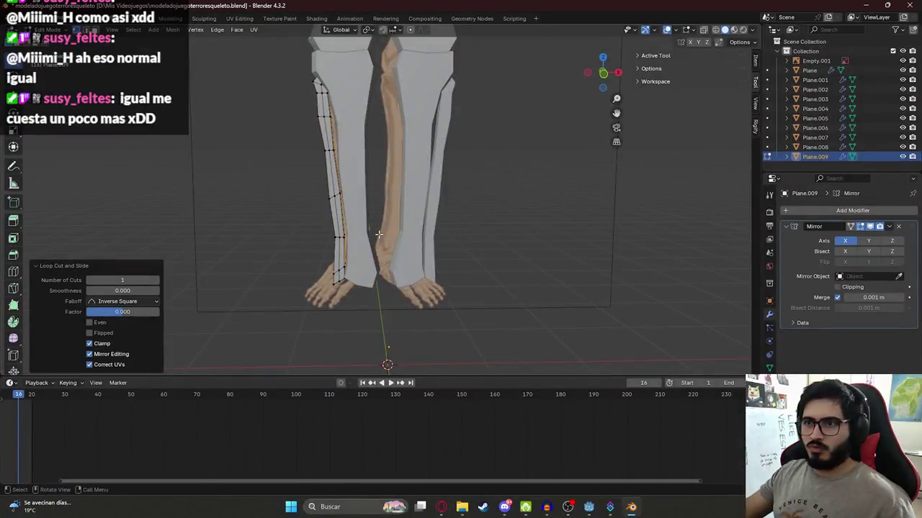
key(s)
key(x)
click(382, 232)
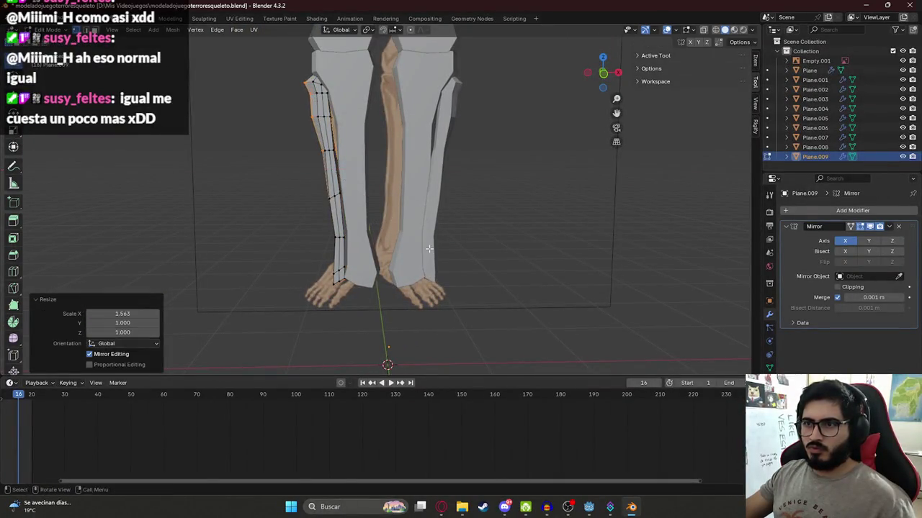
Widen the leg strip further along X and return to Object Mode
scroll(323, 214, up, 3)
key(s)
key(x)
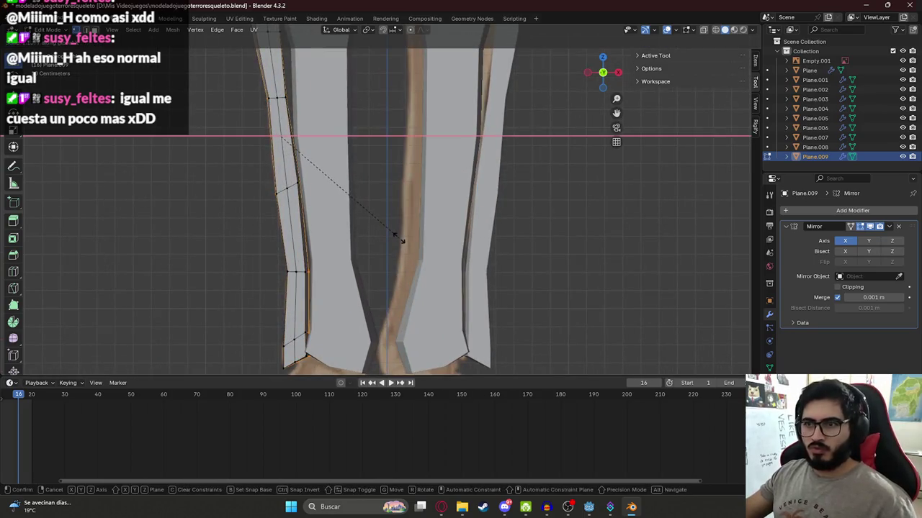
click(392, 240)
key(Tab)
scroll(300, 221, down, 3)
mouse_move(297, 208)
middle_down()
mouse_move(262, 204)
mouse_move(431, 201)
middle_up()
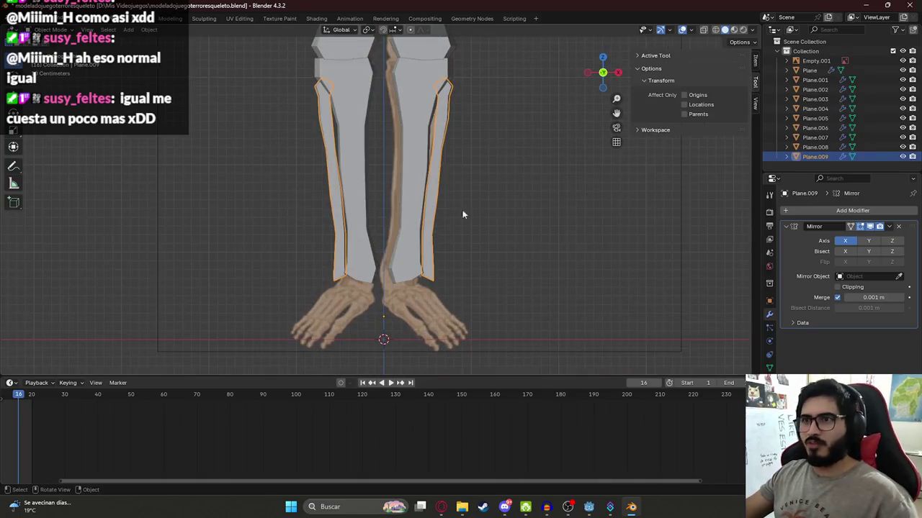
Switch to wireframe shading and narrow Plane.009 to 0.982 along X
click(422, 202)
key(z)
click(310, 173)
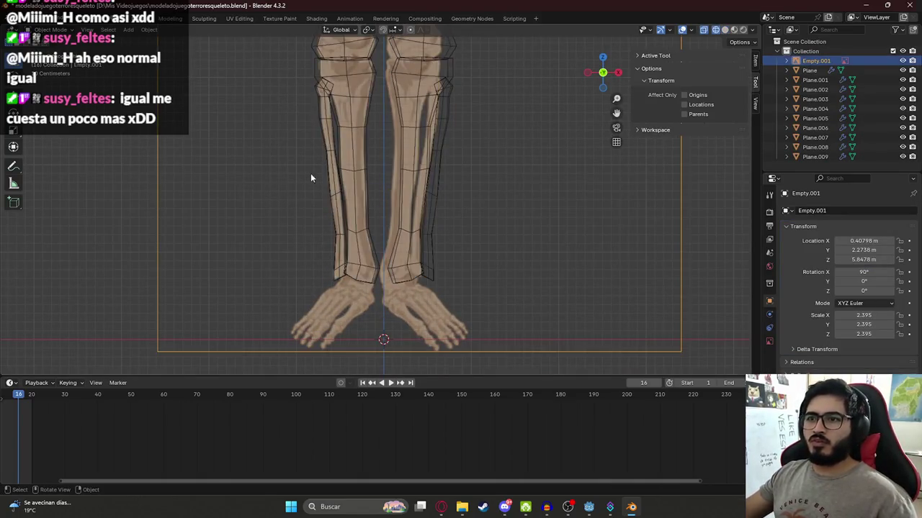
click(329, 183)
key(s)
key(x)
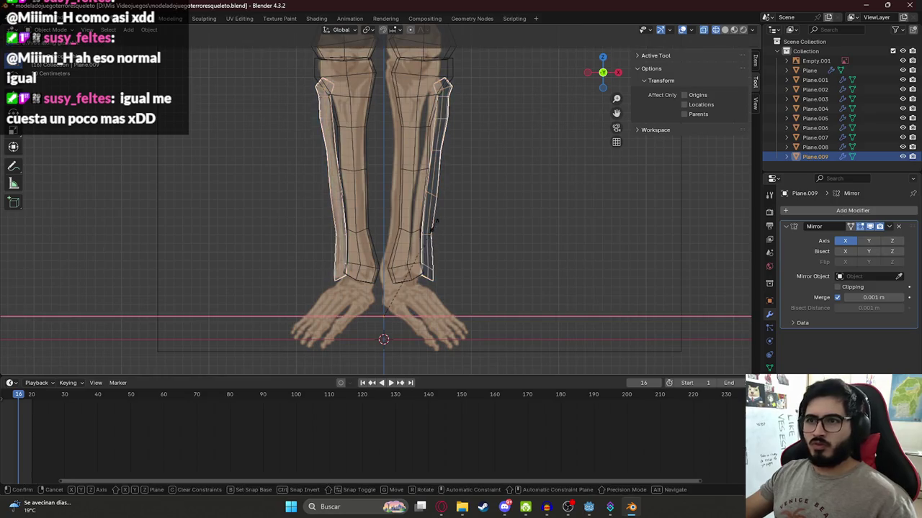
click(431, 226)
Move Plane.009 into line with the skeleton reference and save the blend file
key(g)
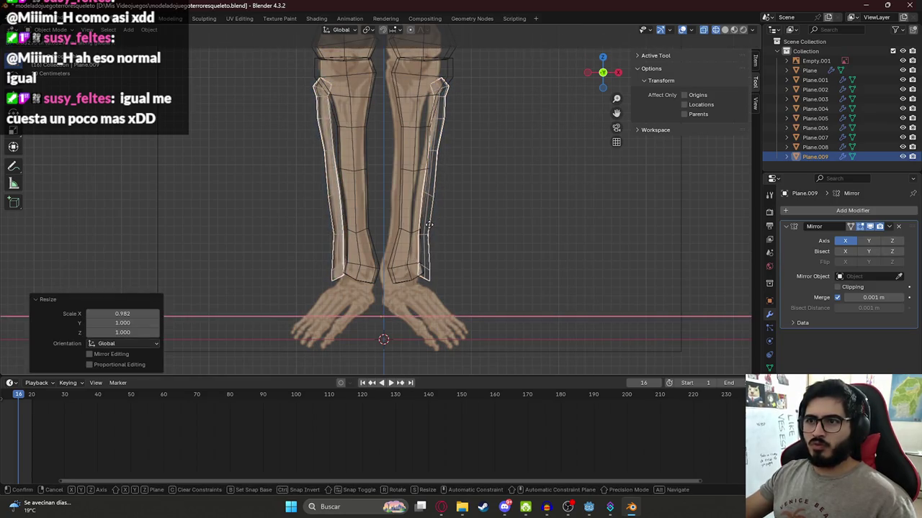
click(425, 224)
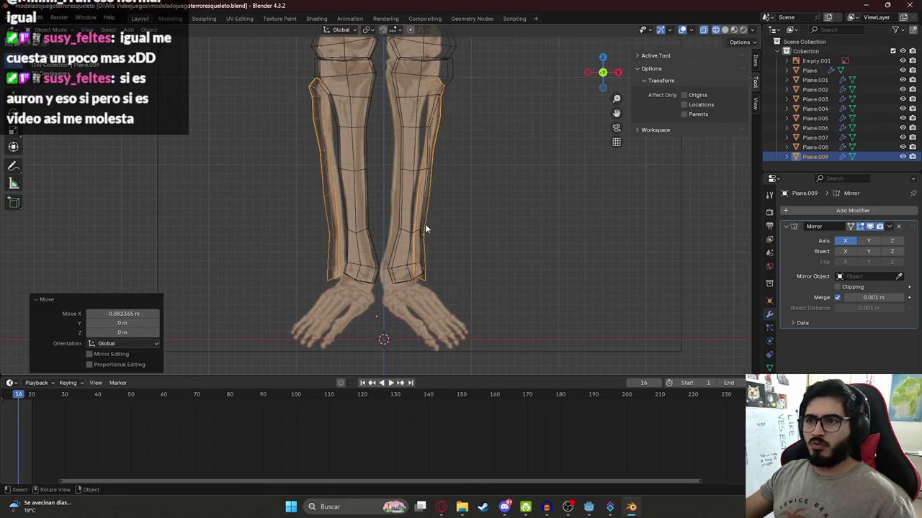
click(451, 240)
key(ctrl+z)
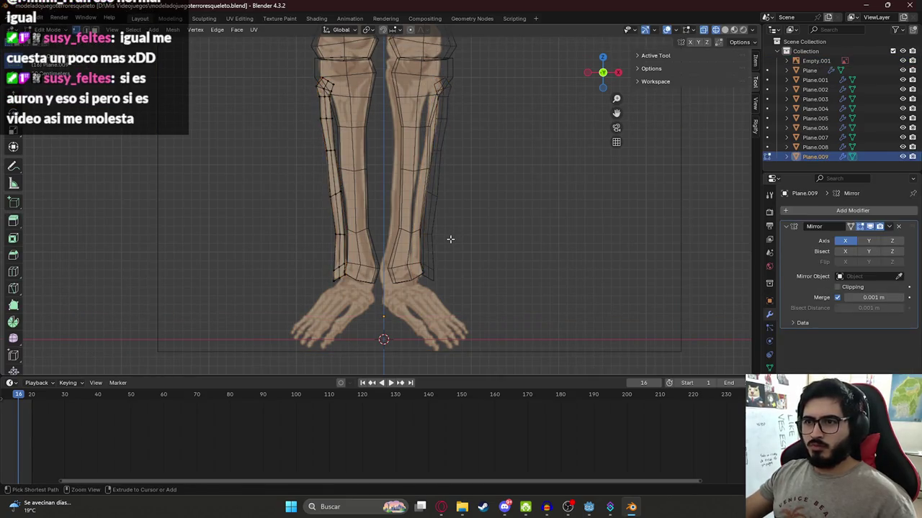
key(ctrl+s)
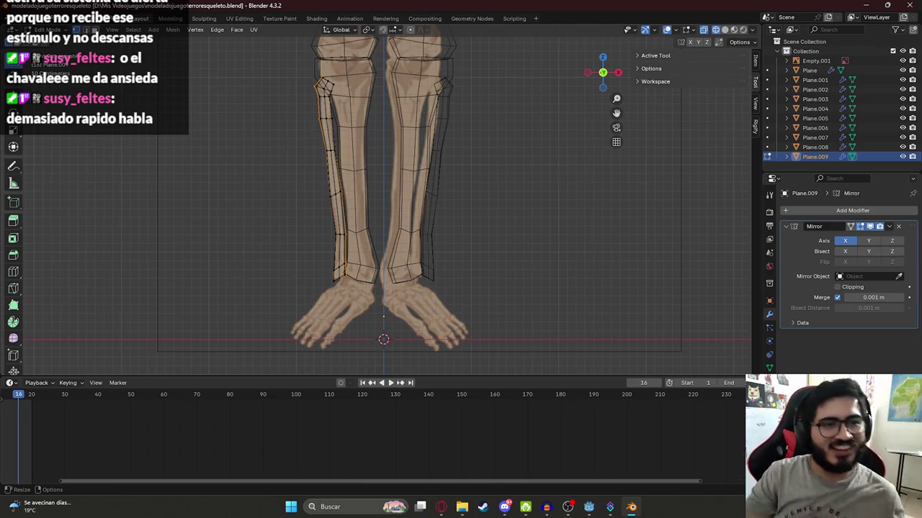
Switch to solid shading and leave Edit Mode
key(z)
click(384, 206)
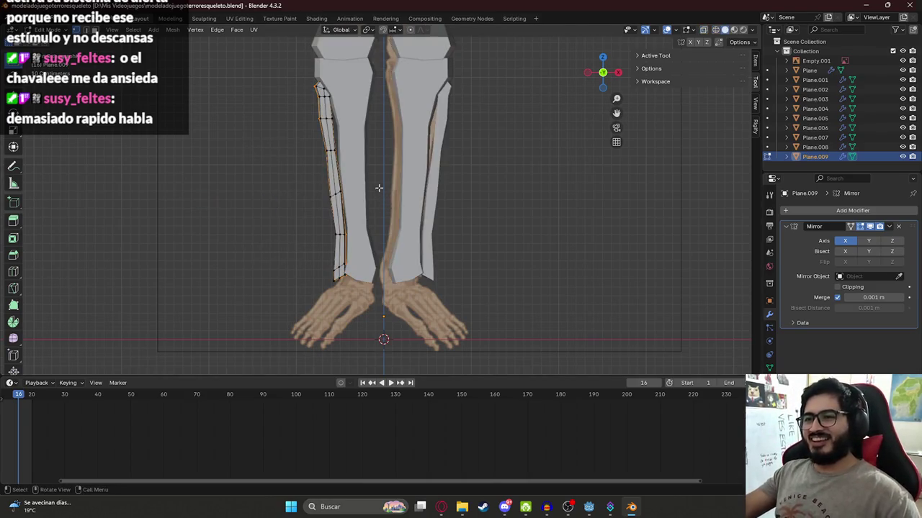
key(Tab)
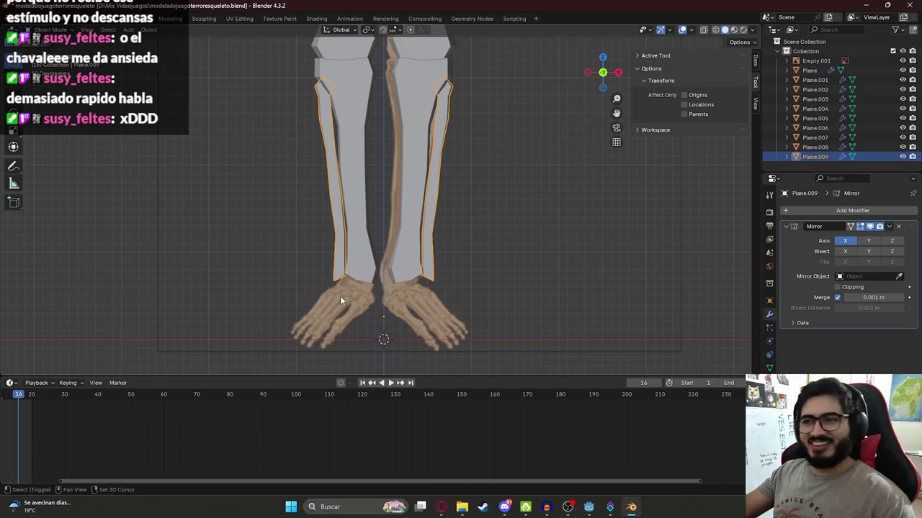
scroll(340, 296, up, 2)
scroll(343, 202, up, 2)
scroll(369, 313, down, 4)
scroll(343, 300, up, 1)
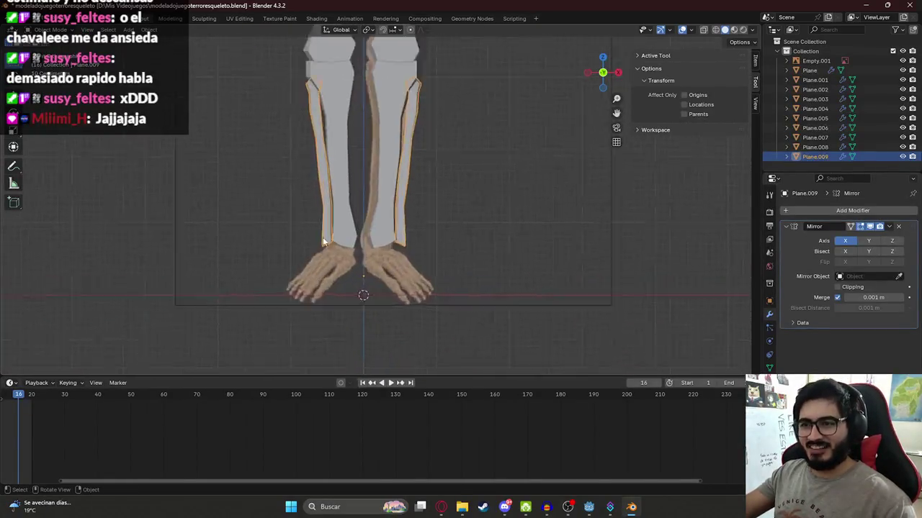
scroll(323, 237, up, 2)
scroll(270, 288, up, 2)
Compare the shin mesh with the skeleton reference using X-ray, then save the file
key(alt+z)
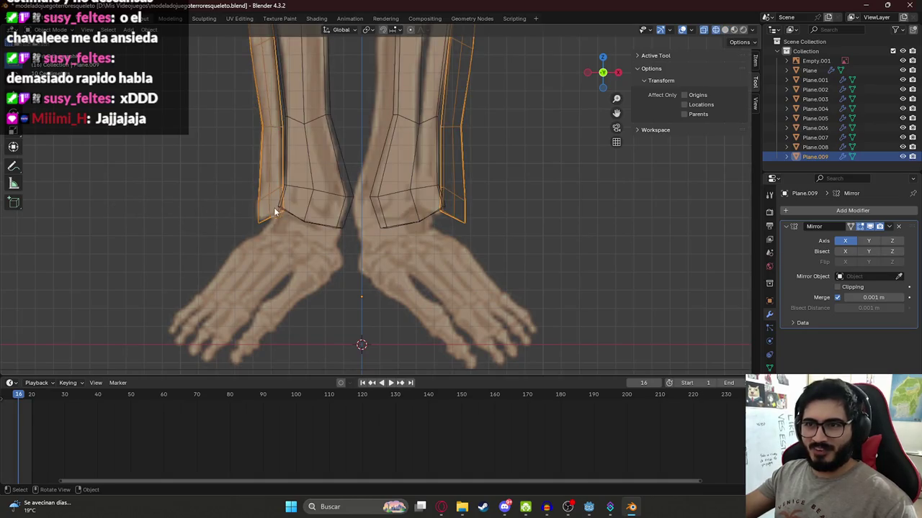
click(211, 211)
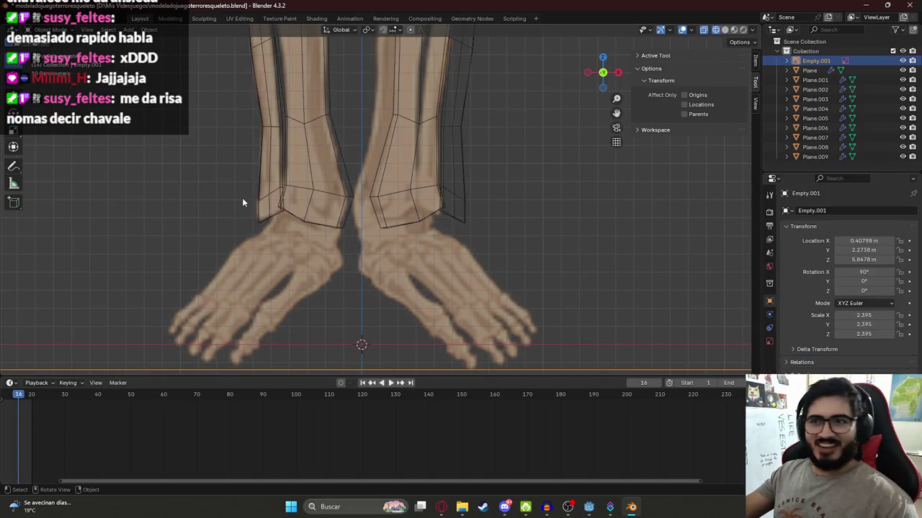
key(alt+z)
scroll(319, 200, down, 3)
shift+middle_drag(319, 200, 329, 274)
click(364, 211)
scroll(353, 219, up, 2)
scroll(345, 223, down, 3)
click(313, 223)
key(ctrl+s)
Check the other shin and the thigh mesh against the skeleton reference
scroll(344, 194, down, 1)
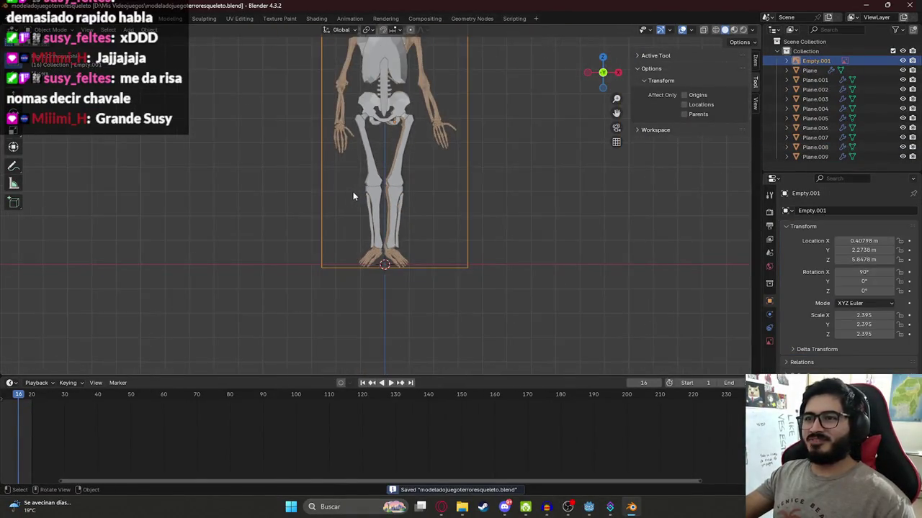
scroll(369, 176, up, 3)
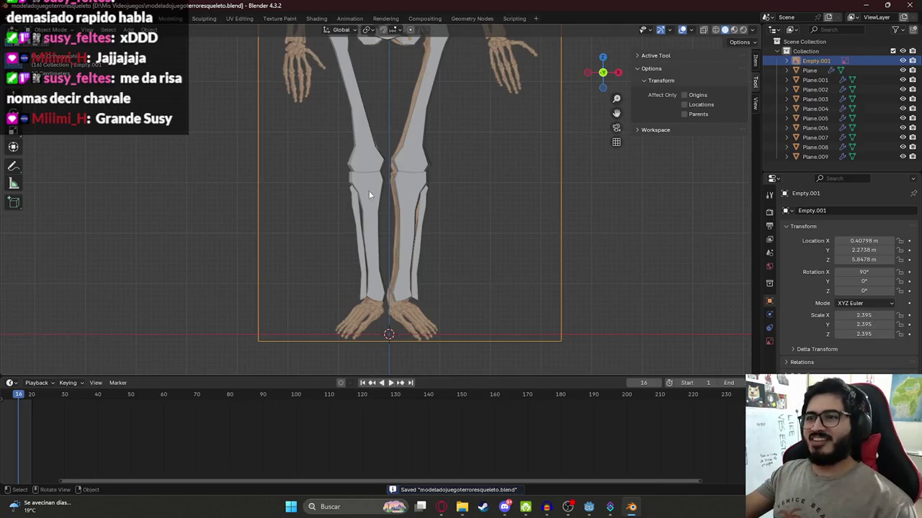
click(368, 190)
click(298, 191)
scroll(316, 173, up, 3)
shift+middle_drag(334, 154, 324, 239)
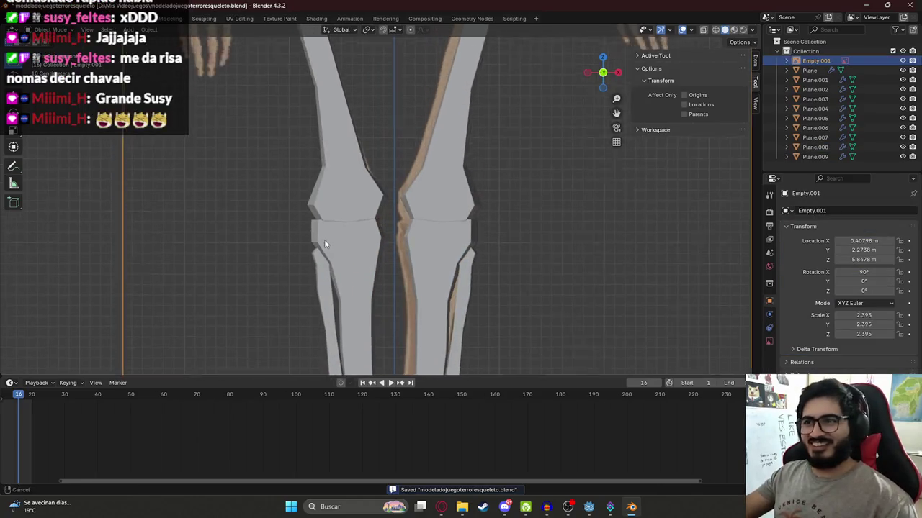
scroll(335, 248, down, 1)
click(353, 231)
Switch to wireframe shading and recheck the legs and shin against the reference
key(z)
click(300, 232)
scroll(309, 216, up, 3)
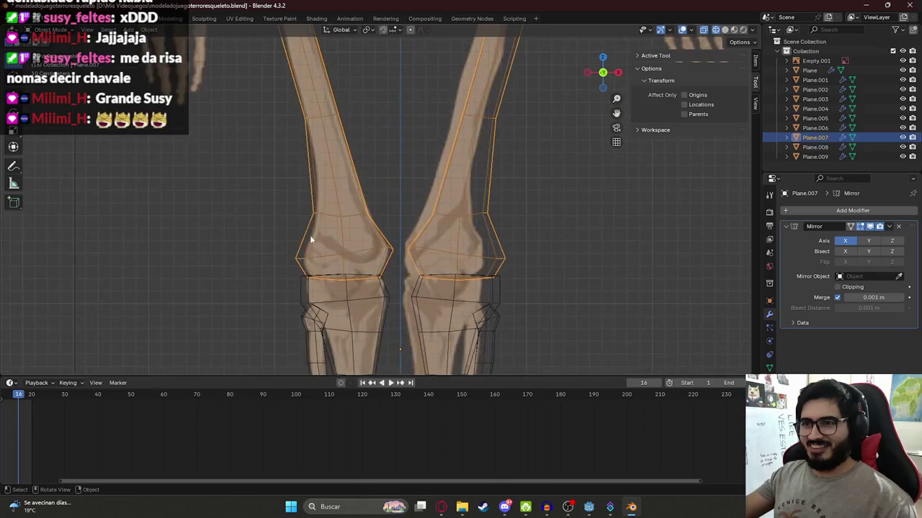
scroll(311, 202, down, 1)
scroll(311, 203, down, 2)
click(229, 192)
scroll(268, 158, down, 2)
shift+middle_drag(267, 157, 291, 222)
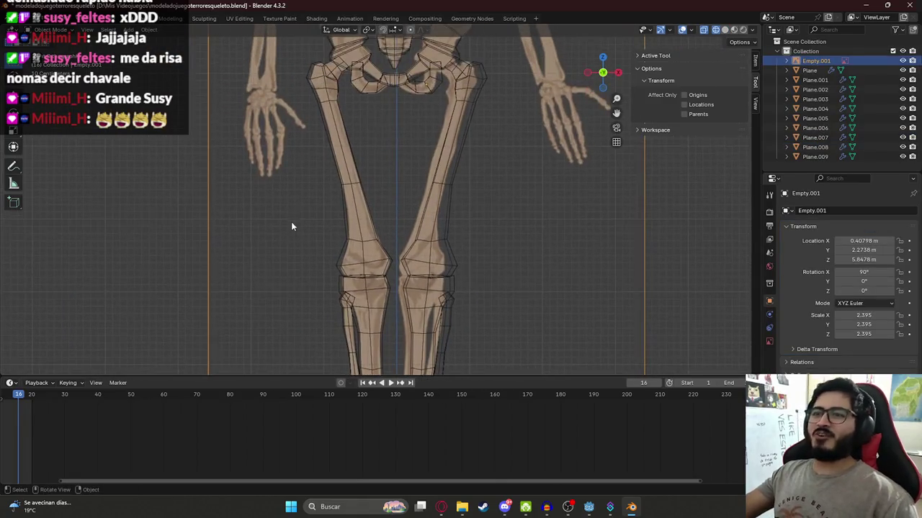
shift+middle_drag(323, 293, 262, 222)
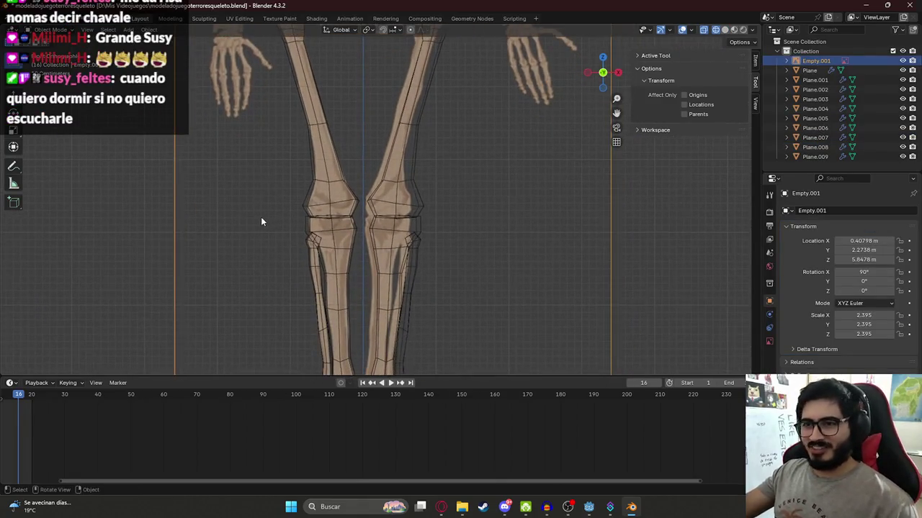
click(309, 243)
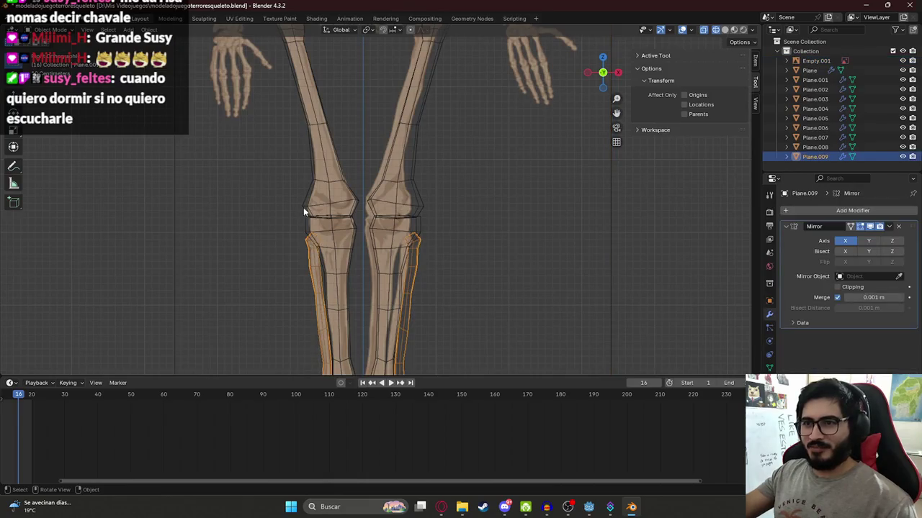
Duplicate the shin in place and delete the fibula part from the copy
key(shift+d)
right_click(322, 311)
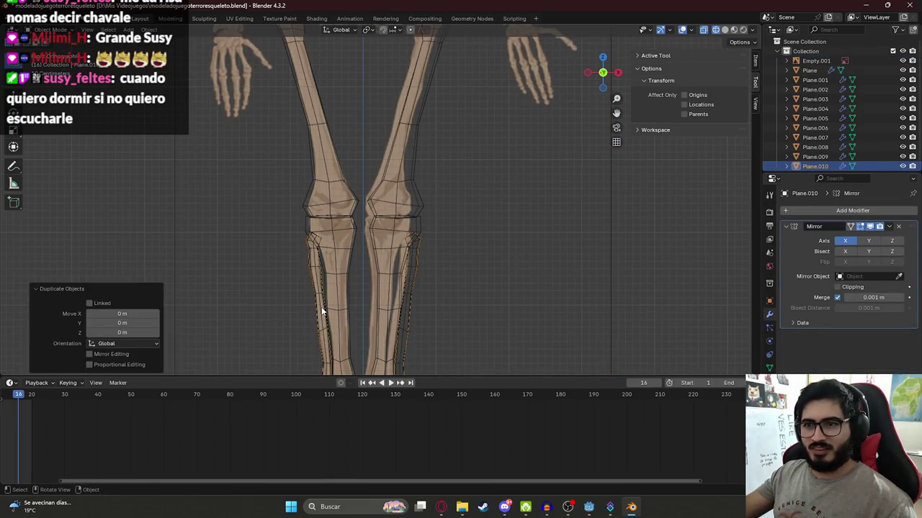
key(Tab)
key(a)
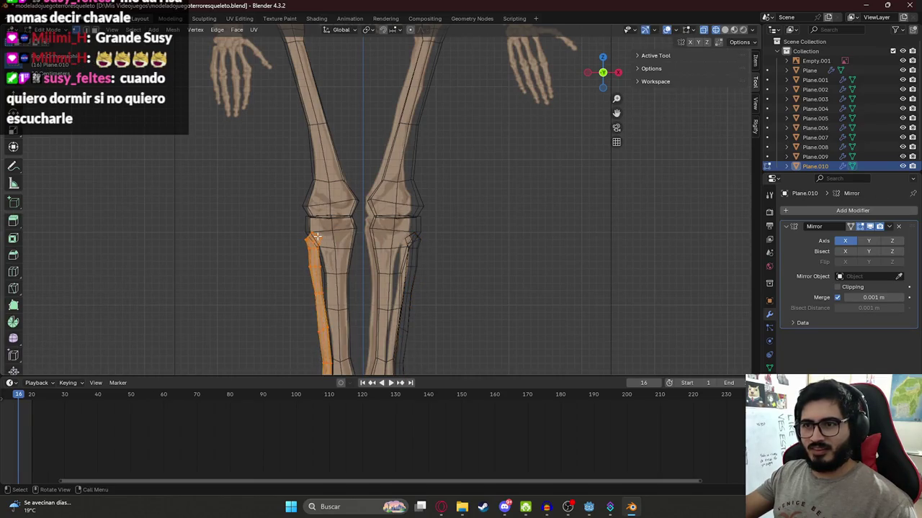
key(x)
click(317, 240)
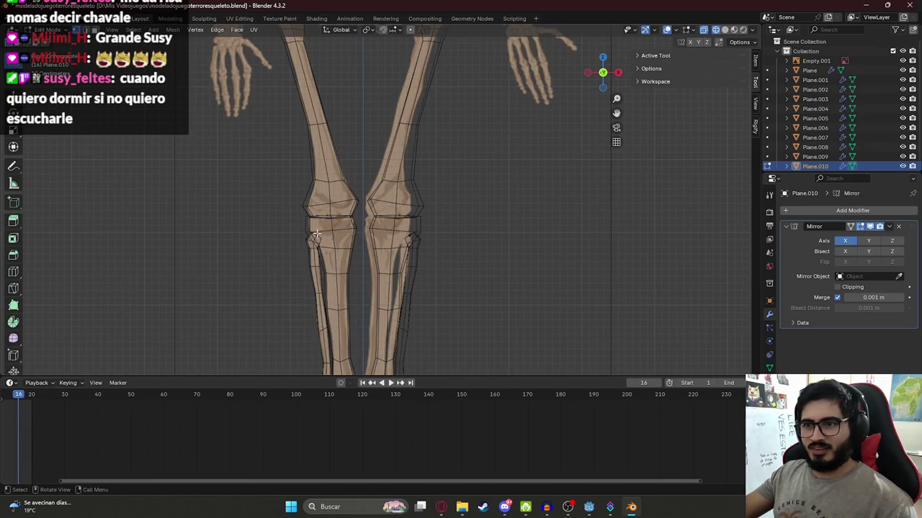
Move the remaining vertices to the knee and extrude a kneecap outline vertex
key(g)
click(333, 173)
scroll(352, 195, up, 3)
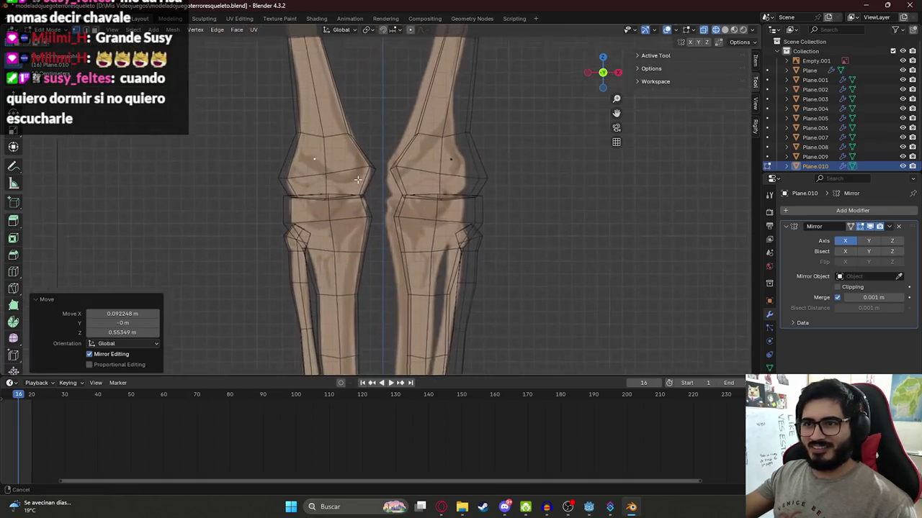
scroll(352, 195, up, 3)
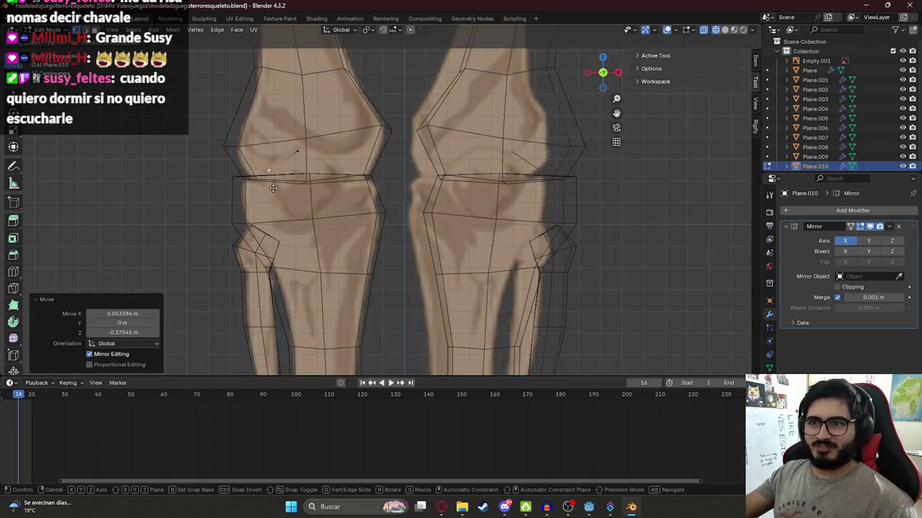
key(e)
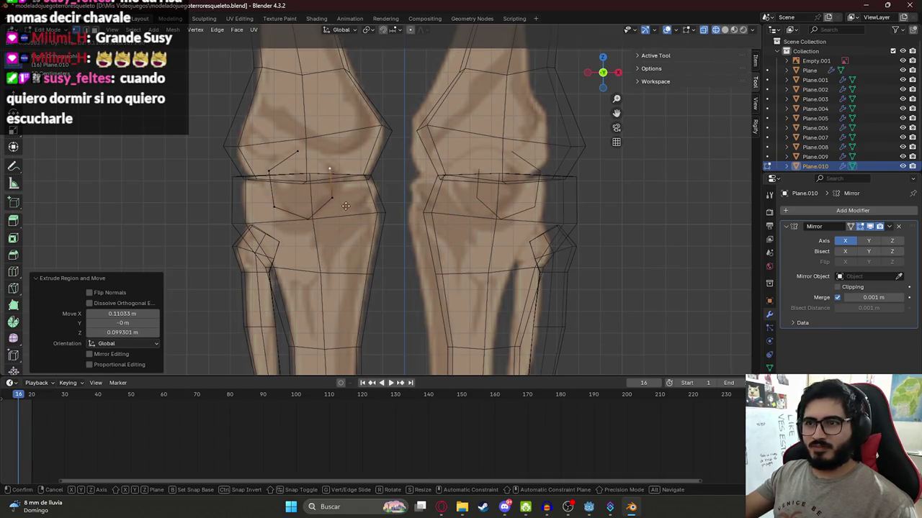
click(331, 167)
Try filling the hexagon kneecap outline with a face, then switch to opaque solid shading
shift+click(298, 152)
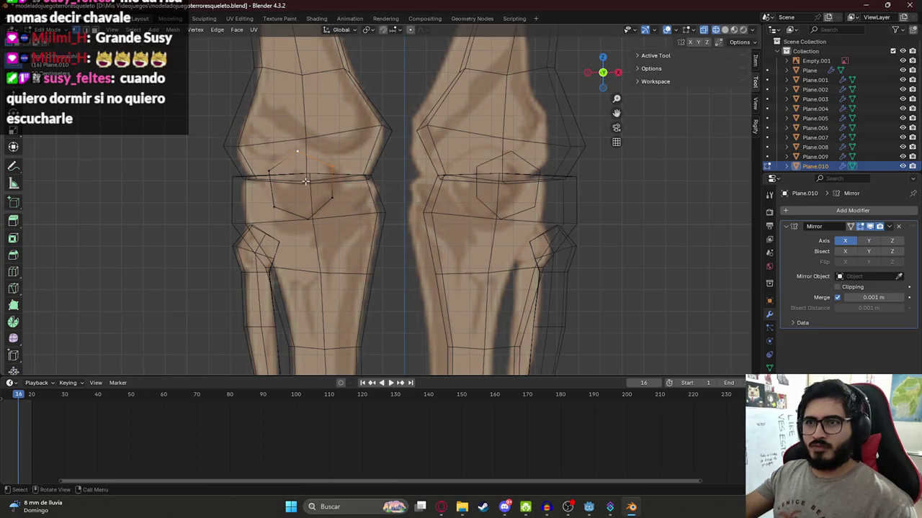
key(f)
key(ctrl+z)
key(f)
key(alt+a)
shift+click(333, 173)
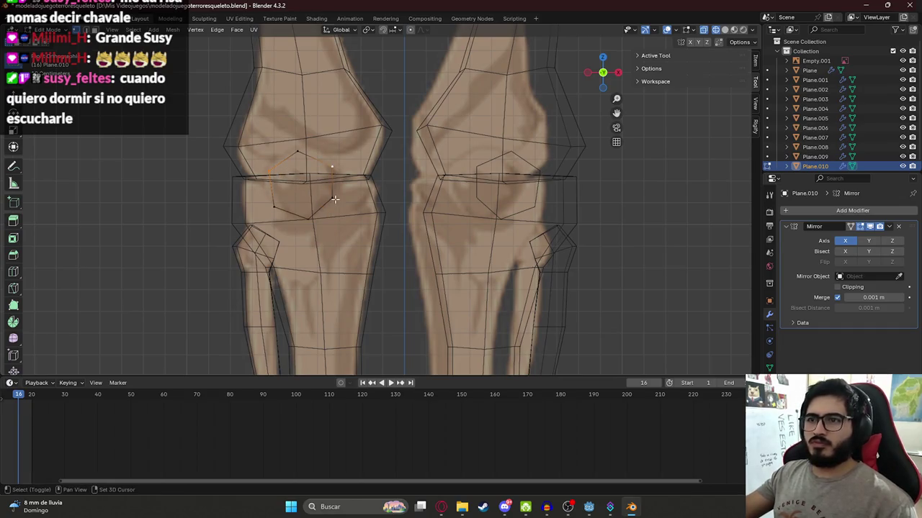
key(f)
key(ctrl+z)
key(ctrl+z)
key(ctrl+z)
key(ctrl+z)
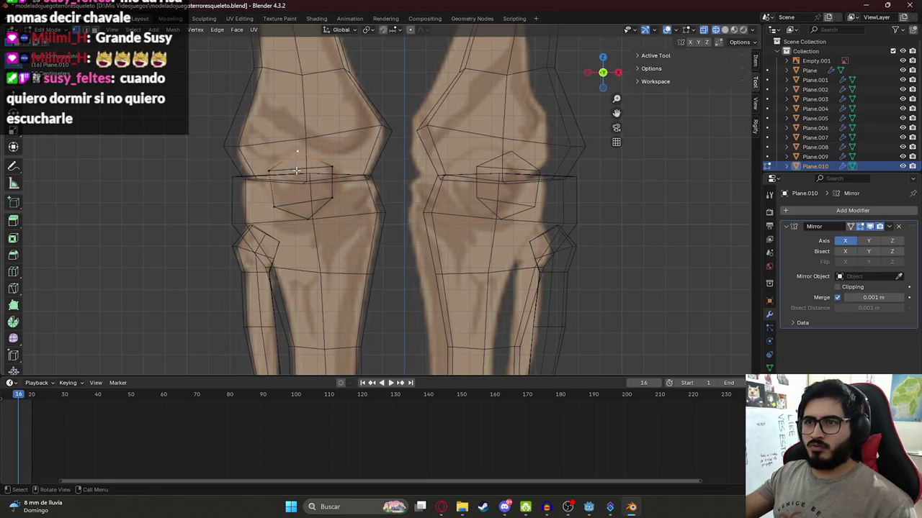
key(alt+z)
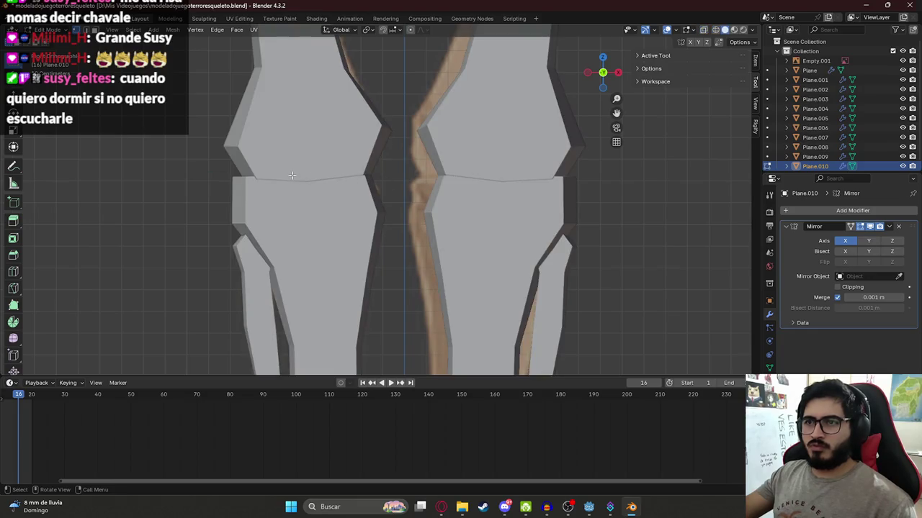
Reposition the hexagon kneecaps over the knees and return to the front solid view
key(Tab)
key(alt+z)
middle_drag(291, 176, 377, 189)
key(g)
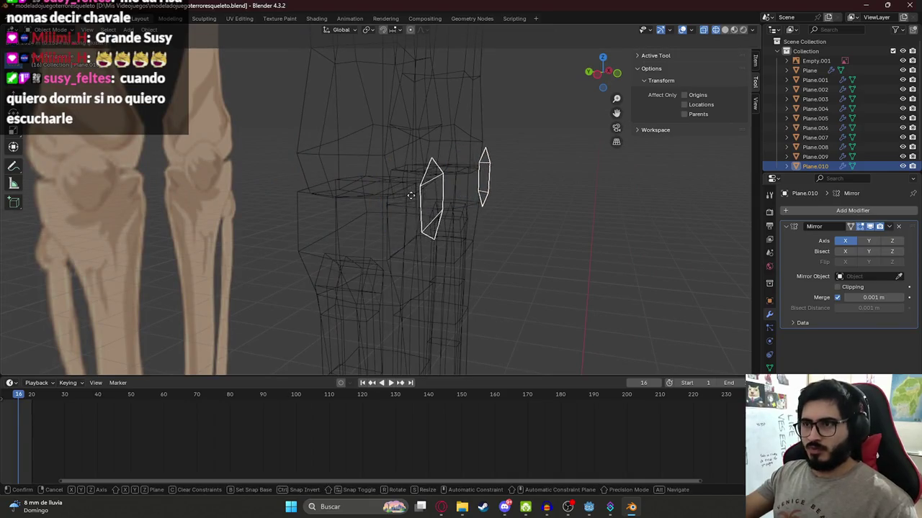
click(409, 195)
key(KP_1)
key(alt+z)
mouse_move(339, 190)
middle_down()
mouse_move(323, 189)
mouse_move(411, 202)
mouse_move(256, 199)
mouse_move(308, 181)
mouse_move(459, 193)
mouse_move(246, 185)
middle_up()
scroll(256, 199, up, 2)
Add a loop cut across the kneecap hexagon and offset the new loop along Y
key(Tab)
key(a)
key(ctrl+r)
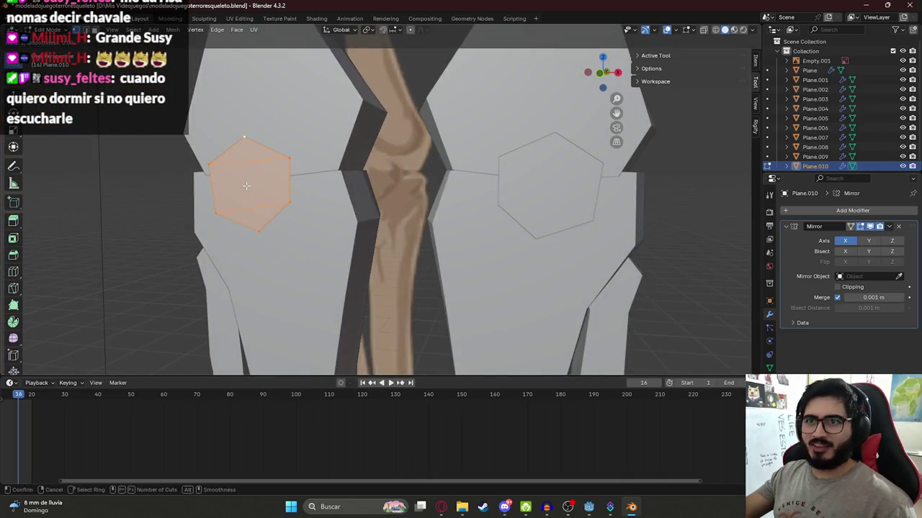
click(251, 192)
click(254, 194)
middle_drag(253, 195, 343, 200)
key(g)
key(y)
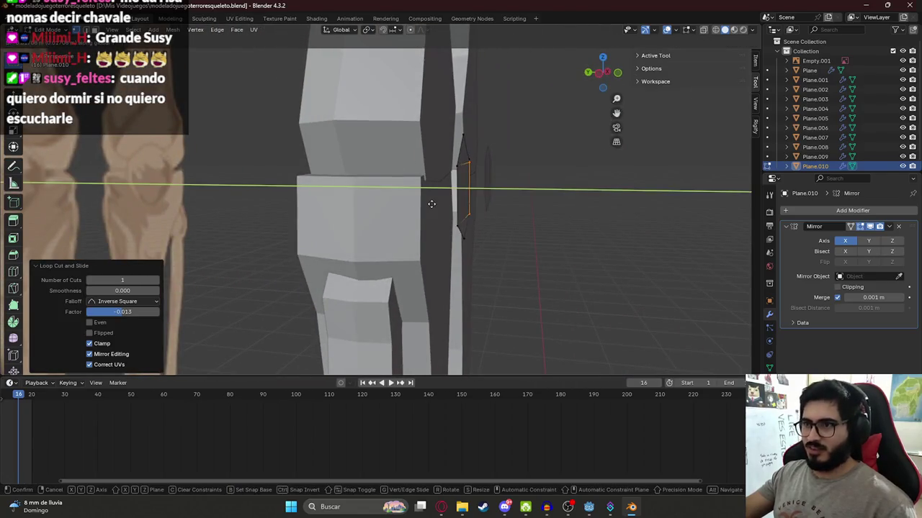
key(Escape)
mouse_move(435, 205)
middle_down()
mouse_move(324, 205)
mouse_move(463, 195)
middle_up()
Slide the whole kneecap 0.082 m forward onto the front of the knee
key(Tab)
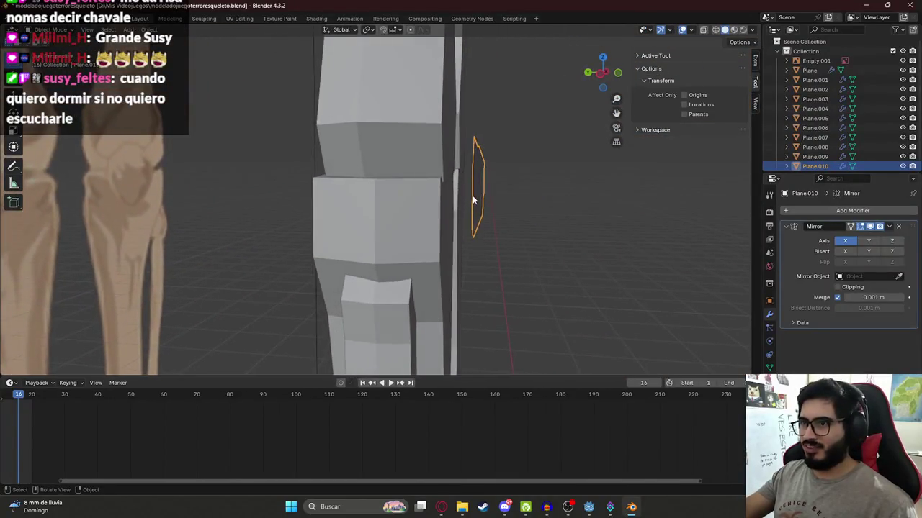
key(g)
drag(464, 197, 441, 196)
click(441, 195)
mouse_move(440, 195)
middle_down()
mouse_move(431, 206)
mouse_move(288, 206)
middle_up()
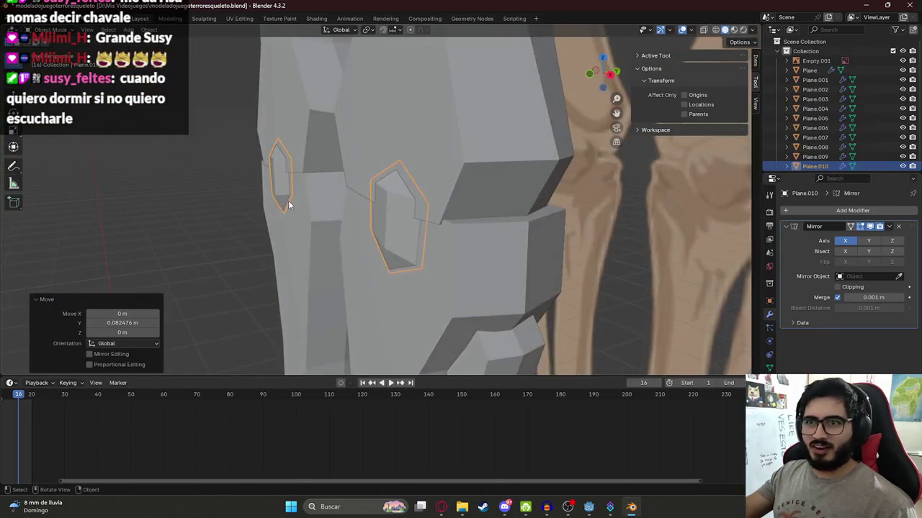
Move the kneecap's outer edge loop along Y to give it depth
key(Tab)
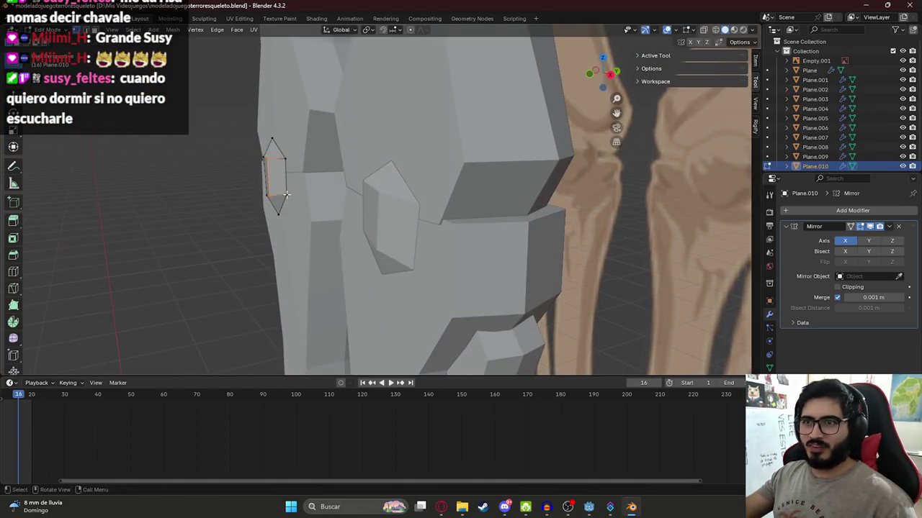
alt+click(286, 181)
mouse_move(271, 182)
middle_down()
mouse_move(243, 179)
mouse_move(265, 188)
middle_up()
key(g)
key(y)
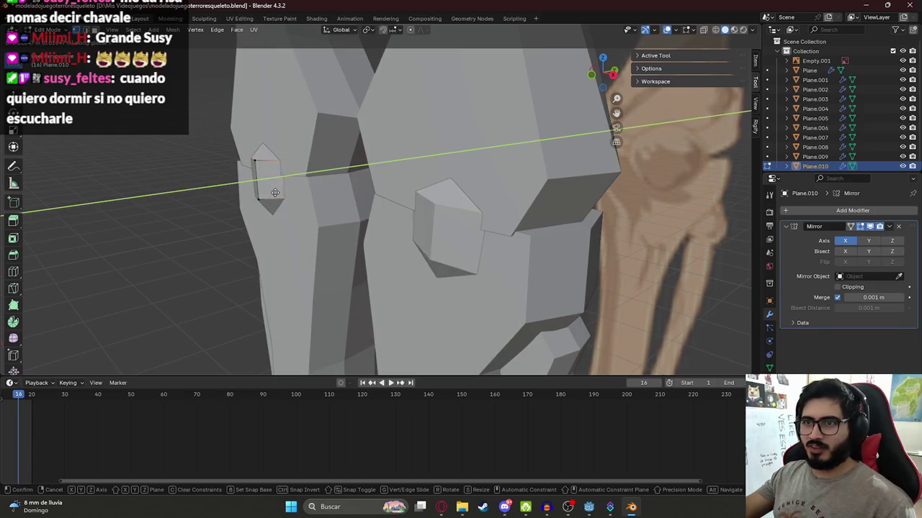
click(271, 192)
key(Tab)
middle_drag(271, 192, 299, 197)
scroll(301, 192, down, 5)
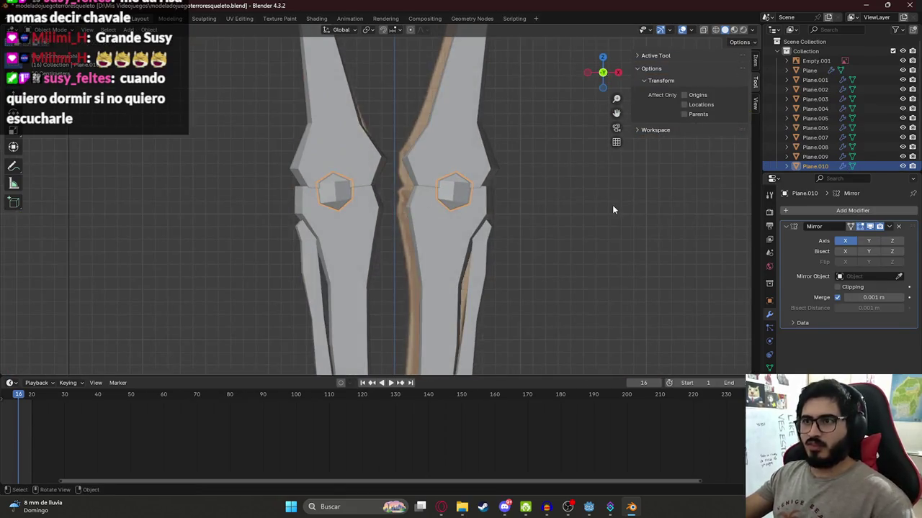
Select the skeleton reference image and orbit to an angled side view of the knees
click(357, 210)
scroll(356, 209, down, 2)
scroll(353, 209, up, 3)
mouse_move(353, 209)
middle_down()
mouse_move(442, 210)
mouse_move(268, 215)
mouse_move(445, 210)
mouse_move(326, 213)
mouse_move(359, 200)
middle_up()
scroll(356, 201, up, 2)
scroll(342, 203, up, 3)
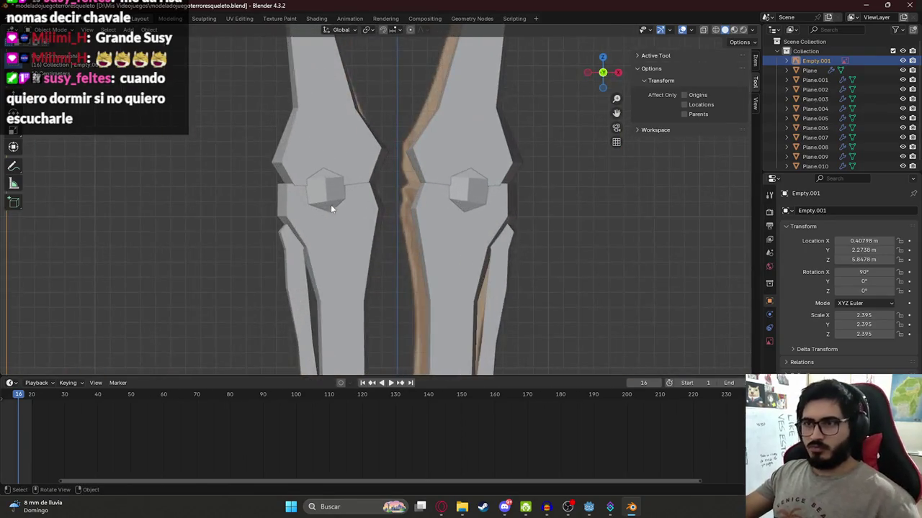
Scale all vertices of the Plane.010 kneecap mesh to fit the knees
click(330, 205)
key(Tab)
key(a)
key(s)
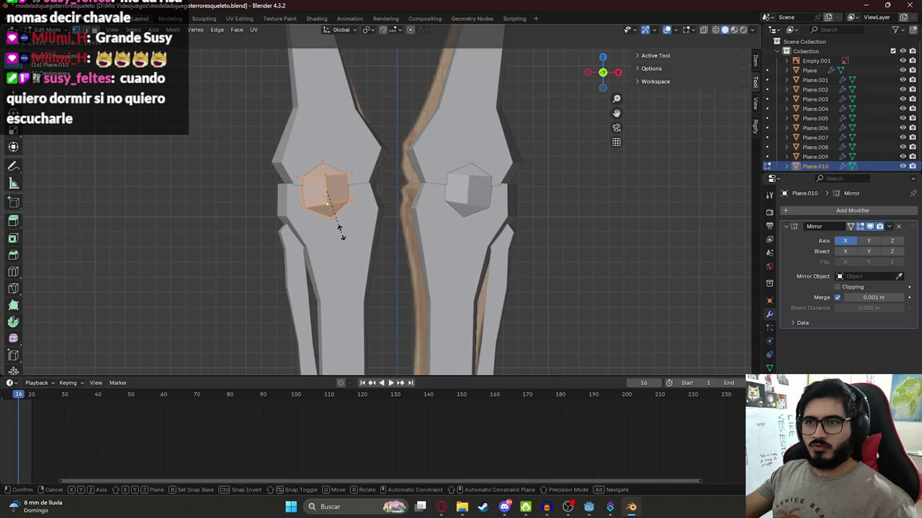
click(338, 231)
key(Tab)
Reselect the skeleton reference image and switch over to the browser
mouse_move(339, 231)
middle_down()
mouse_move(314, 229)
mouse_move(469, 187)
mouse_move(439, 180)
middle_up()
scroll(314, 229, down, 5)
click(260, 227)
key(alt+Tab)
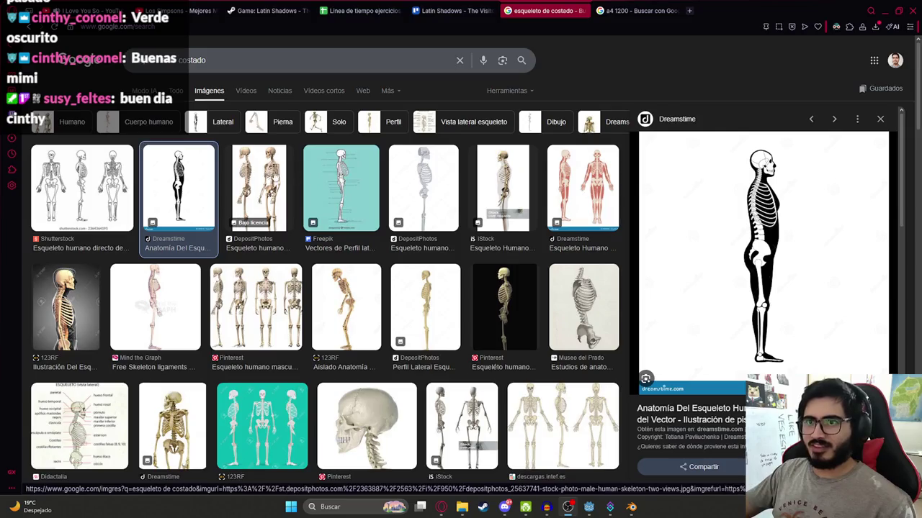
Preview the DepositPhotos two-view skeleton, then return to Blender's side view of the leg
click(261, 177)
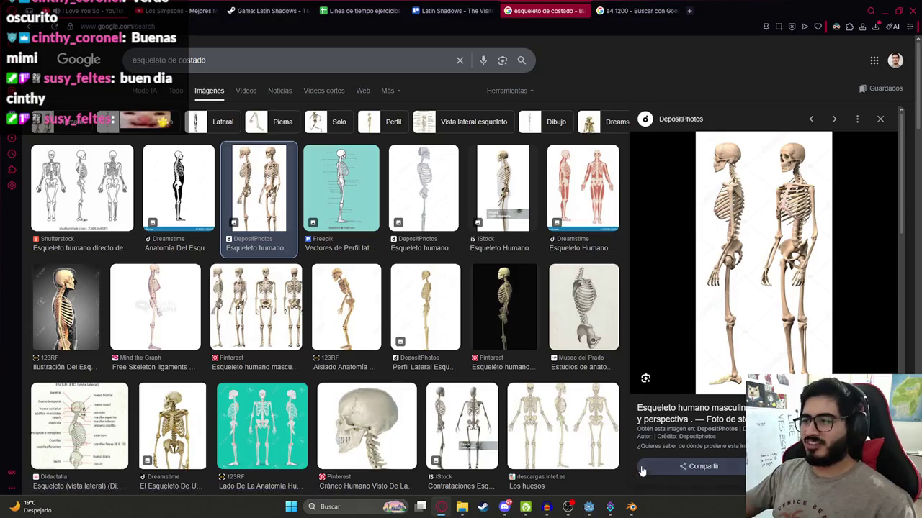
click(631, 507)
mouse_move(435, 161)
middle_down()
mouse_move(463, 166)
mouse_move(455, 153)
middle_up()
scroll(429, 170, down, 3)
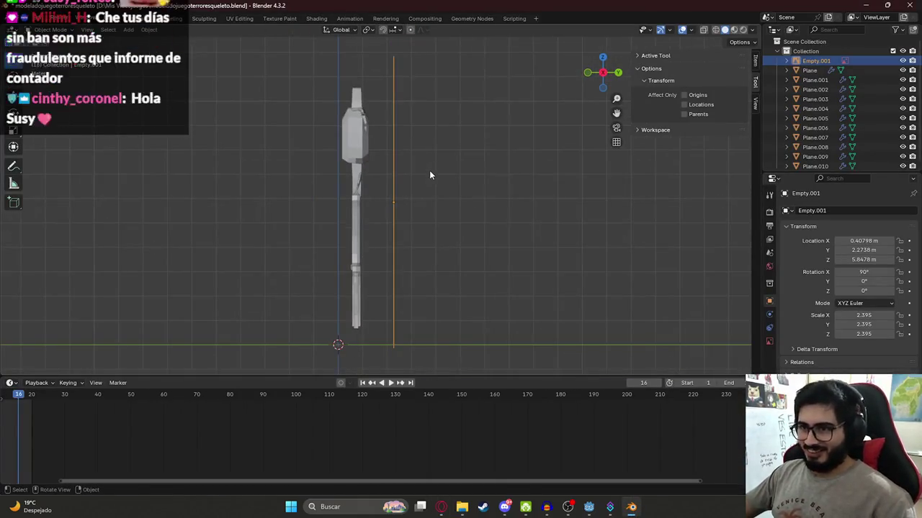
Flip to the opposite side view and open the upper leg piece in Edit Mode
key(ctrl+KP_3)
scroll(429, 169, up, 3)
click(422, 84)
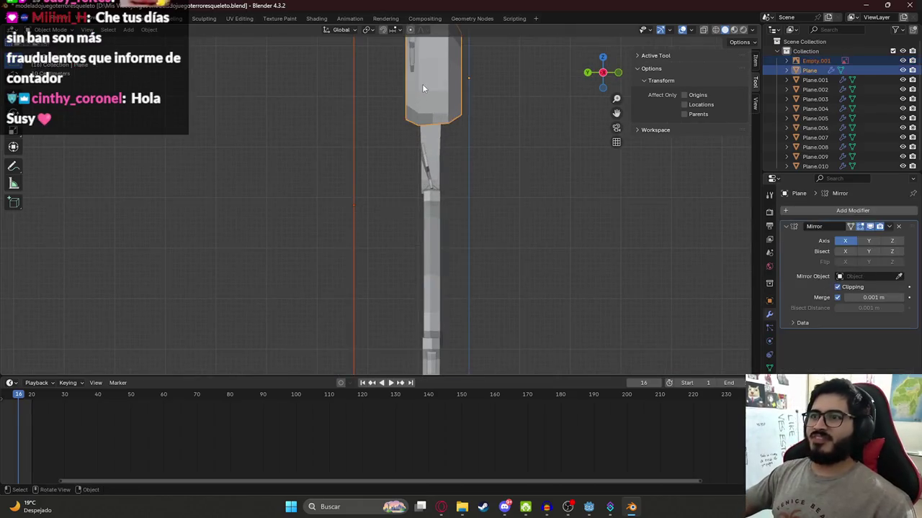
key(Tab)
key(alt+Tab)
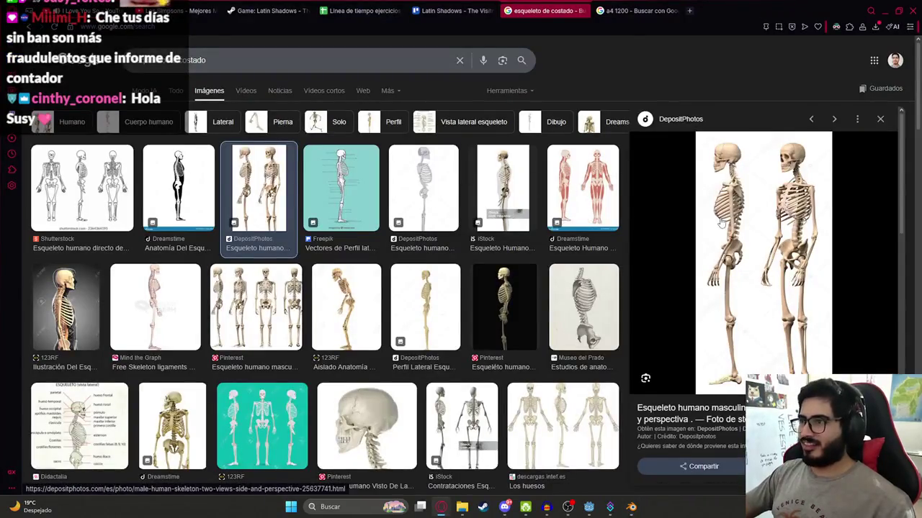
key(alt+Tab)
Select the thigh piece Plane.002 and show it as wireframe, comparing with the reference
key(alt+Tab)
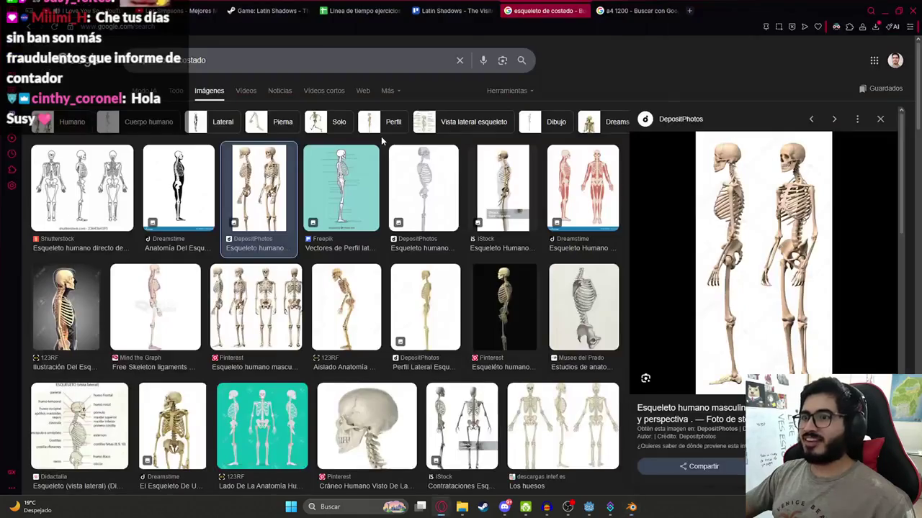
key(alt+Tab)
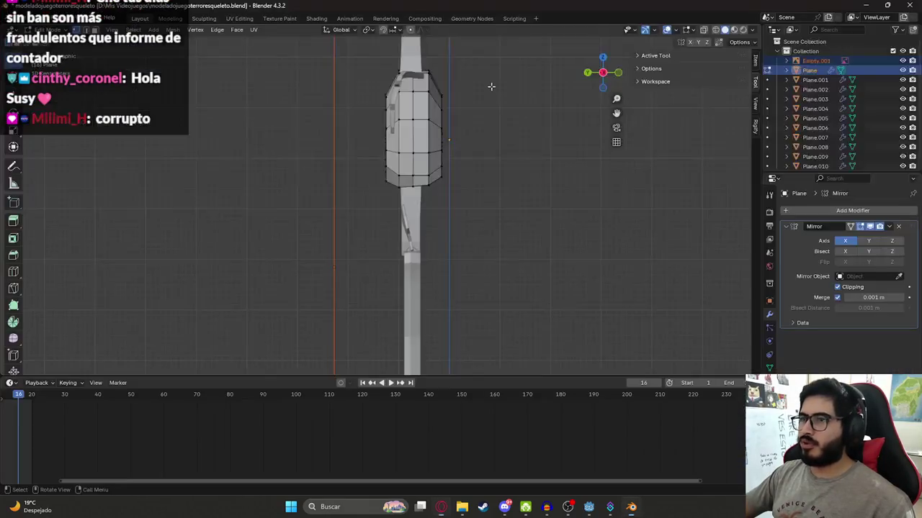
middle_drag(492, 85, 461, 195)
key(alt+Tab)
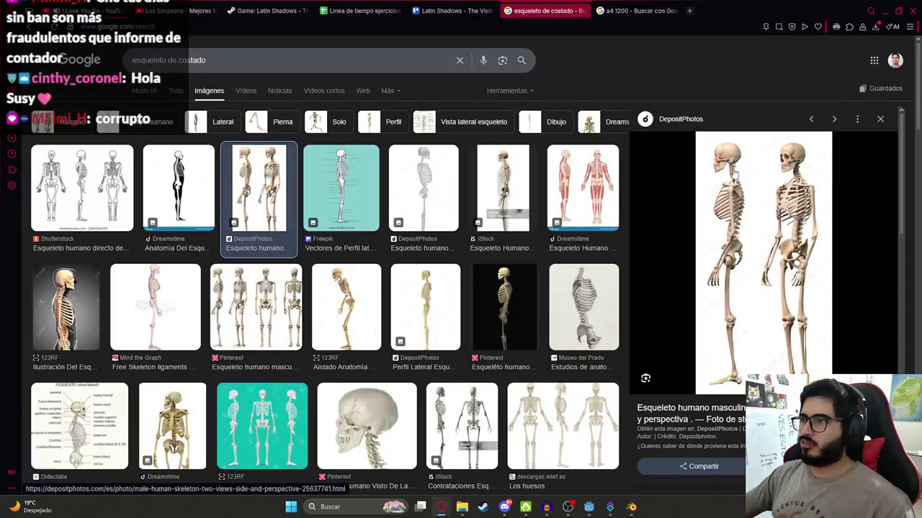
key(alt+Tab)
click(421, 106)
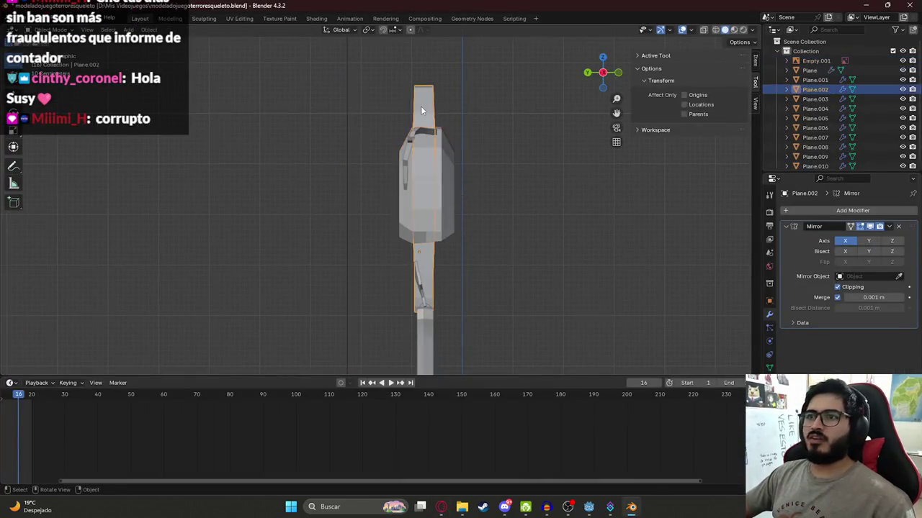
key(z)
click(353, 104)
key(alt+Tab)
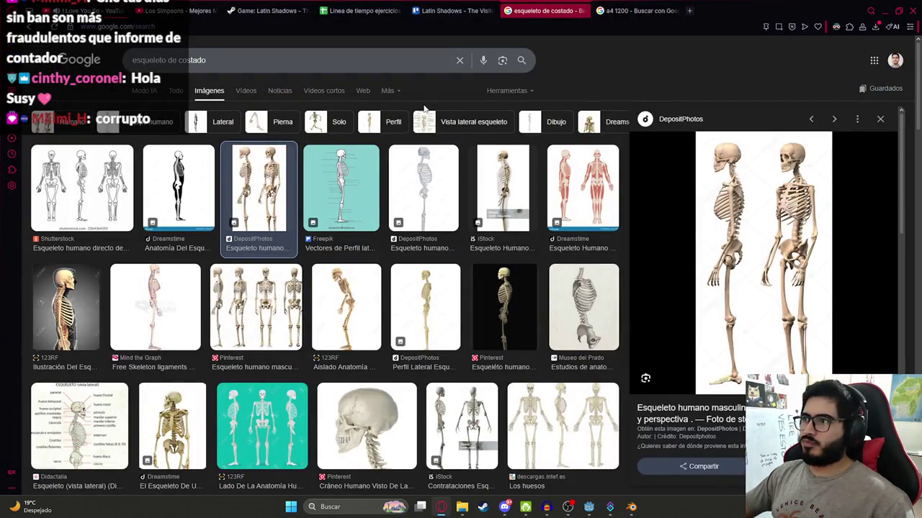
key(alt+Tab)
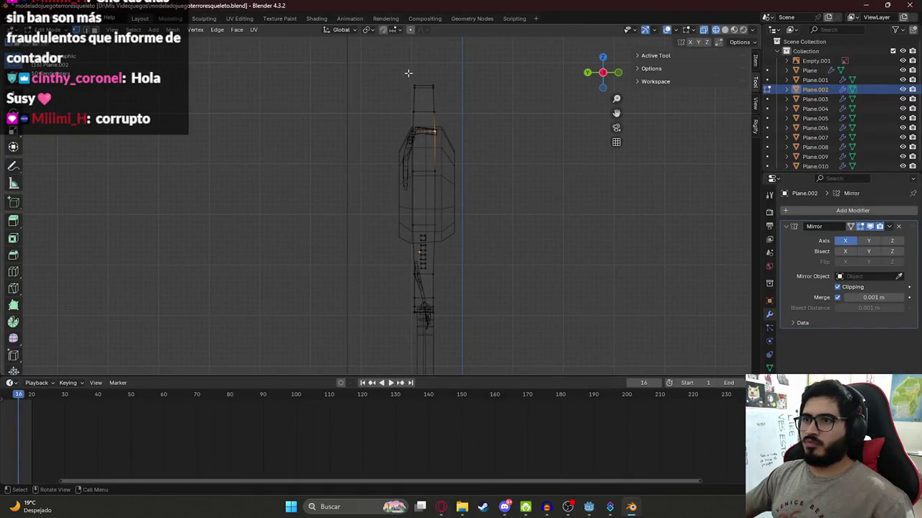
Move the thigh's top edge along Y to match the side-view reference
drag(407, 73, 437, 94)
key(g)
key(y)
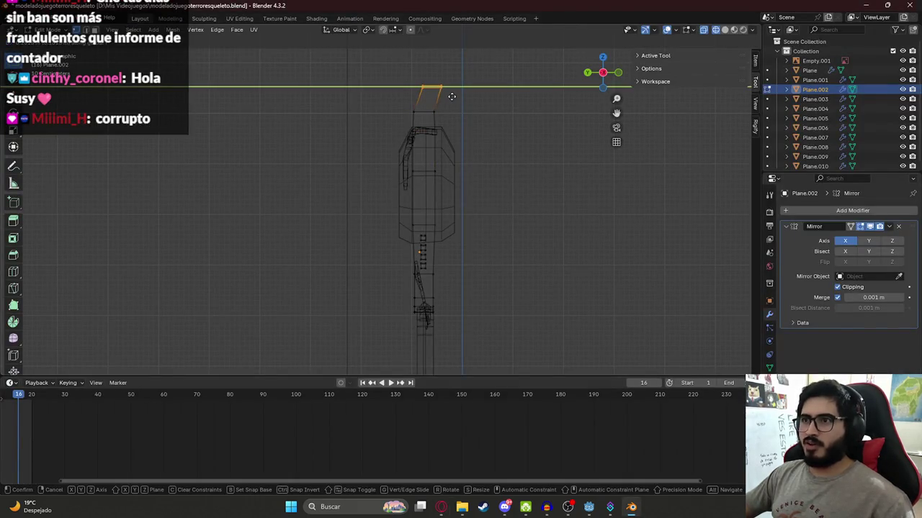
click(450, 94)
key(alt+Tab)
key(alt+Tab)
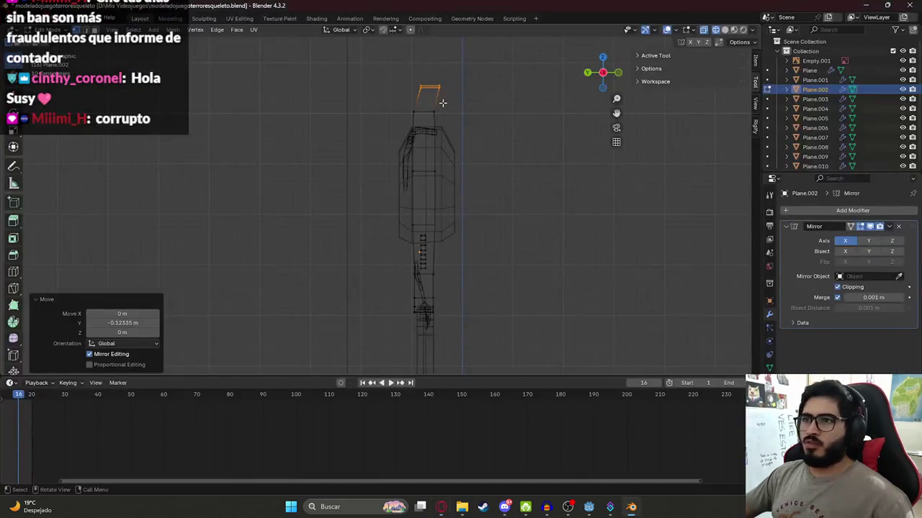
Extrude two new angled sections from the thigh edges along Y
key(e)
key(y)
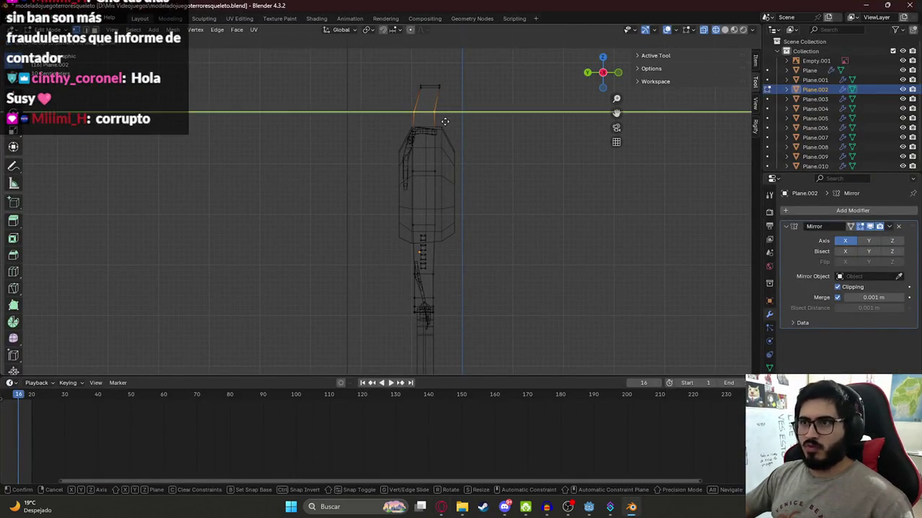
click(450, 135)
key(alt+Tab)
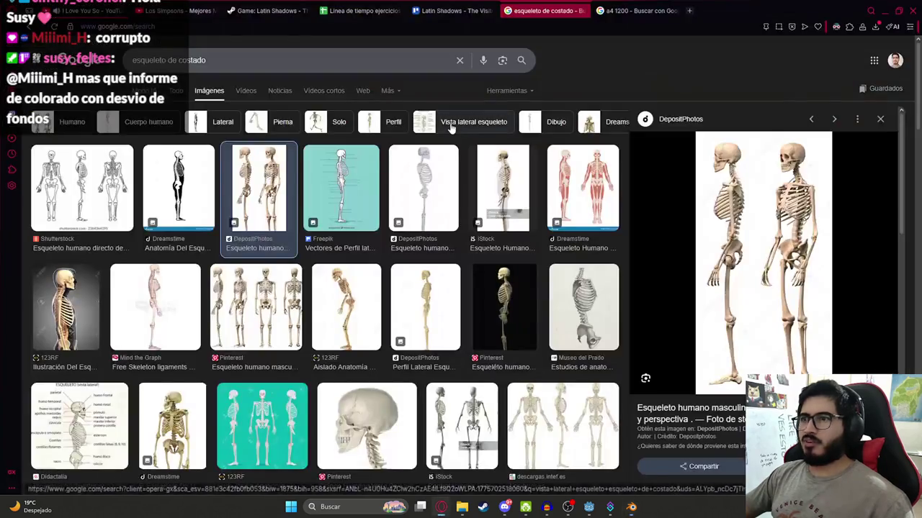
key(alt+Tab)
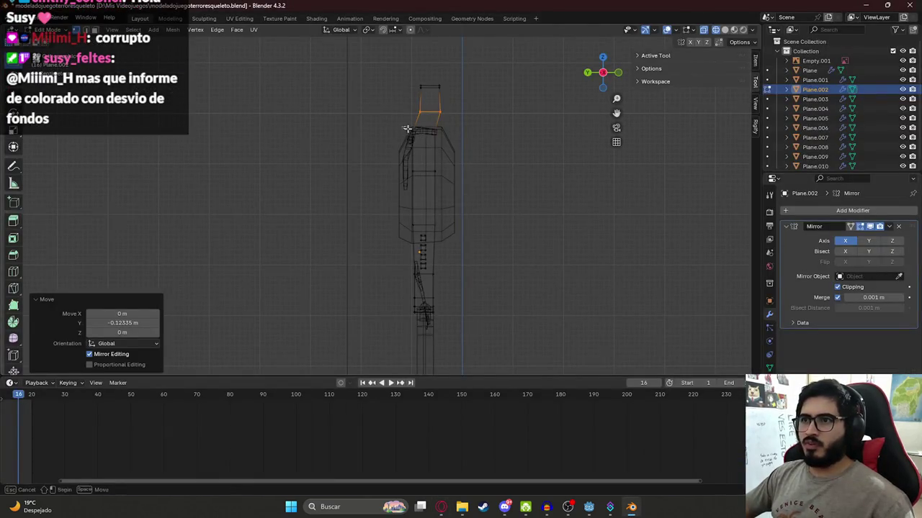
click(409, 130)
key(e)
key(y)
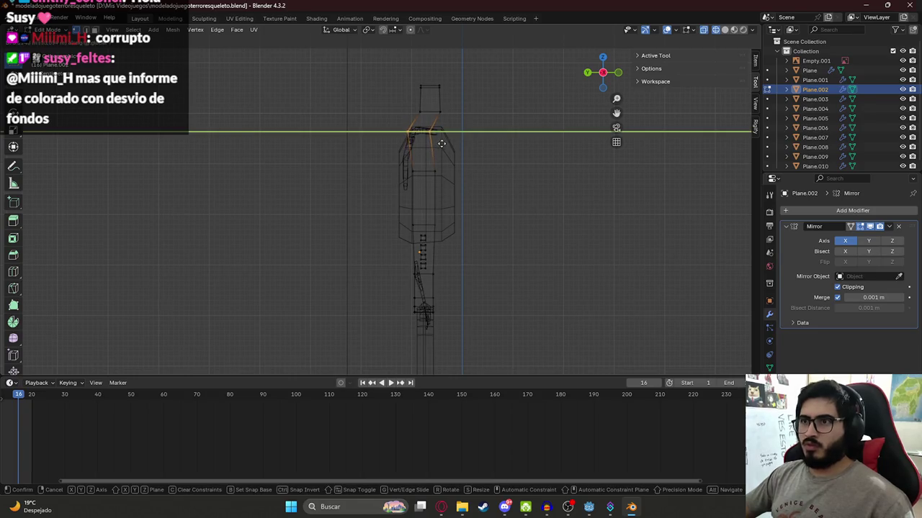
click(441, 143)
key(alt+Tab)
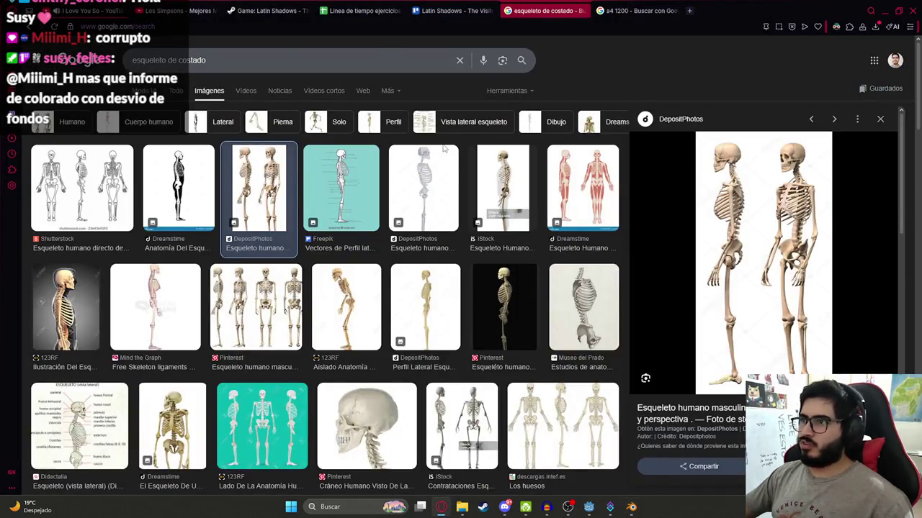
key(alt+Tab)
Shift another thigh edge loop along Y to refine the angle
click(452, 181)
key(g)
key(y)
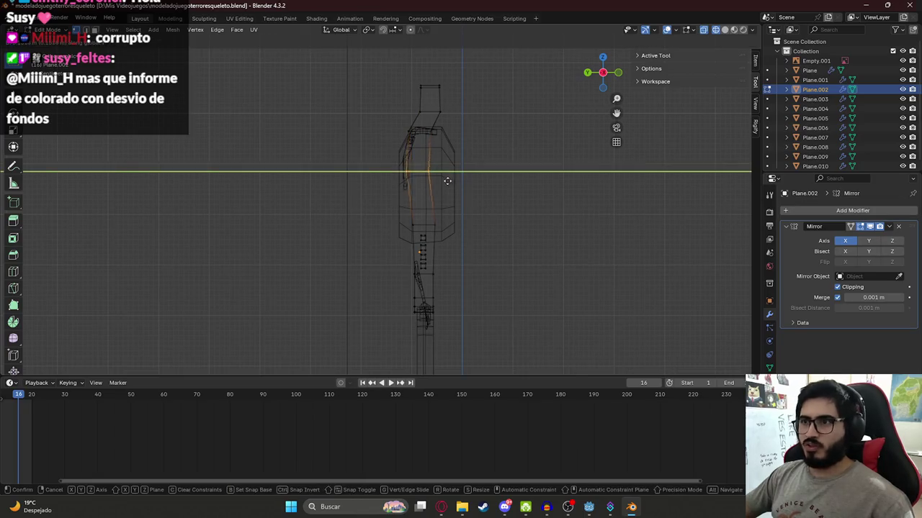
click(440, 181)
key(alt+Tab)
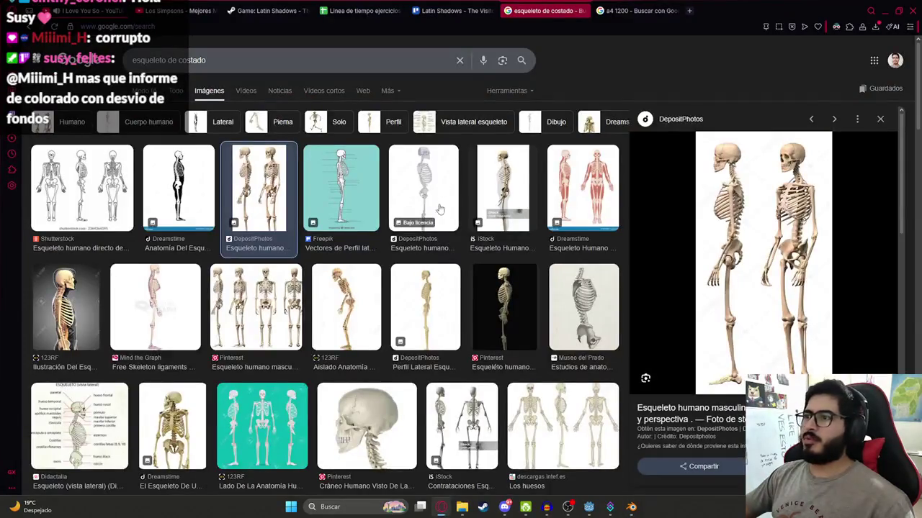
key(alt+Tab)
key(g)
key(y)
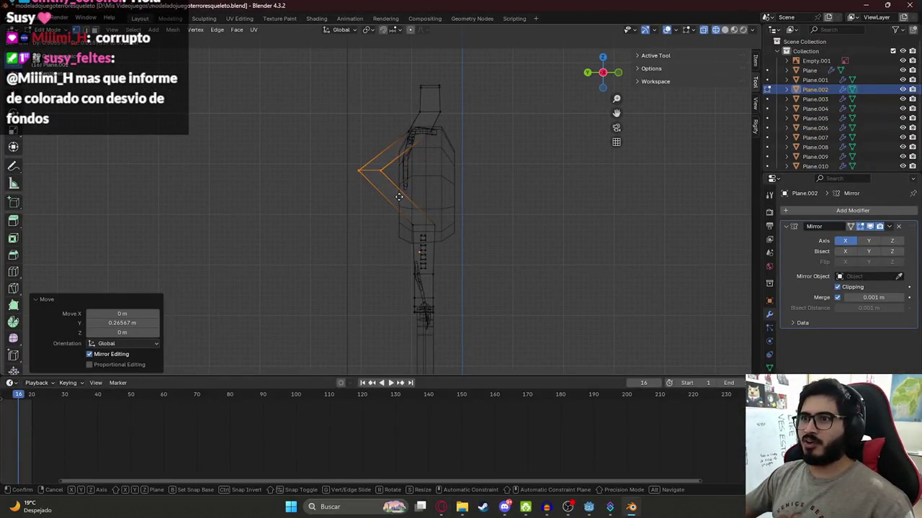
key(Escape)
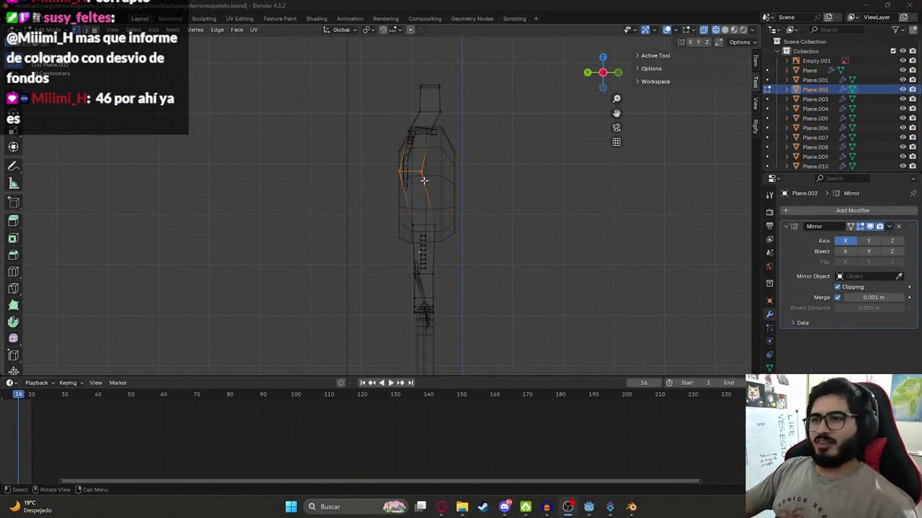
scroll(414, 180, up, 3)
scroll(413, 192, up, 2)
Add a new edge loop around the thigh and shift it along the X axis
key(g)
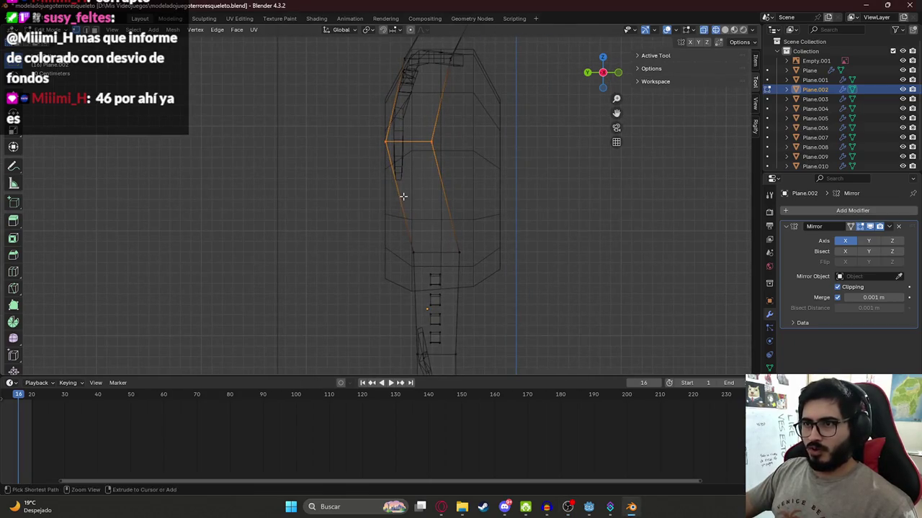
key(g)
click(415, 203)
scroll(409, 193, down, 3)
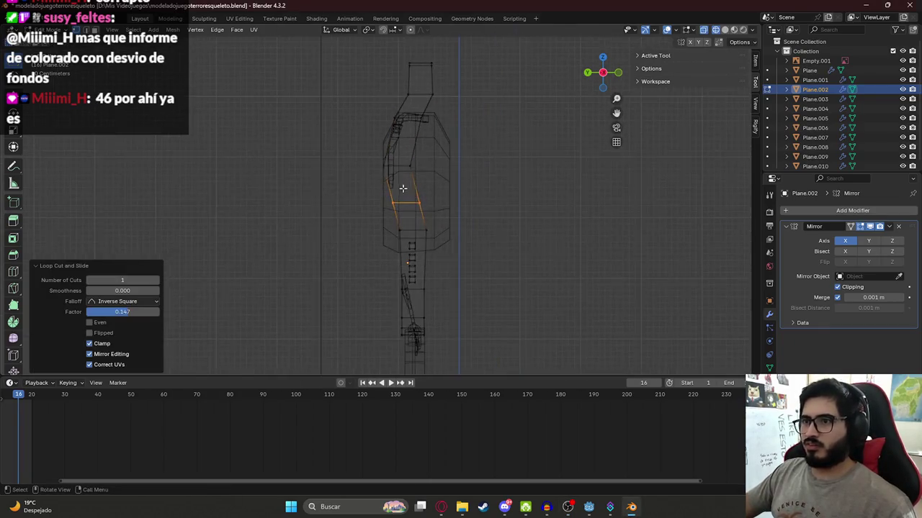
key(g)
key(x)
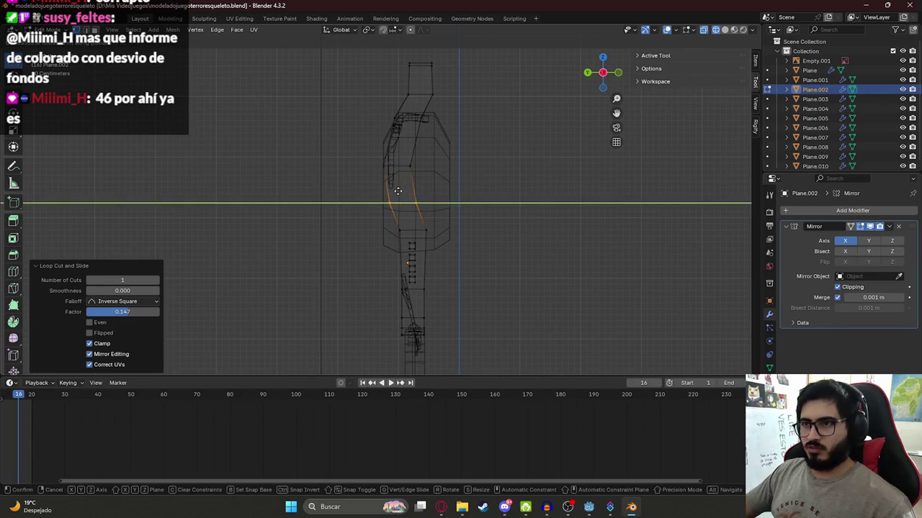
click(370, 158)
Shift the upper thigh edges along Y, then raise them 0.1107 m on Z
click(410, 167)
key(y)
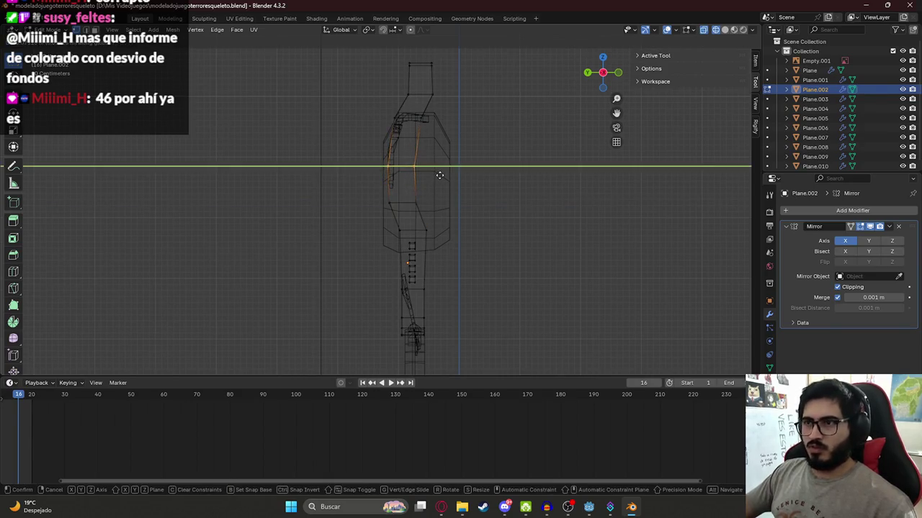
click(432, 174)
key(g)
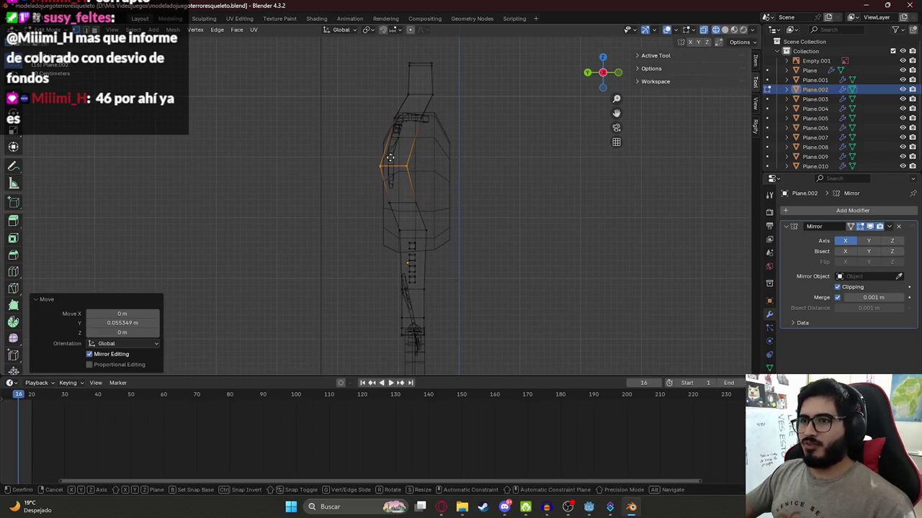
key(z)
click(395, 153)
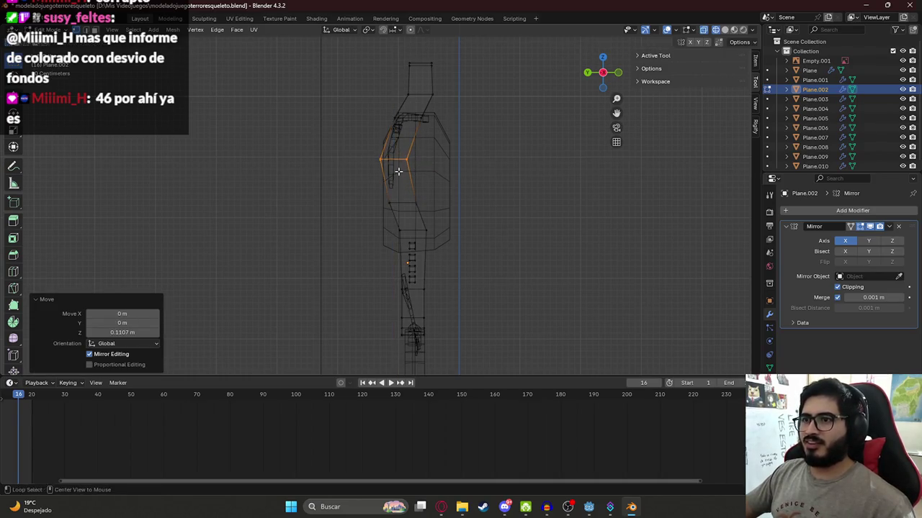
Compare with the side-view skeleton reference and move a lower torso edge loop along Y
click(438, 507)
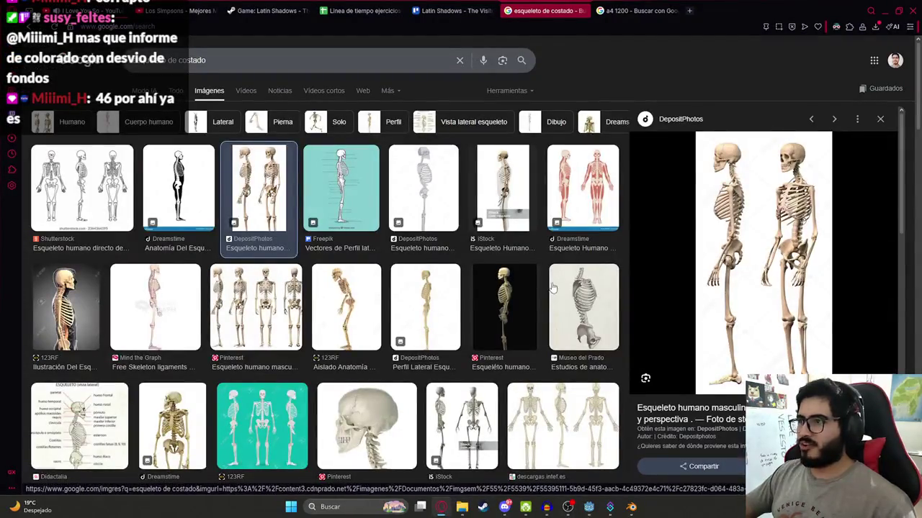
click(630, 507)
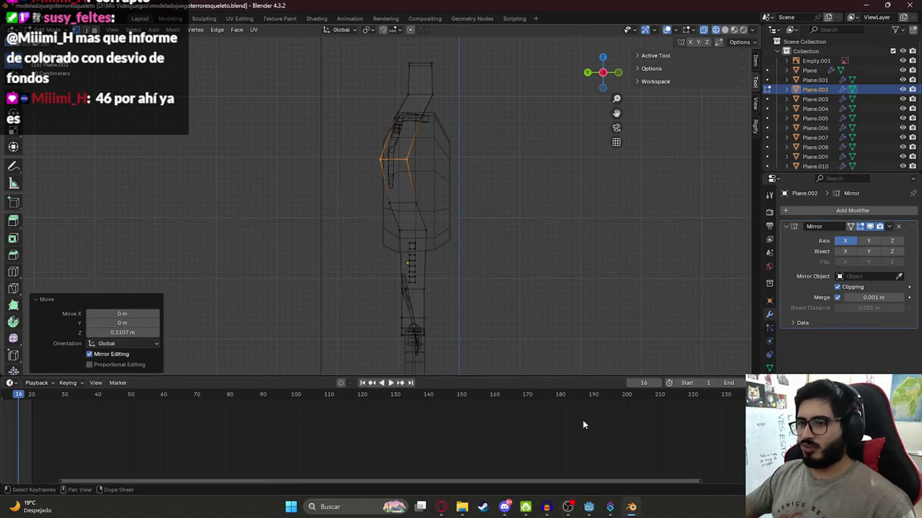
key(alt+Tab)
key(alt+Tab)
key(alt+Tab)
key(alt+Tab)
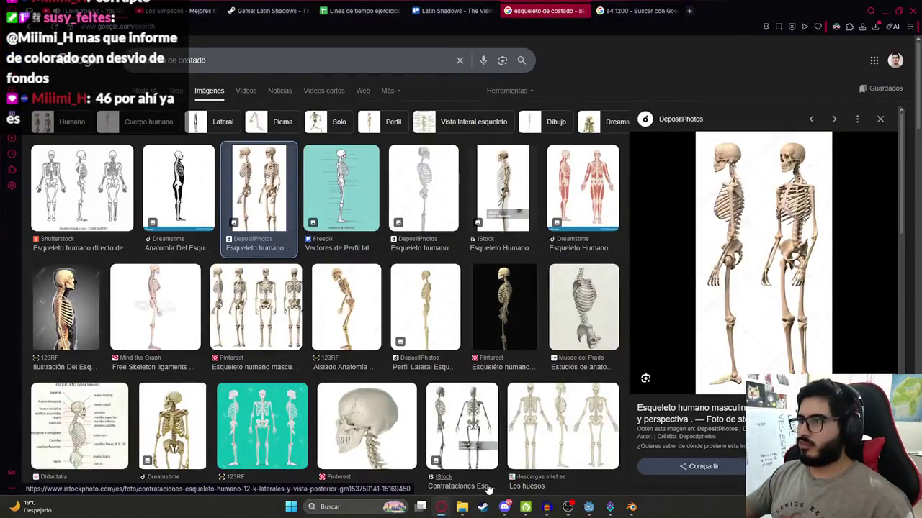
key(alt+Tab)
alt+click(432, 215)
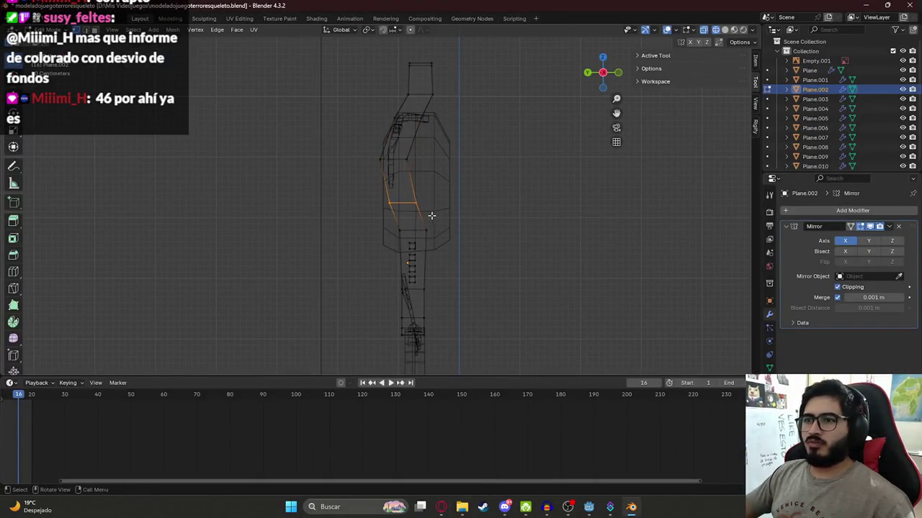
key(g)
key(y)
click(431, 216)
key(alt+Tab)
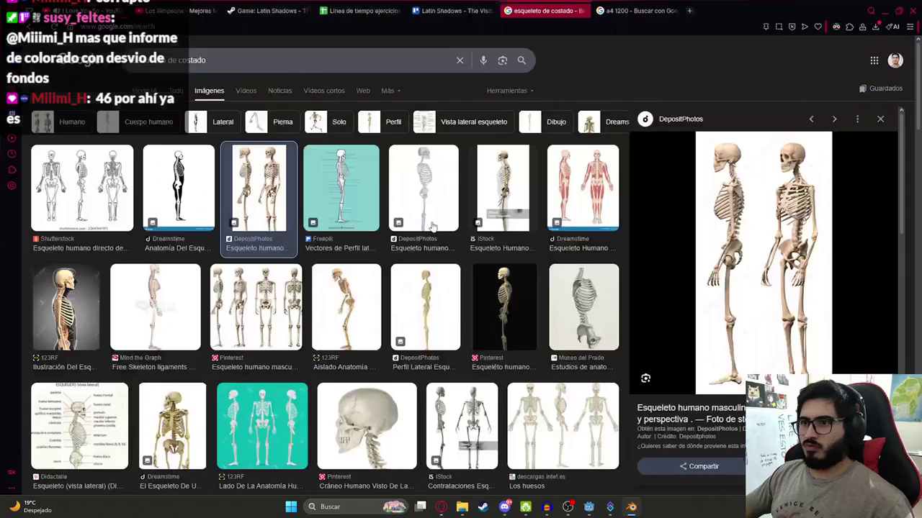
key(alt+Tab)
shift+middle_drag(449, 209, 380, 145)
alt+click(432, 177)
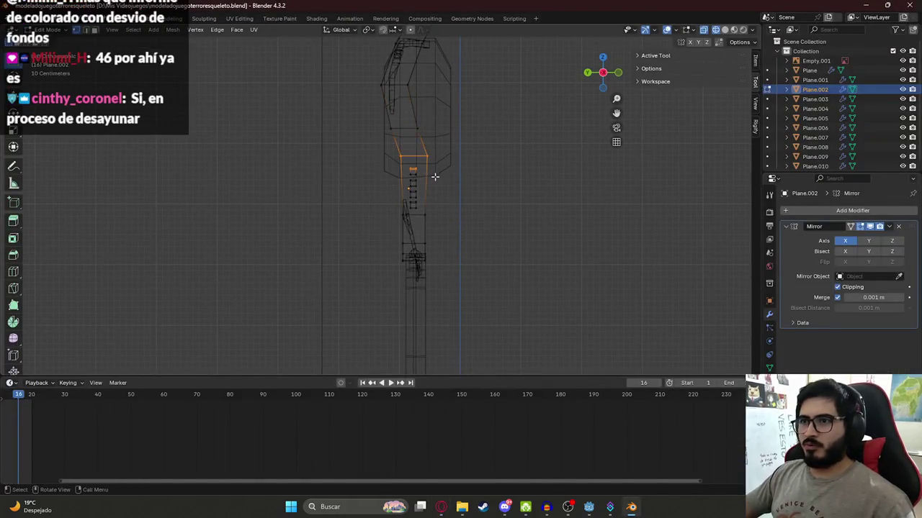
Slide the hip edge loop along Y to match the side-view skeleton reference
key(g)
key(y)
key(Escape)
alt+click(435, 176)
key(g)
key(y)
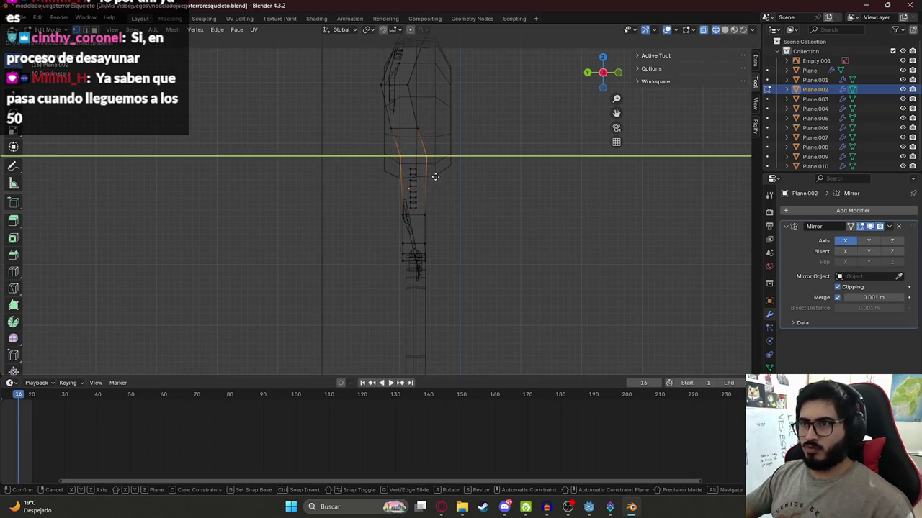
key(alt+Tab)
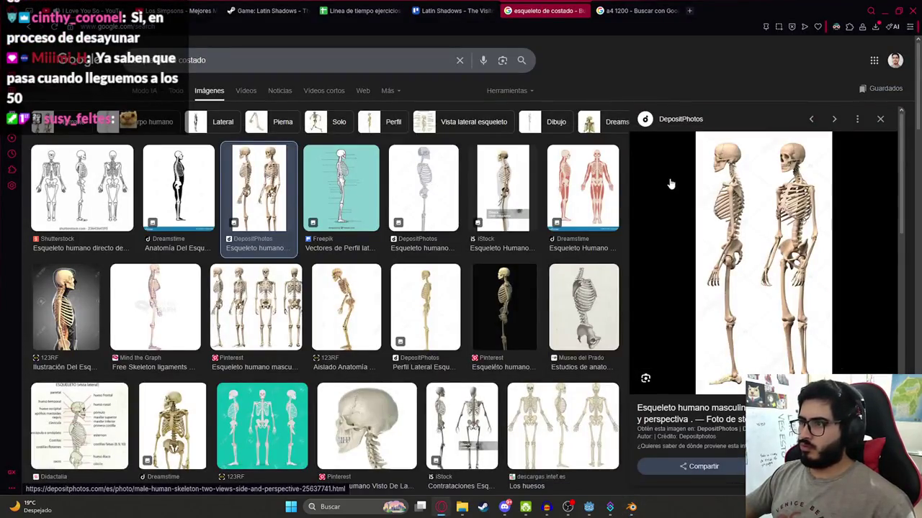
key(alt+Tab)
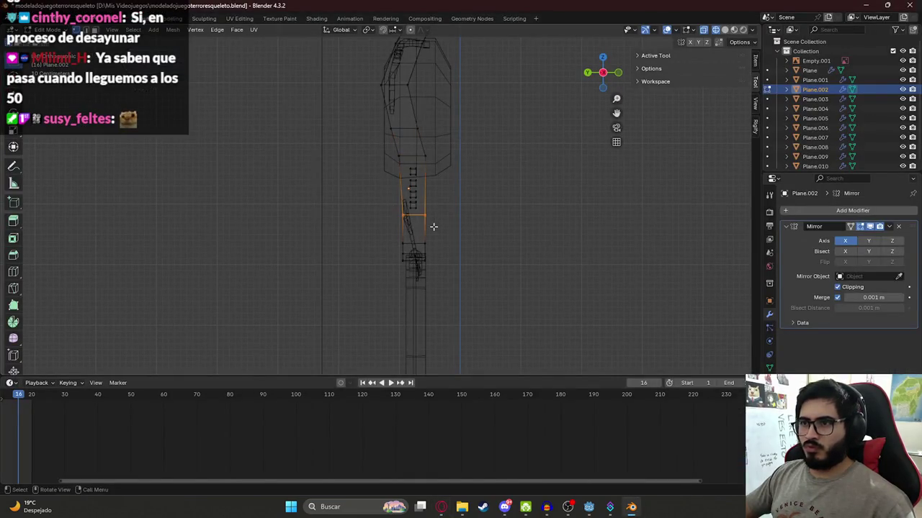
click(430, 223)
key(alt+Tab)
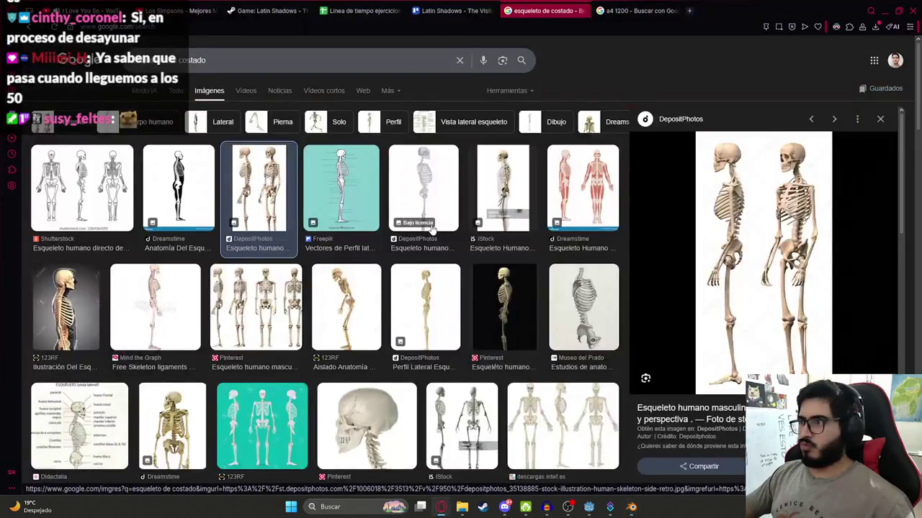
key(alt+Tab)
Shift the box-selected lower leg edges 0.0395 m along Y, then view the model in solid shading
mouse_move(393, 233)
mouse_down()
mouse_move(437, 259)
mouse_move(434, 249)
mouse_up()
key(g)
key(y)
click(434, 249)
key(alt+Tab)
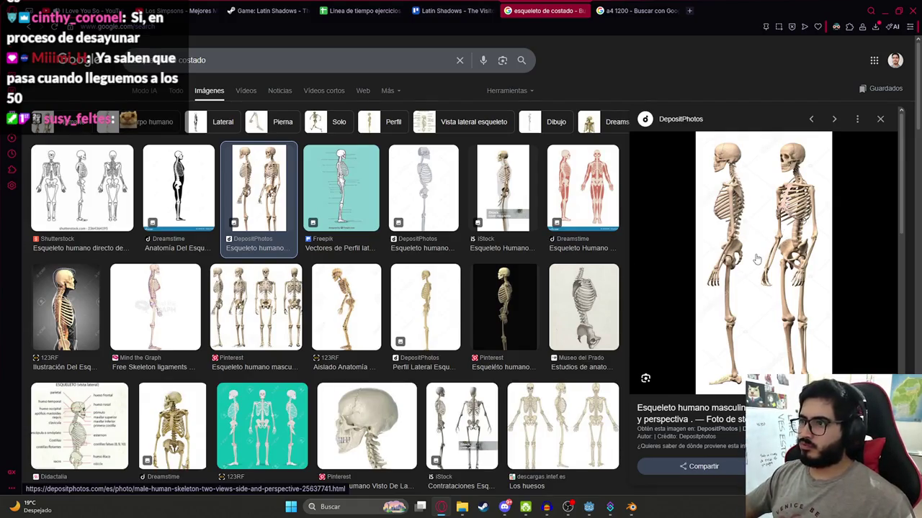
key(alt+Tab)
key(Tab)
key(shift+z)
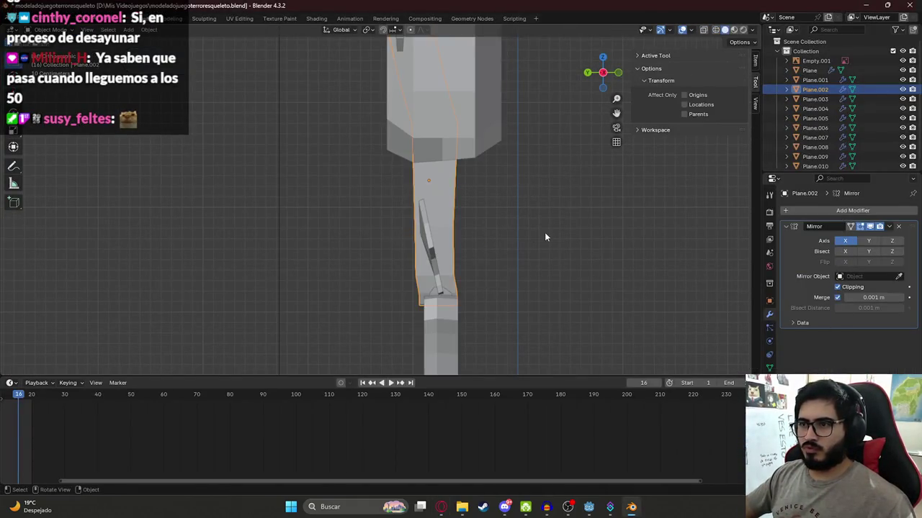
Select the torso object instead of the leg piece and switch the viewport to wireframe
scroll(509, 206, down, 2)
click(477, 220)
scroll(472, 216, down, 1)
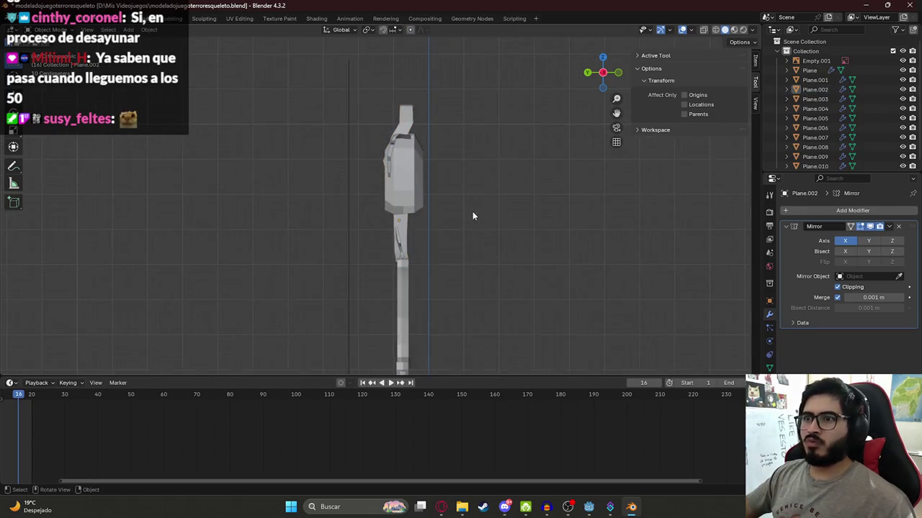
click(414, 182)
key(alt+Tab)
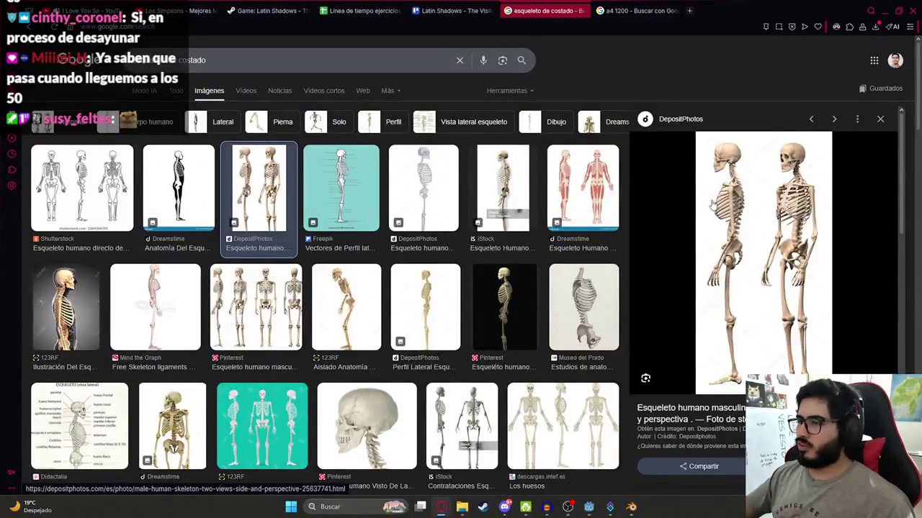
key(alt+Tab)
scroll(459, 167, up, 2)
key(z)
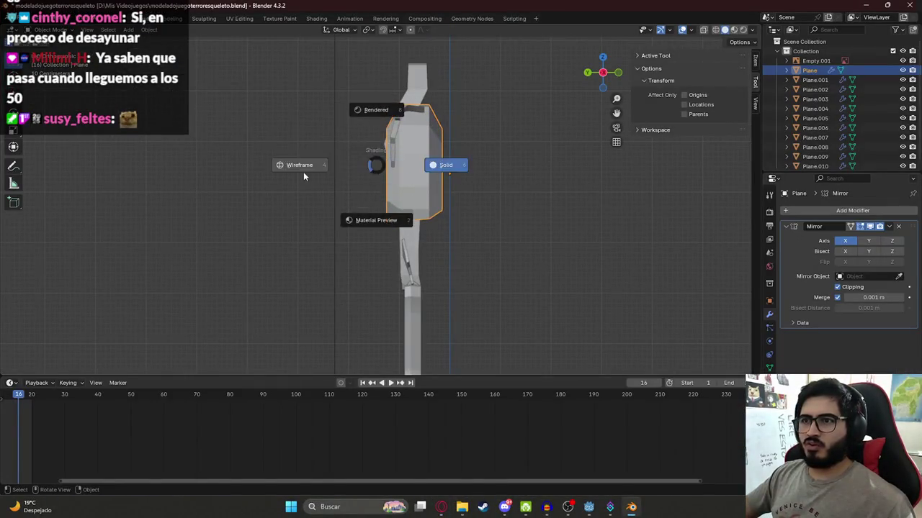
click(303, 172)
Box-select the lower torso faces and nudge them slightly along X
key(Tab)
drag(369, 186, 394, 226)
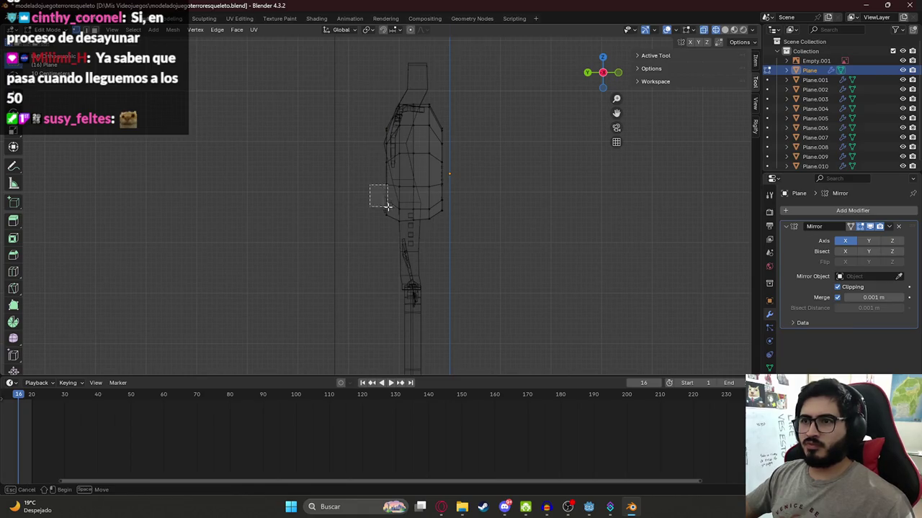
drag(399, 224, 418, 235)
key(g)
click(417, 234)
drag(370, 170, 417, 220)
key(g)
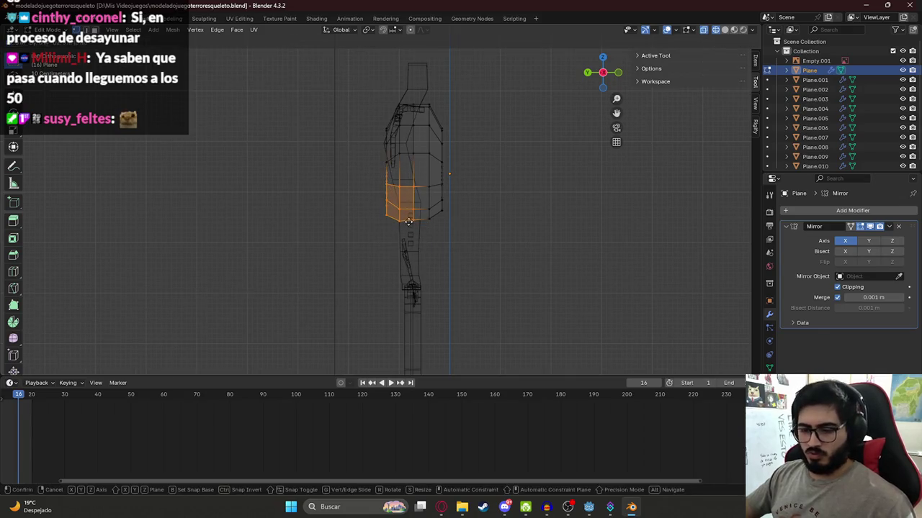
key(x)
click(405, 221)
click(321, 209)
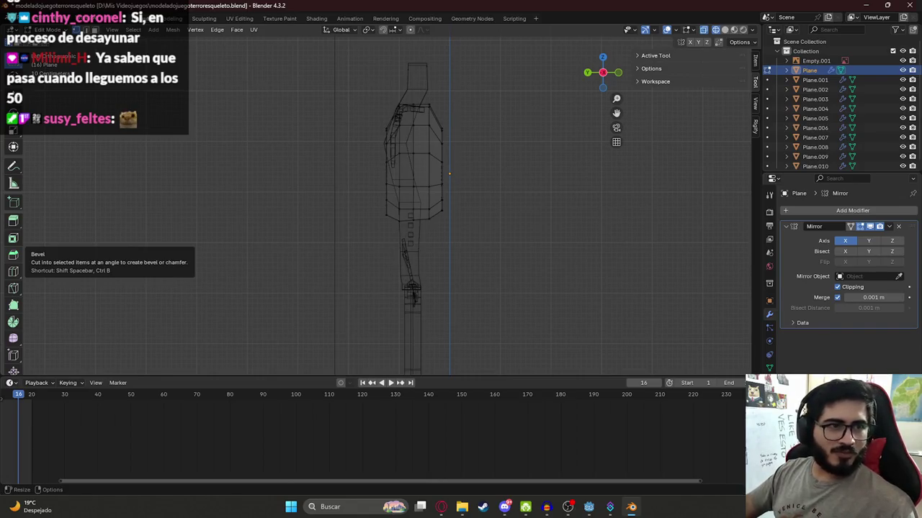
Move the box-selected lower torso vertices along the Y axis
key(l)
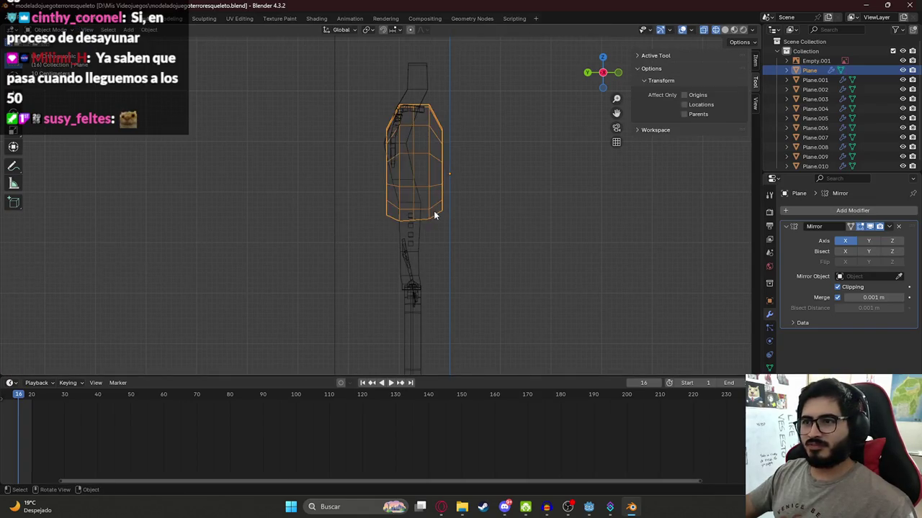
scroll(389, 216, up, 3)
click(389, 220)
key(Tab)
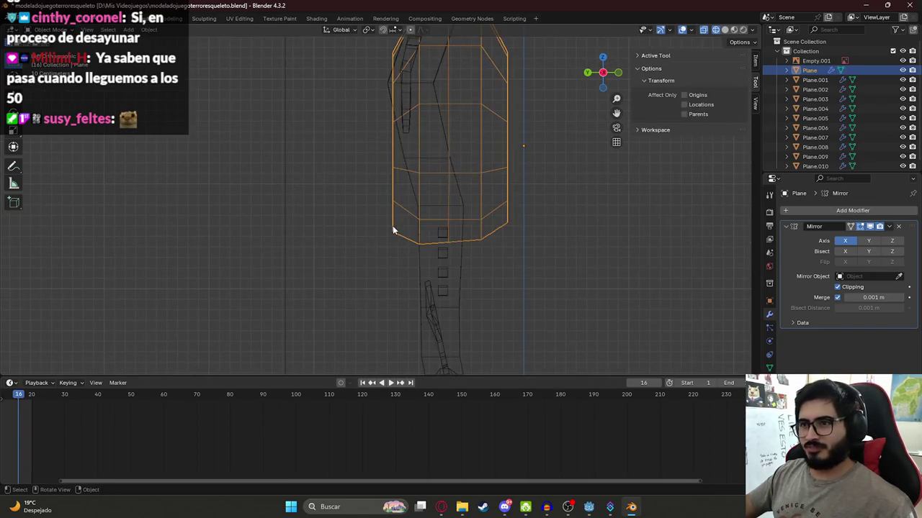
key(Tab)
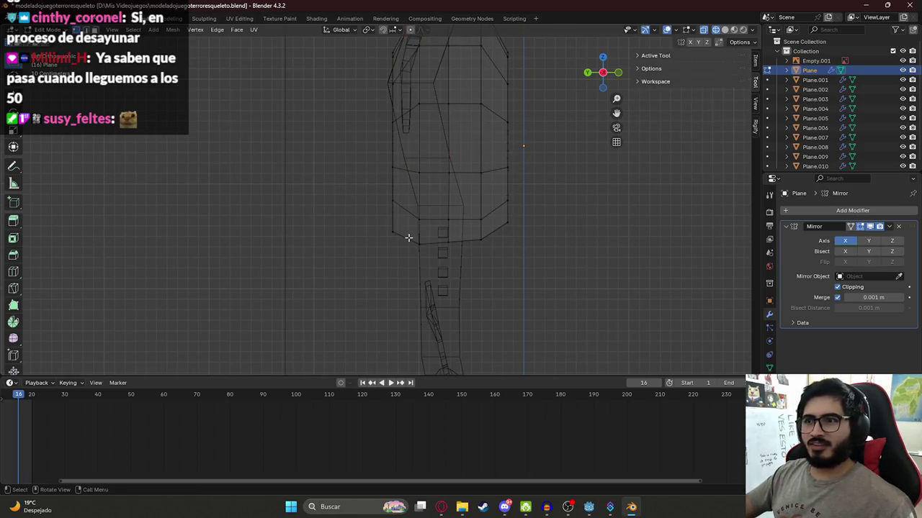
drag(407, 232, 457, 263)
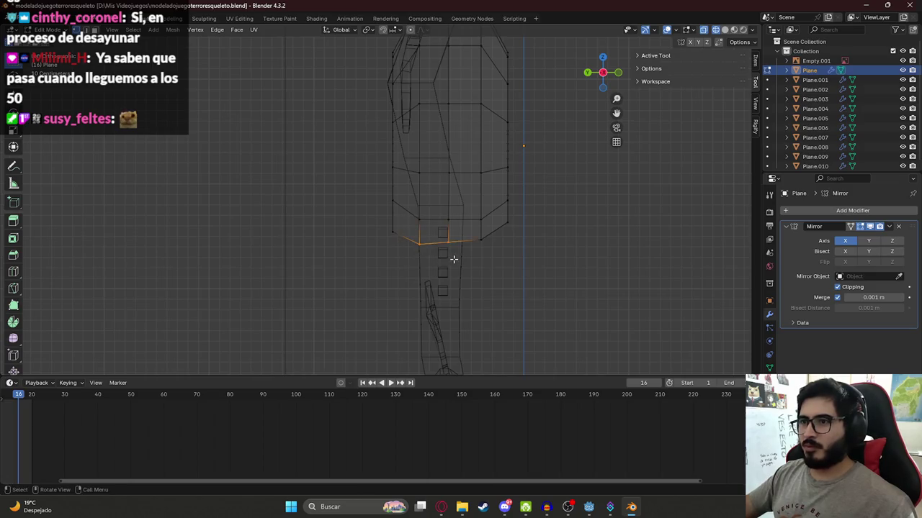
key(g)
key(y)
click(471, 262)
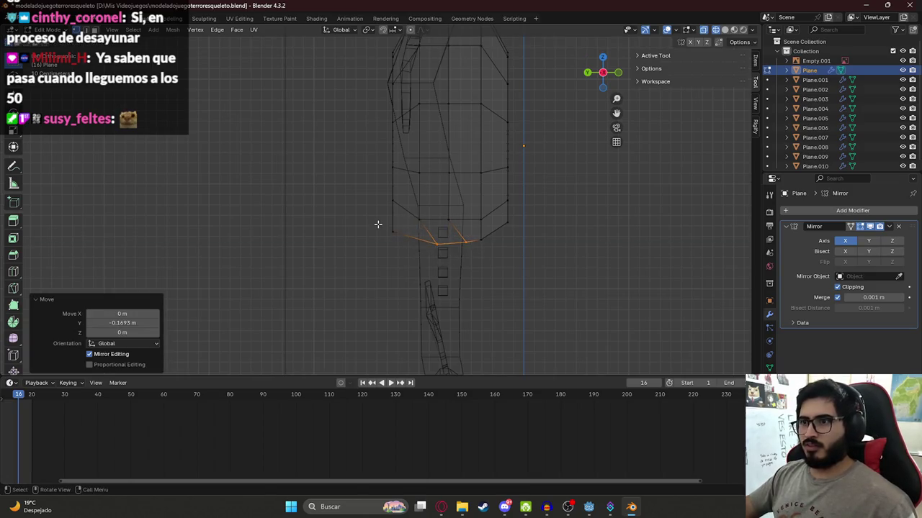
Try shifting the left-side vertices along Y, then undo that move
click(377, 225)
drag(364, 178, 421, 248)
key(g)
key(y)
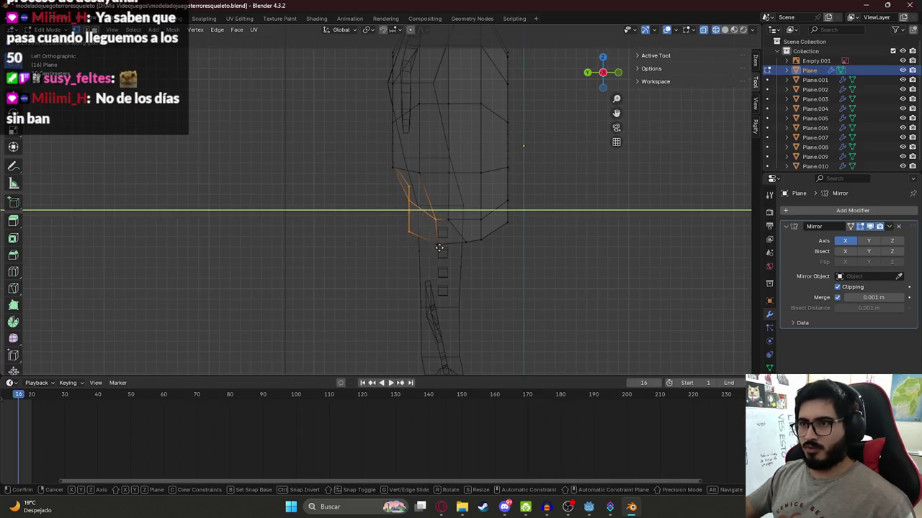
click(439, 248)
key(ctrl+z)
Reposition the leftmost bottom vertex along Y over several moves
drag(368, 217, 400, 252)
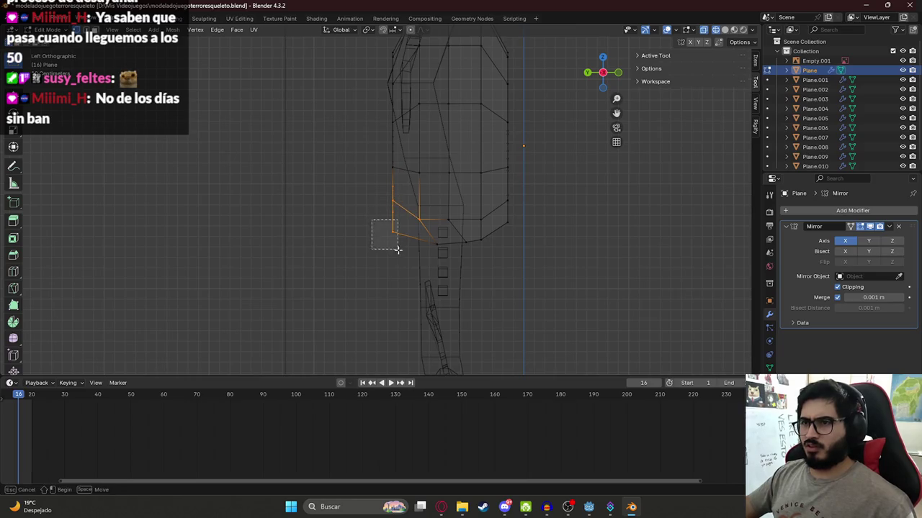
key(g)
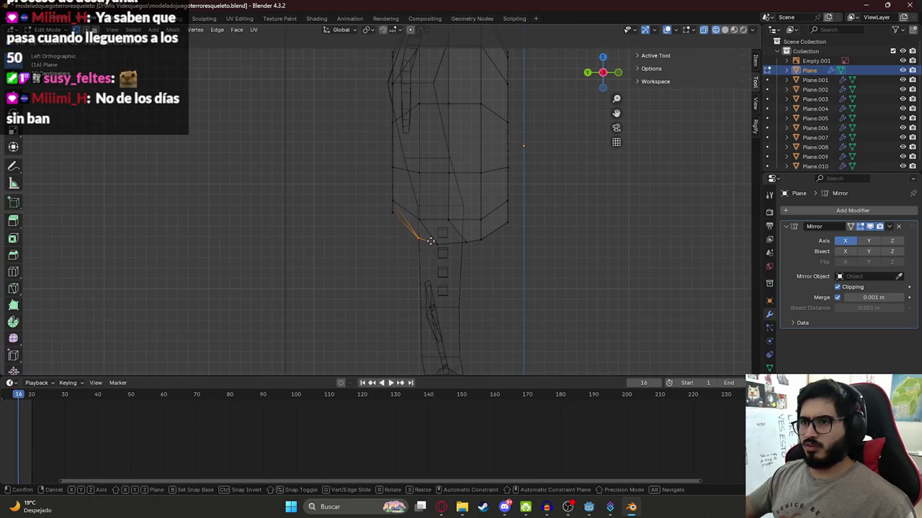
key(y)
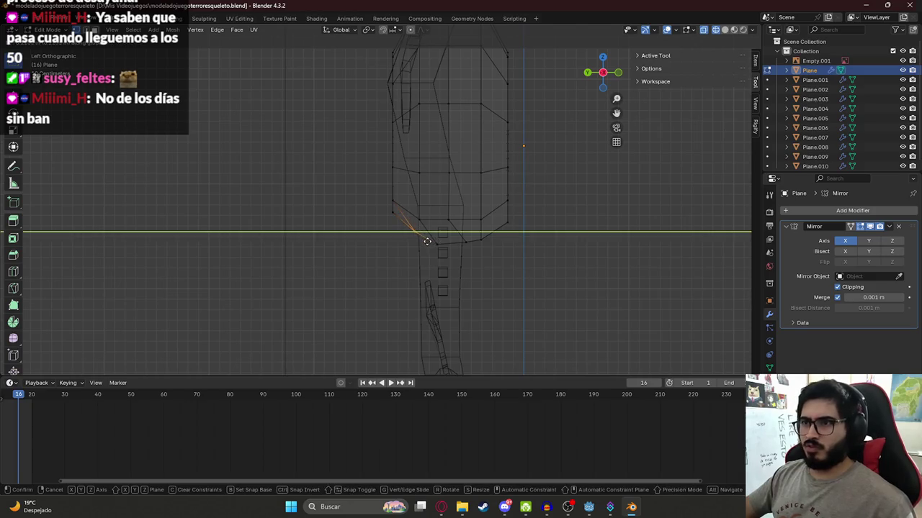
click(426, 230)
key(g)
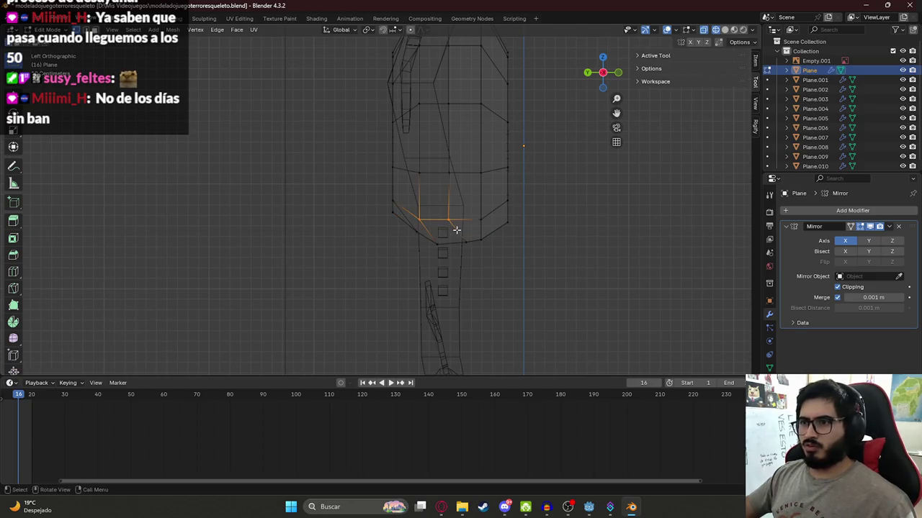
key(y)
click(401, 203)
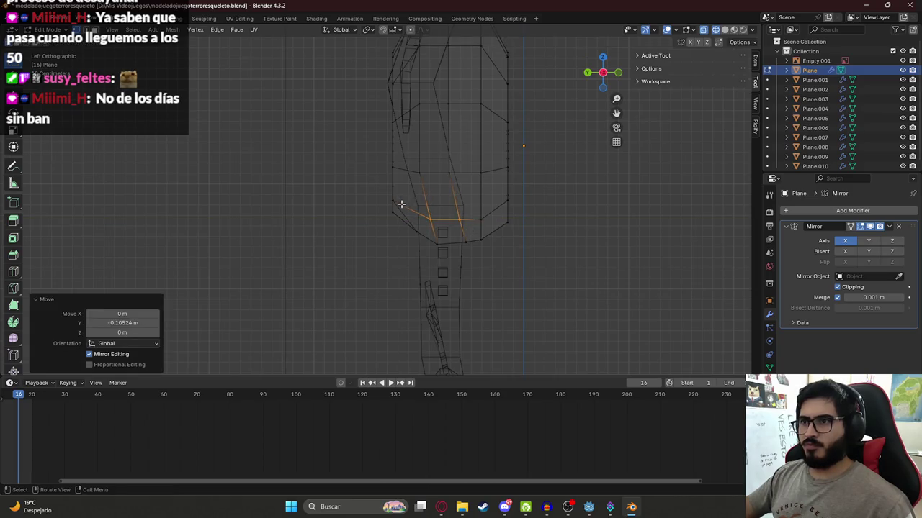
key(g)
key(y)
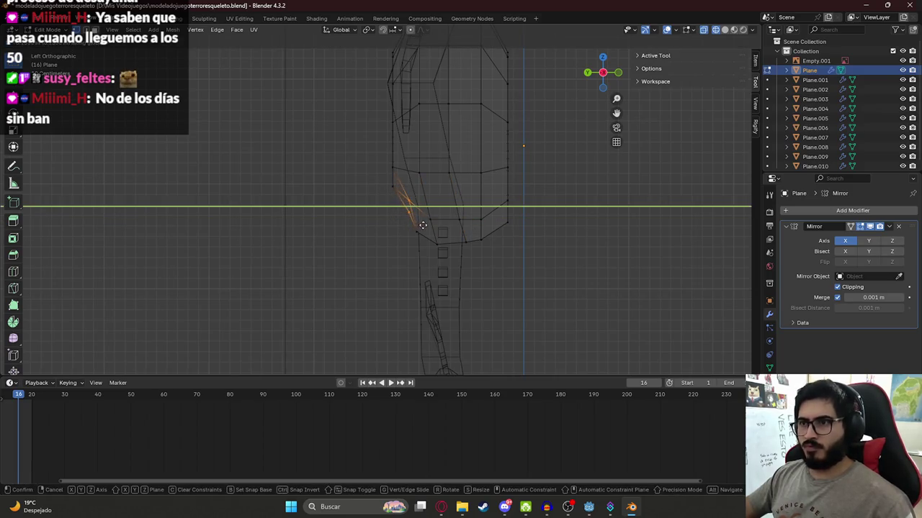
click(427, 226)
Pull the thigh's front-edge vertices and a small front edge back along Y
drag(367, 151, 399, 199)
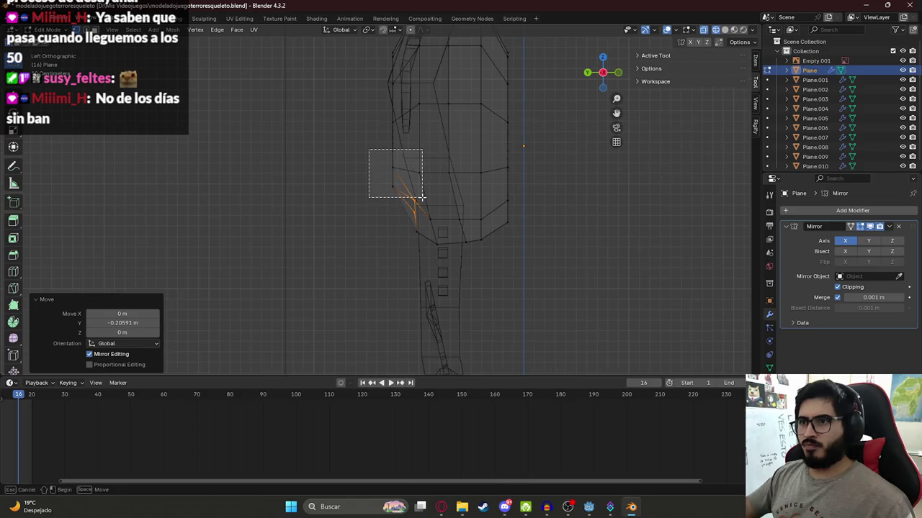
key(g)
key(y)
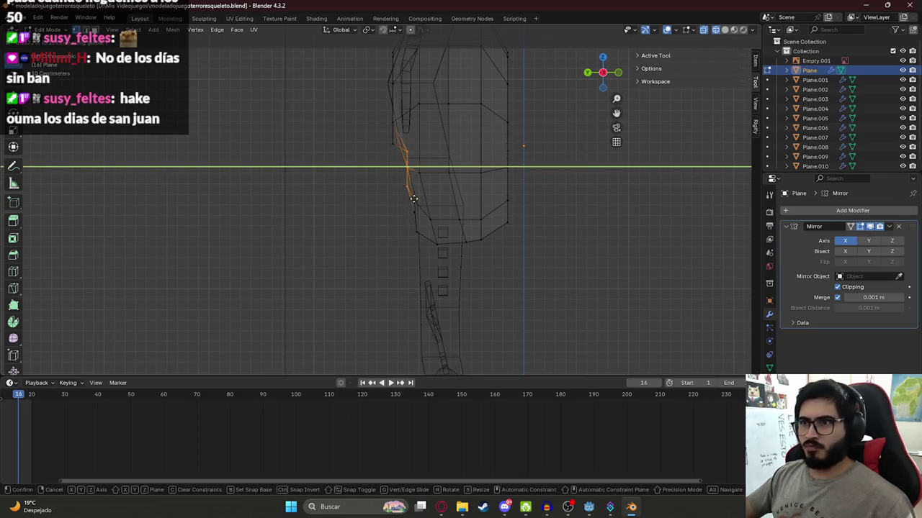
click(415, 198)
click(399, 145)
key(g)
key(y)
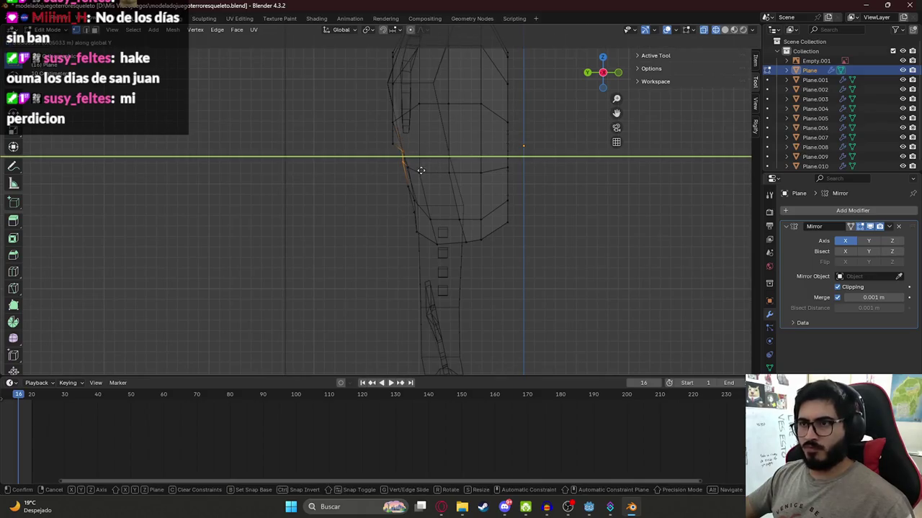
click(420, 170)
Move the remaining thigh outline edges back along Y by about 0.05 m
click(401, 163)
key(g)
key(y)
click(403, 179)
click(407, 185)
key(g)
key(y)
click(410, 183)
click(418, 172)
key(g)
key(y)
click(425, 173)
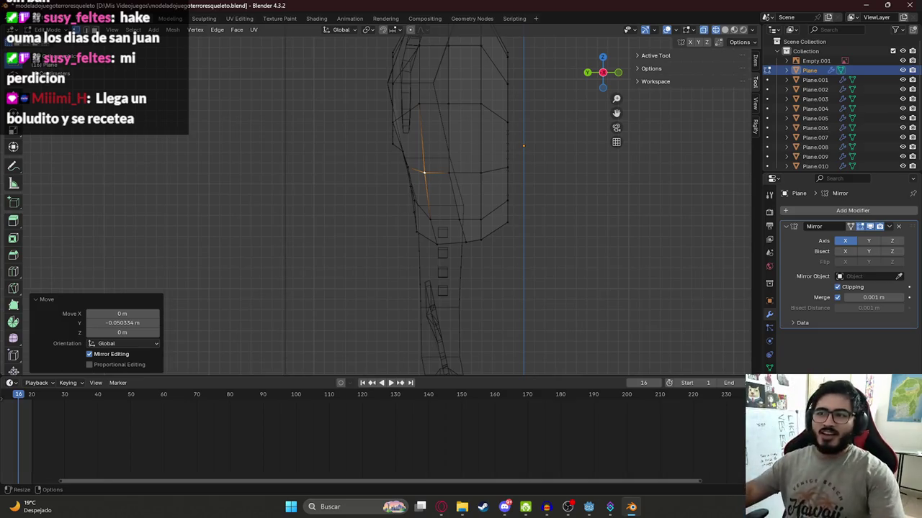
Inspect the reshaped thigh beside the skeleton in solid shading and return to Object Mode
middle_drag(417, 103, 393, 196)
key(z)
click(476, 189)
mouse_move(478, 181)
middle_down()
mouse_move(423, 192)
mouse_move(343, 175)
mouse_move(291, 190)
mouse_move(323, 216)
mouse_move(252, 199)
mouse_move(107, 193)
middle_up()
key(Tab)
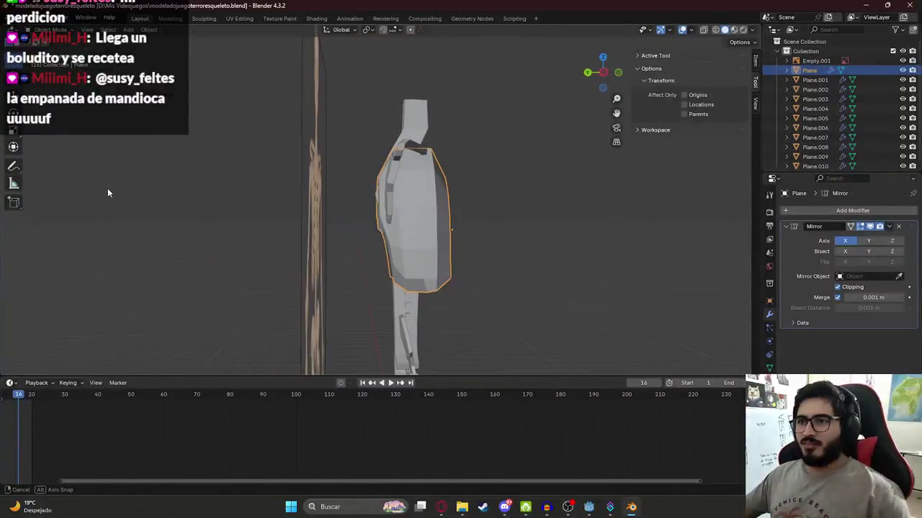
Enter Edit Mode in the opposite side view with wireframe shading, zoomed in on the thigh
key(Tab)
key(KP_1)
key(KP_3)
key(KP_1)
key(ctrl+KP_3)
key(z)
click(368, 218)
scroll(382, 171, up, 3)
scroll(391, 181, up, 3)
Move the first thigh-front vertices upward to start a curved outline
click(427, 221)
key(g)
click(433, 197)
click(417, 199)
key(g)
click(429, 195)
key(g)
click(420, 175)
key(g)
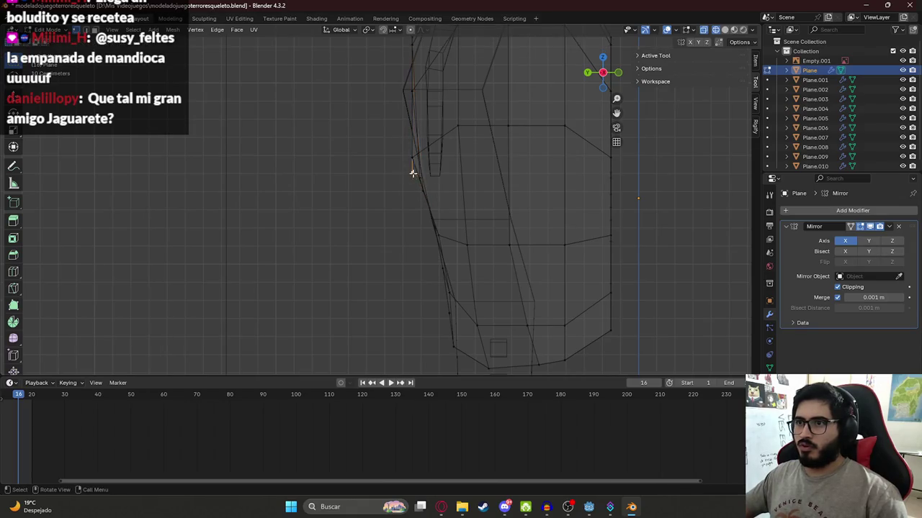
click(417, 170)
Adjust the remaining upper and lower thigh-front vertices into a smooth curve
shift+middle_drag(418, 169, 421, 186)
key(g)
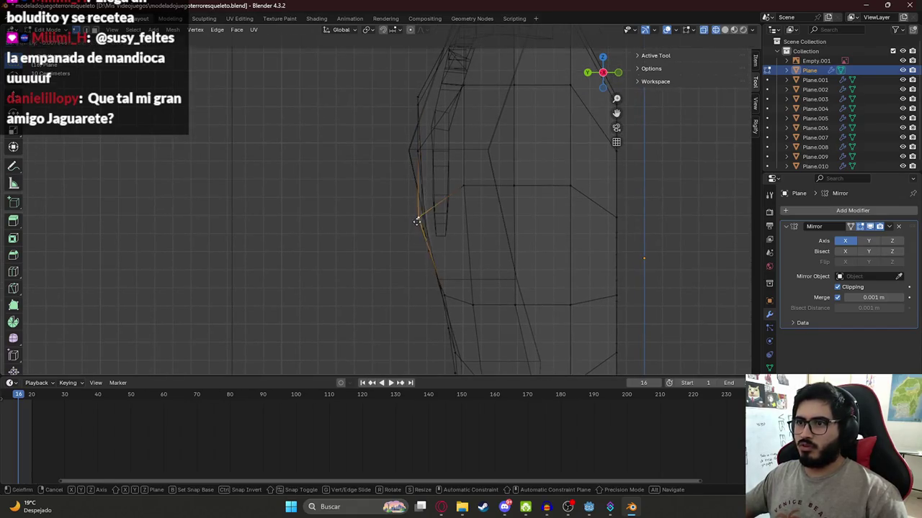
click(421, 221)
click(423, 155)
key(g)
click(424, 153)
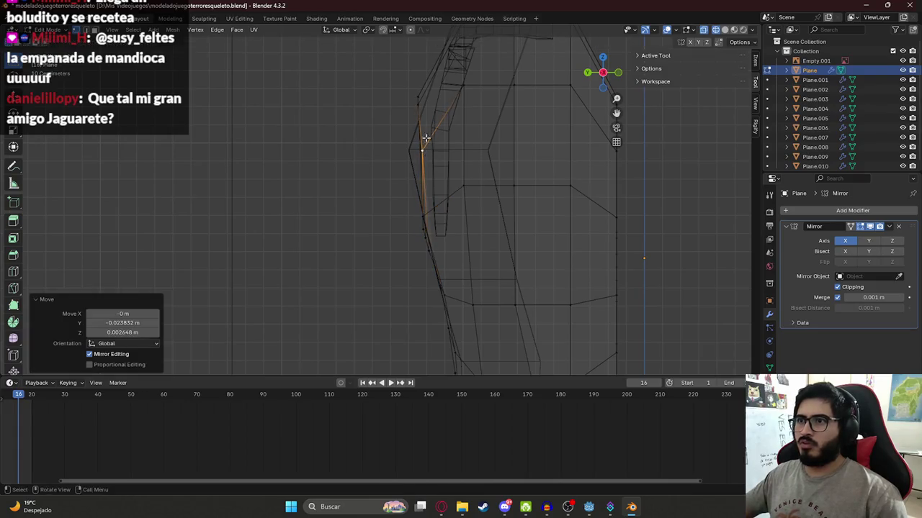
middle_drag(424, 152, 421, 160)
click(422, 160)
key(g)
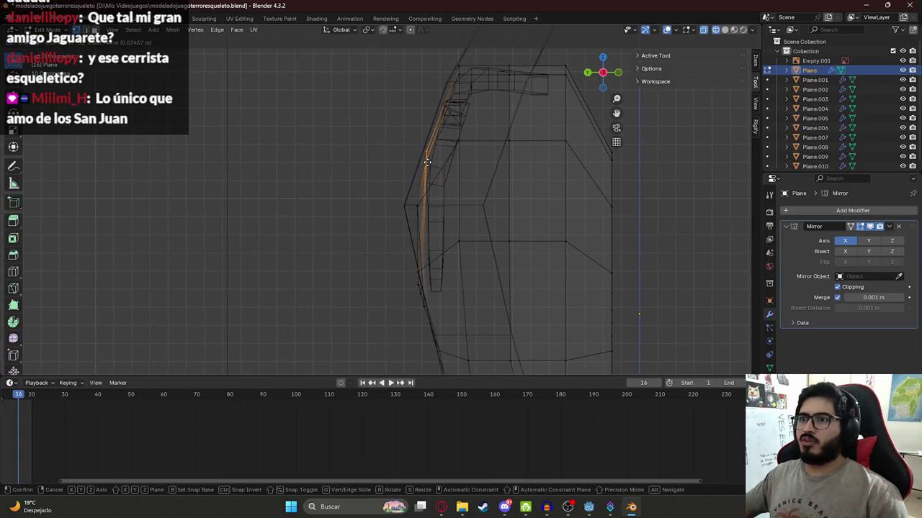
click(425, 165)
drag(410, 265, 436, 310)
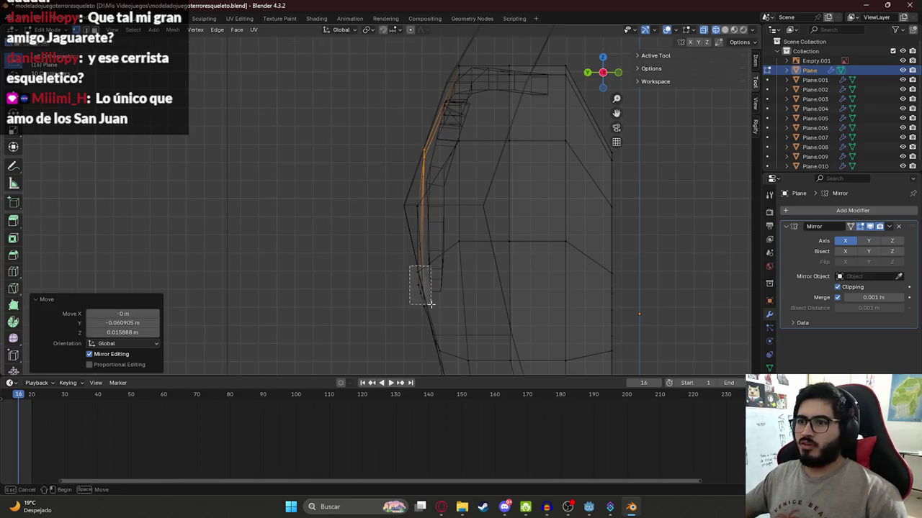
key(g)
click(432, 313)
Return to solid shading and Object Mode, then compare the leg with the skeleton side-view reference
mouse_move(432, 313)
middle_down()
mouse_move(440, 214)
mouse_move(438, 288)
mouse_move(413, 154)
mouse_move(415, 189)
middle_up()
key(shift+z)
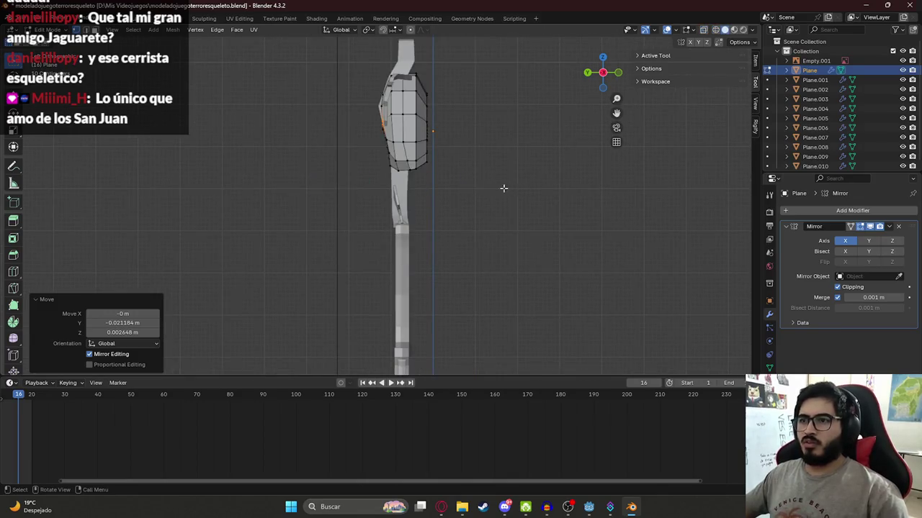
key(Tab)
mouse_move(469, 159)
middle_down()
mouse_move(492, 183)
mouse_move(514, 182)
mouse_move(294, 169)
mouse_move(237, 184)
mouse_move(484, 179)
mouse_move(469, 231)
mouse_move(438, 234)
mouse_move(435, 126)
middle_up()
key(alt+Tab)
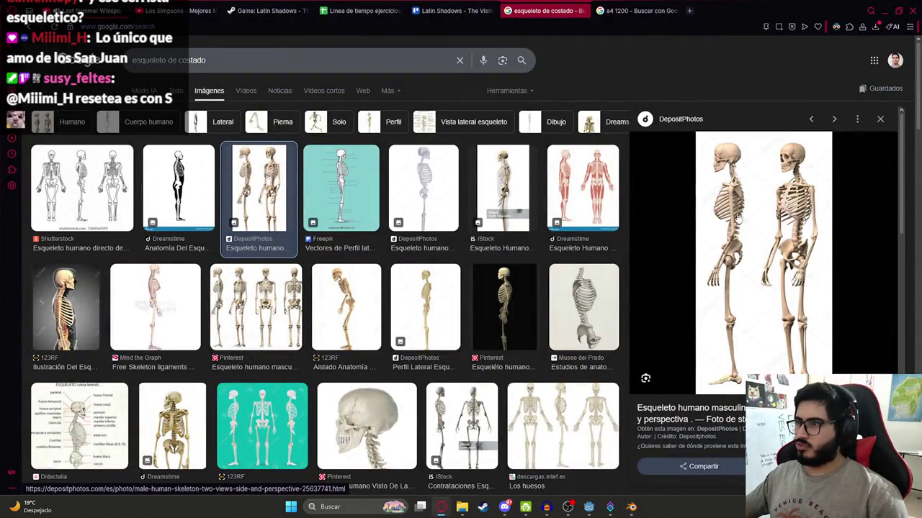
key(alt+Tab)
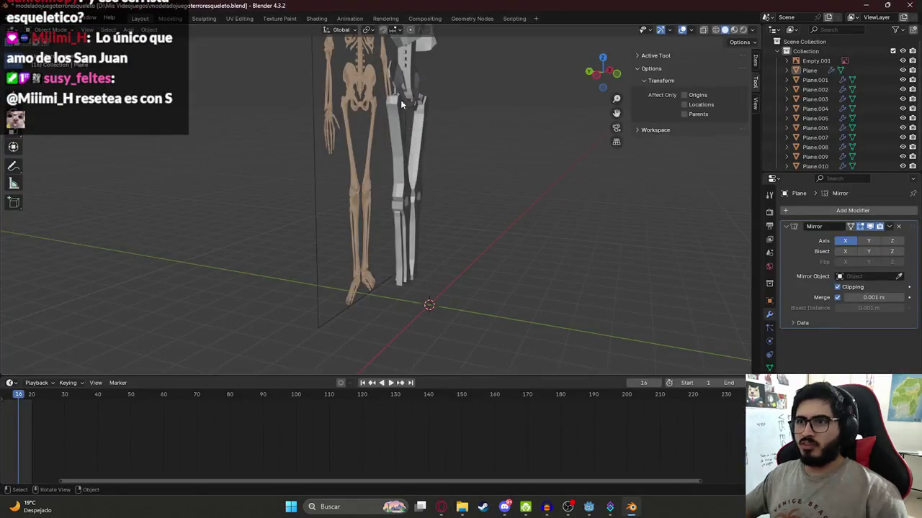
Select the Plane.004 leg piece and enter Edit Mode in a near-side view
scroll(411, 130, up, 2)
click(417, 150)
mouse_move(417, 150)
middle_down()
mouse_move(439, 147)
mouse_move(442, 126)
mouse_move(435, 178)
mouse_move(465, 163)
middle_up()
scroll(435, 178, down, 2)
key(Tab)
Save the file and frame the view so the thigh shows above the leg piece
key(ctrl+s)
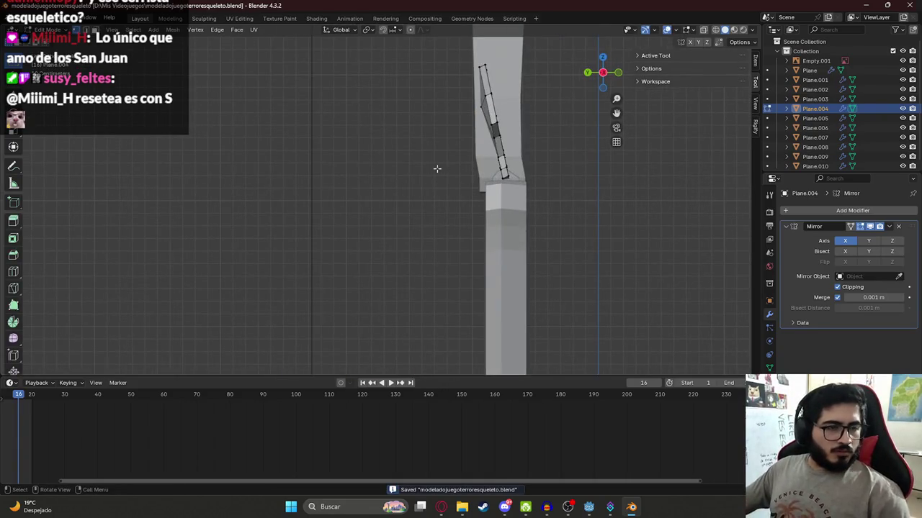
shift+middle_drag(530, 158, 493, 267)
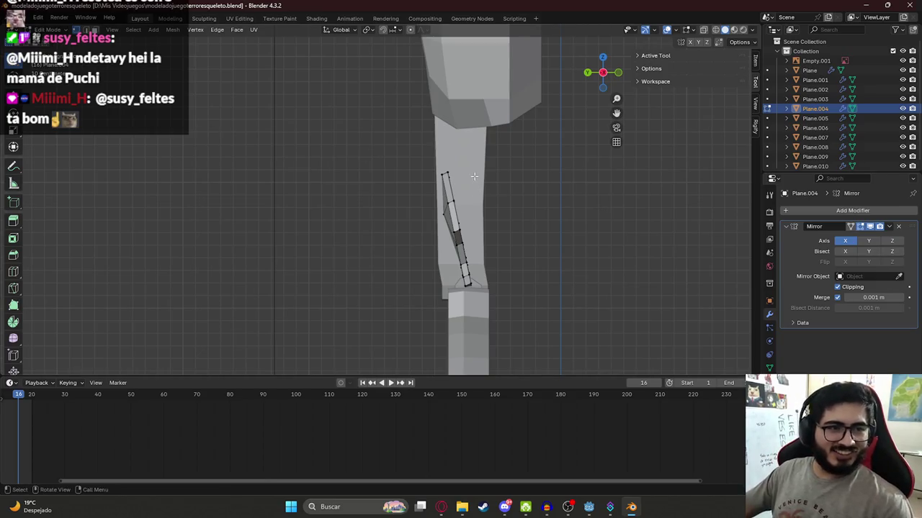
scroll(498, 216, up, 1)
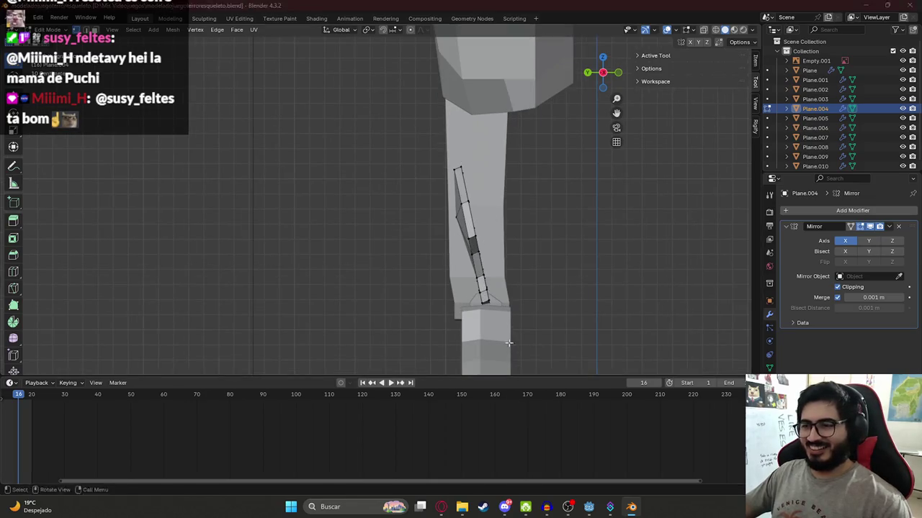
After checking the reference, select the knee strip's front edges in wireframe view
key(alt+Tab)
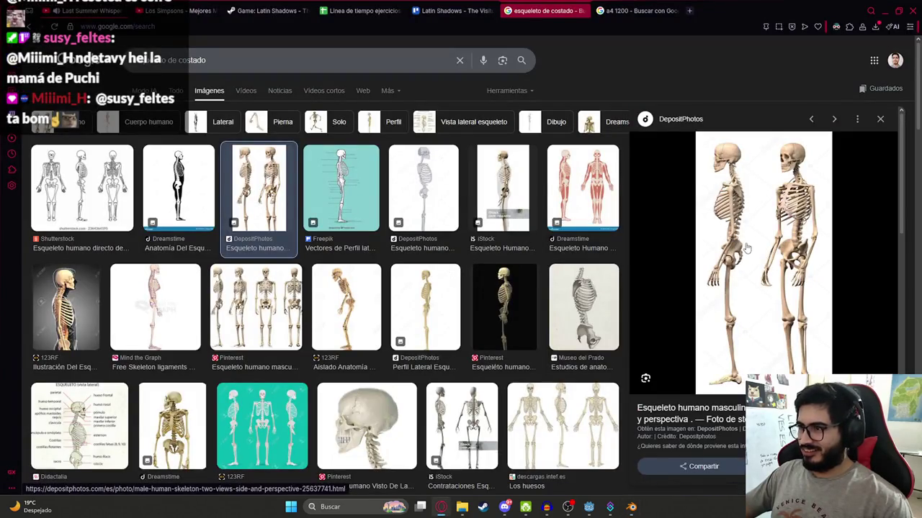
key(alt+Tab)
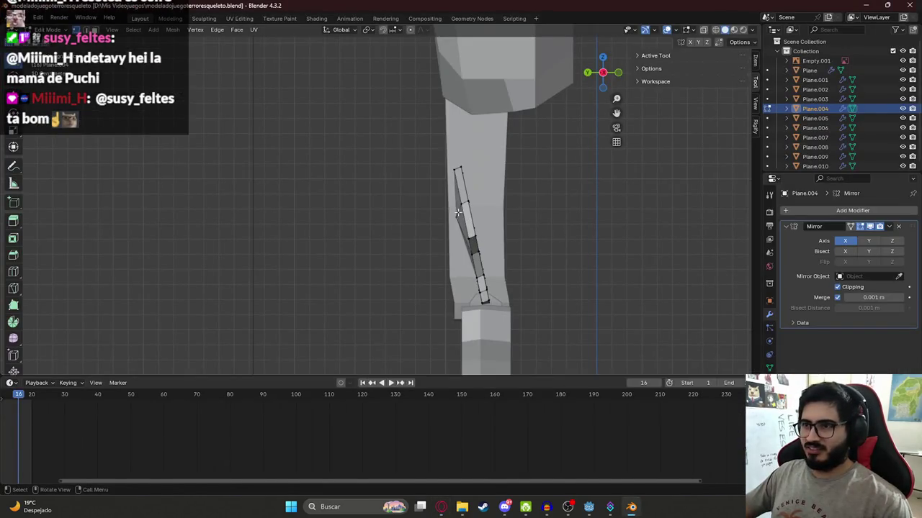
alt+click(462, 207)
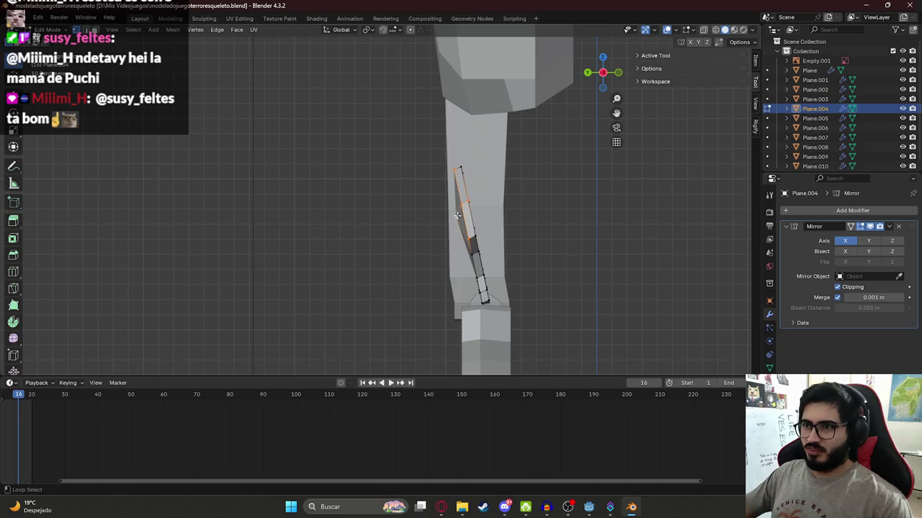
key(g)
click(462, 213)
key(ctrl+z)
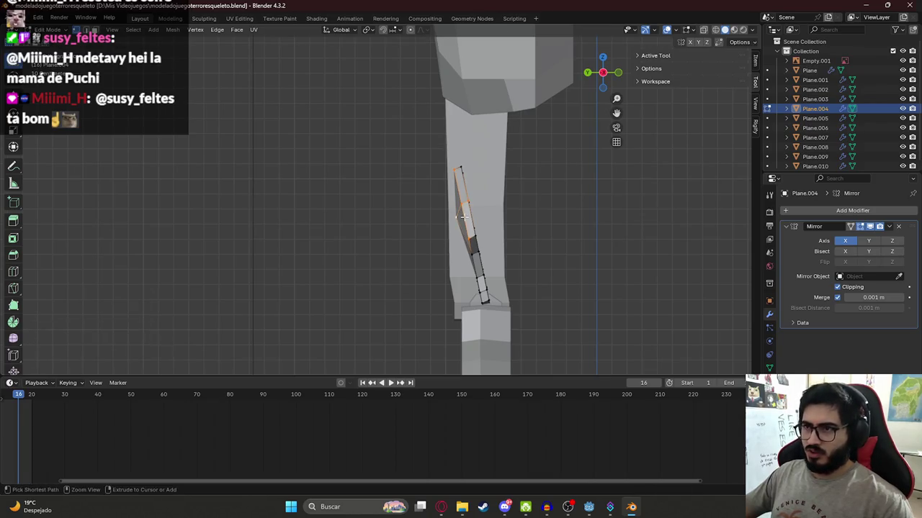
key(shift+z)
drag(436, 154, 467, 256)
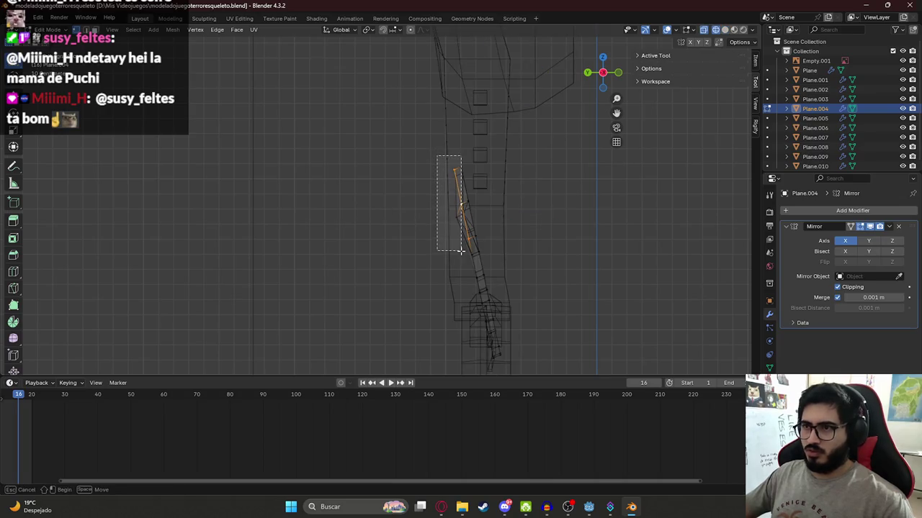
Extrude the front edges along Y and push them about 0.05 m further forward
key(e)
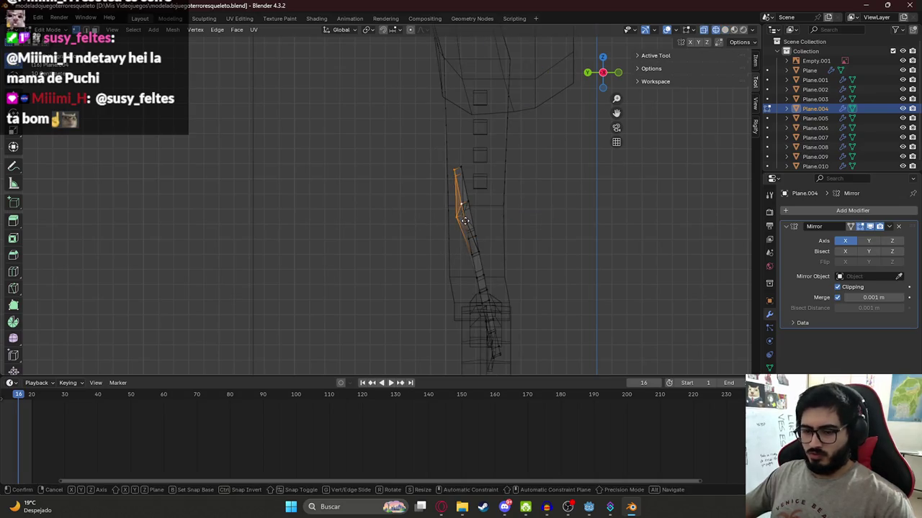
key(y)
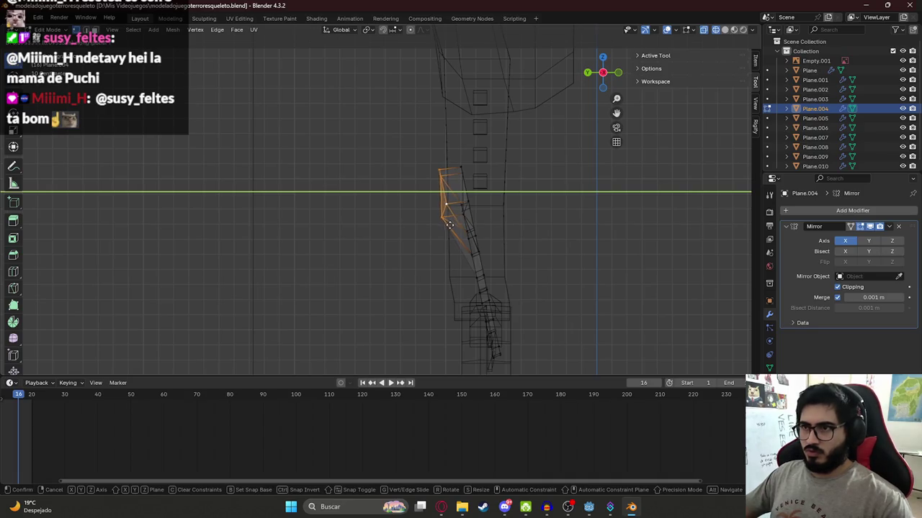
click(436, 181)
key(g)
key(y)
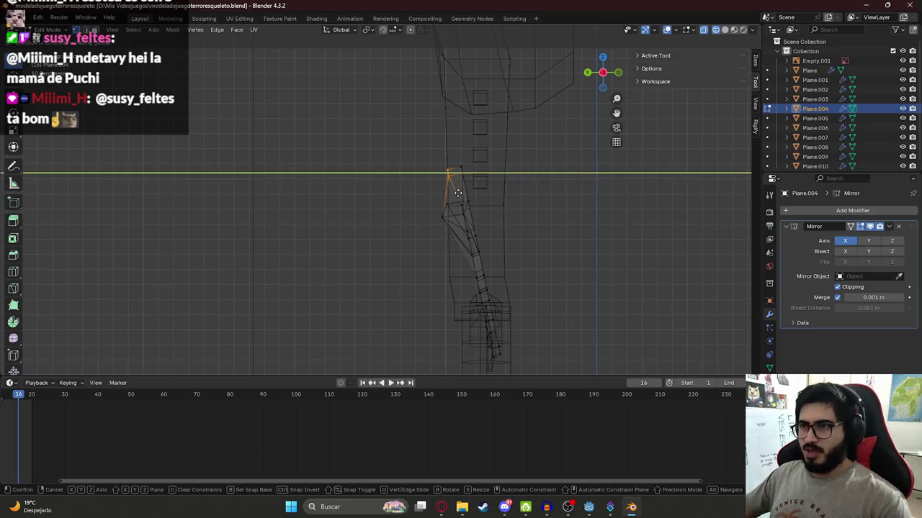
click(458, 193)
Shift the top knee-cap edges and a higher vertex along Y to shape the wedge
drag(459, 239, 478, 278)
middle_drag(478, 278, 524, 273)
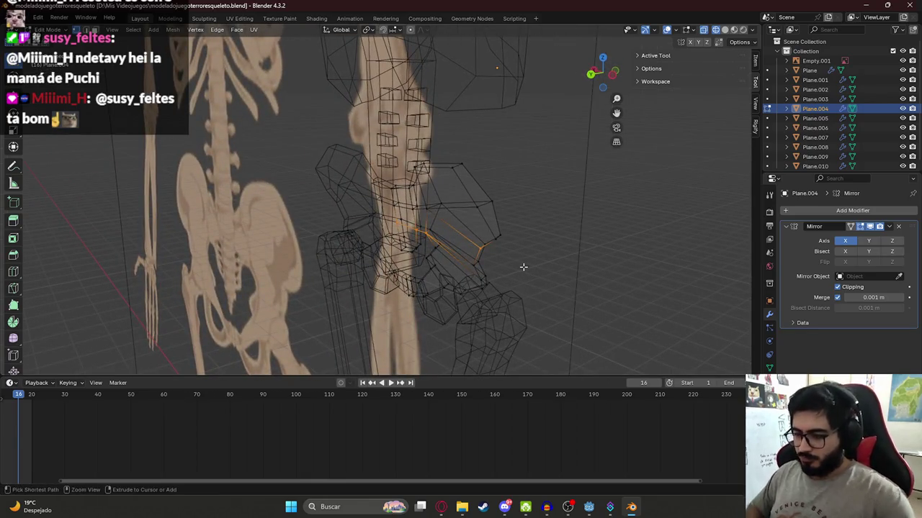
key(KP_3)
key(g)
key(y)
click(468, 268)
click(446, 171)
key(g)
key(y)
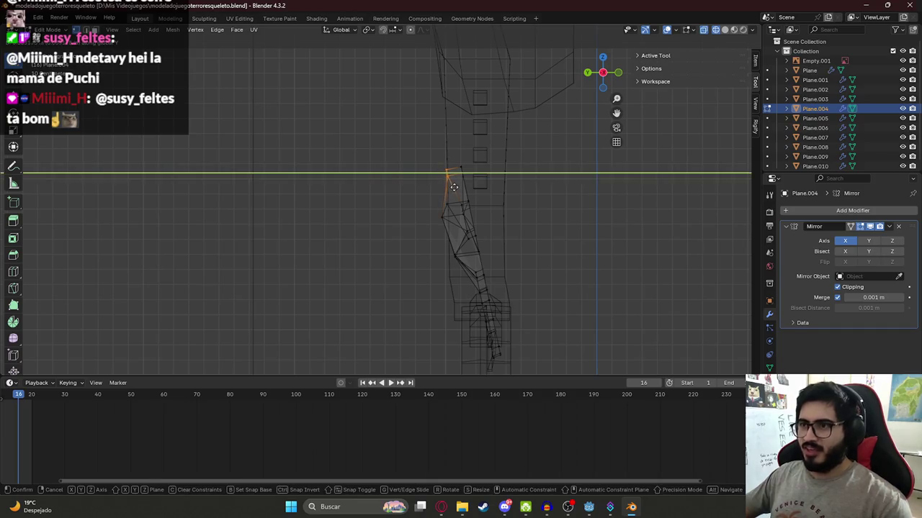
click(454, 187)
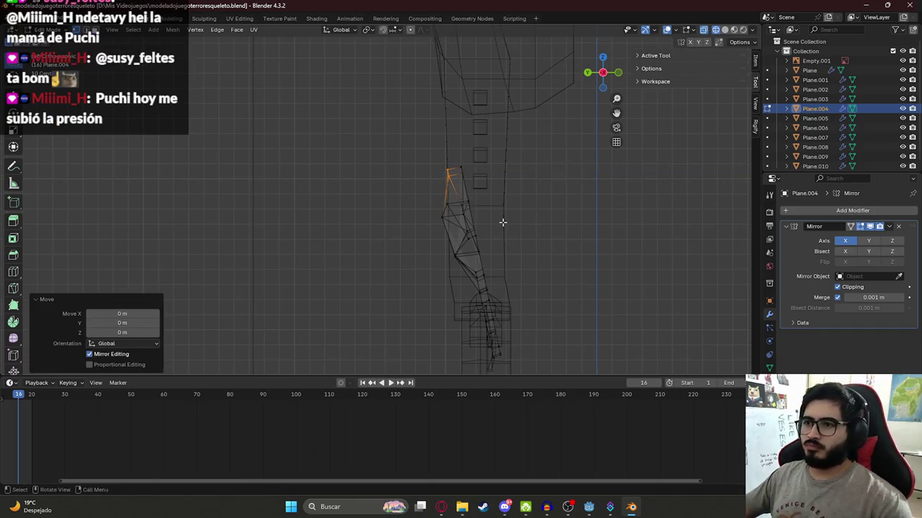
Inspect the new knee cap in solid shading and return to Object Mode
middle_drag(502, 222, 488, 231)
key(z)
click(554, 222)
mouse_move(554, 223)
middle_down()
mouse_move(325, 226)
mouse_move(550, 222)
mouse_move(533, 250)
mouse_move(477, 253)
middle_up()
key(Tab)
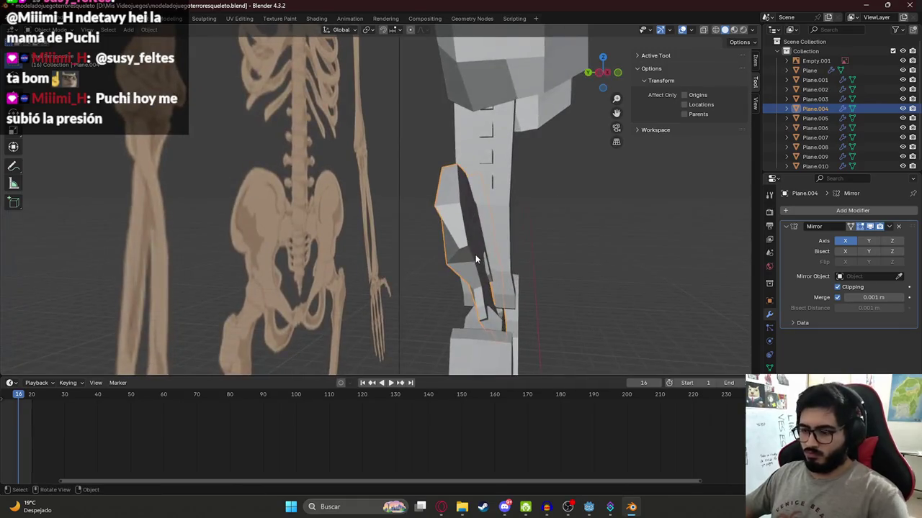
In side-view Edit Mode, slide a thigh vertex along the Y axis
key(KP_3)
key(ctrl+KP_3)
key(KP_3)
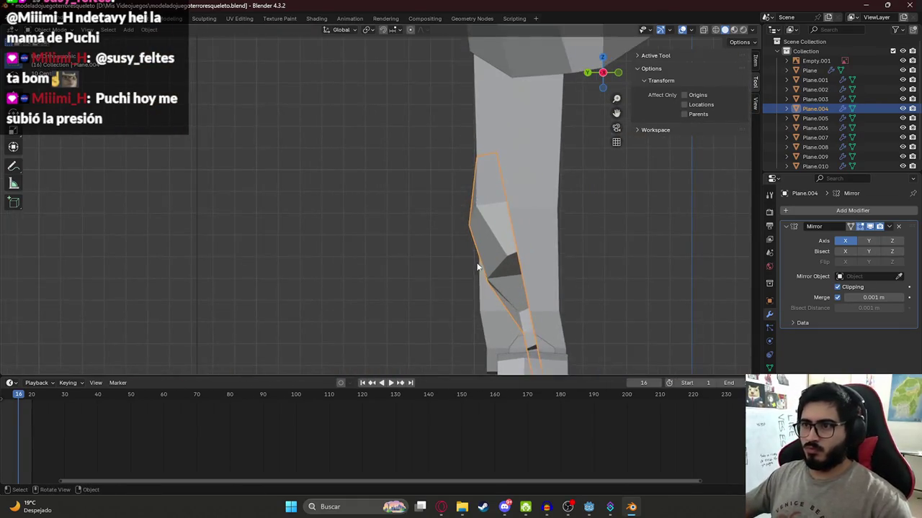
key(Tab)
shift+middle_drag(477, 267, 456, 224)
click(442, 208)
key(g)
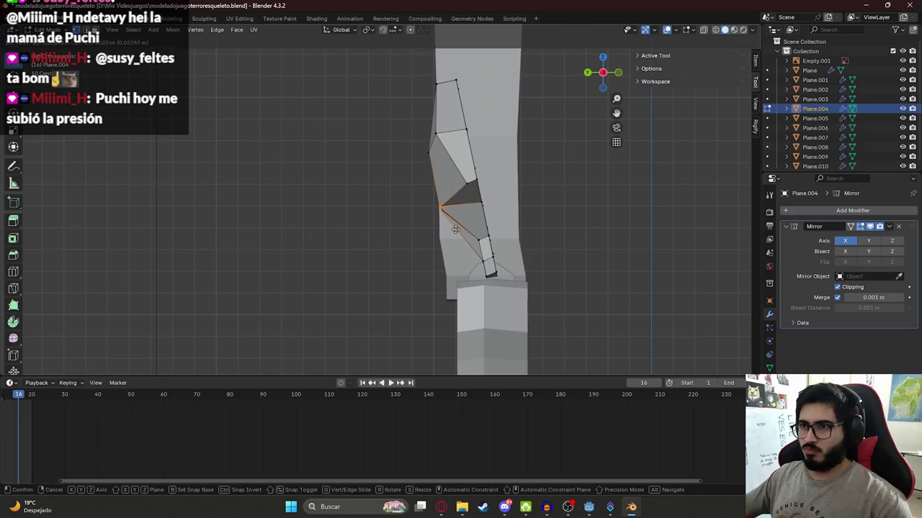
key(y)
click(455, 229)
shift+middle_drag(450, 227, 439, 227)
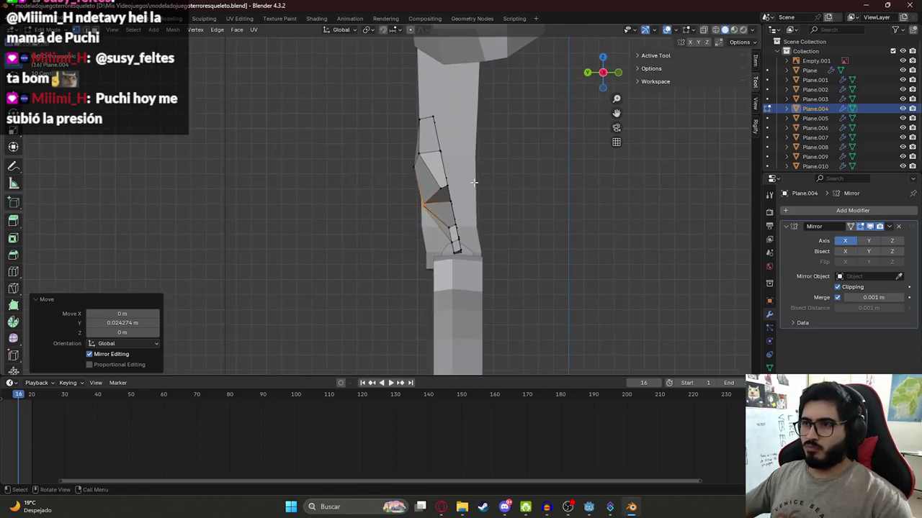
Check the reference, then in wireframe slide the thigh's top edge along Y and reposition a top vertex
key(alt+Tab)
key(alt+Tab)
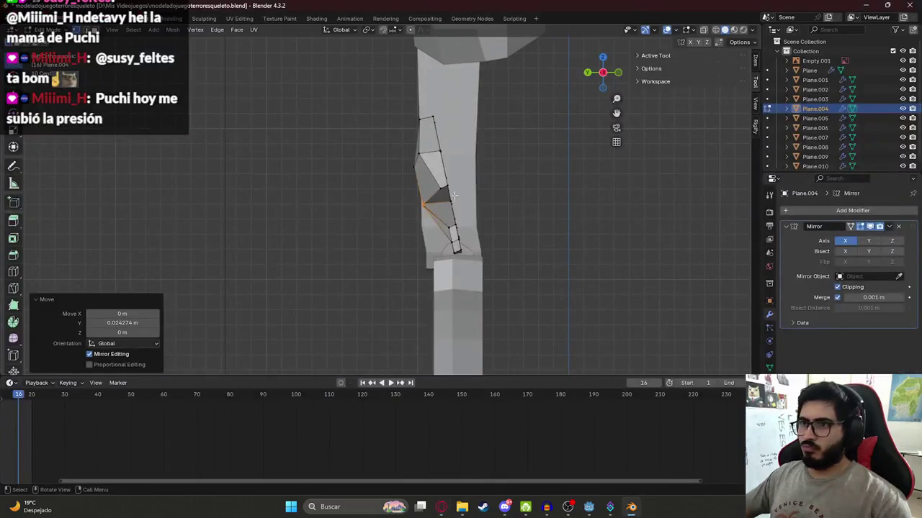
key(z)
click(350, 109)
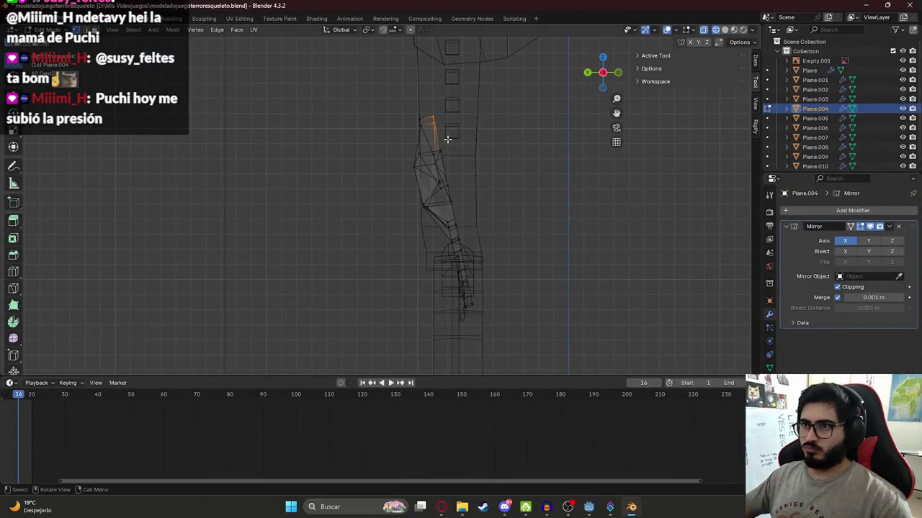
key(g)
key(y)
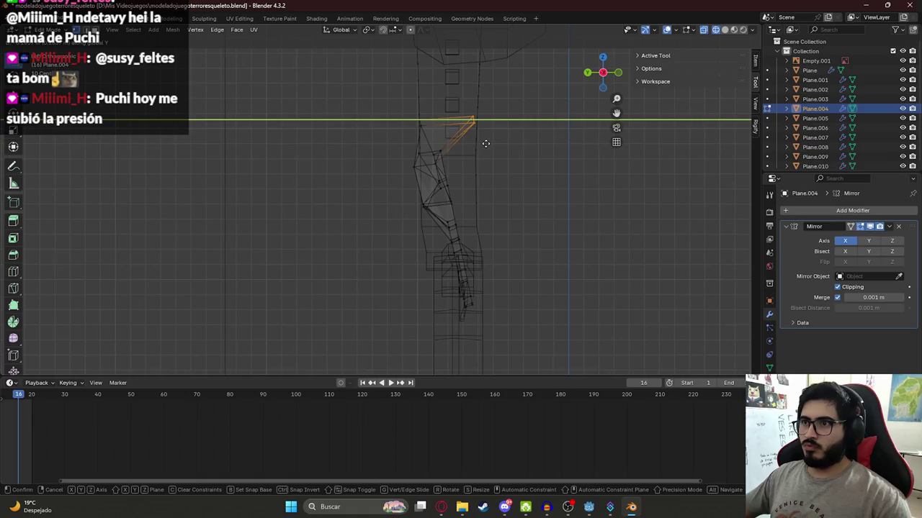
click(435, 155)
click(437, 152)
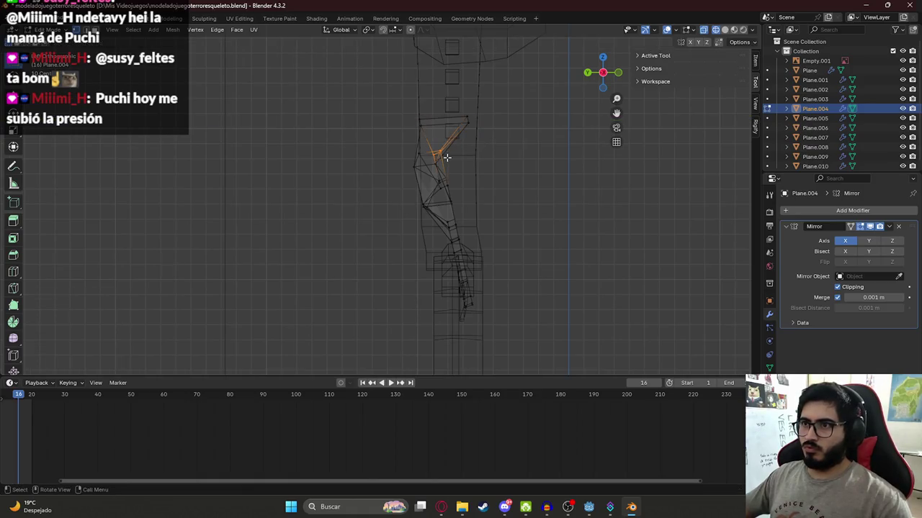
key(g)
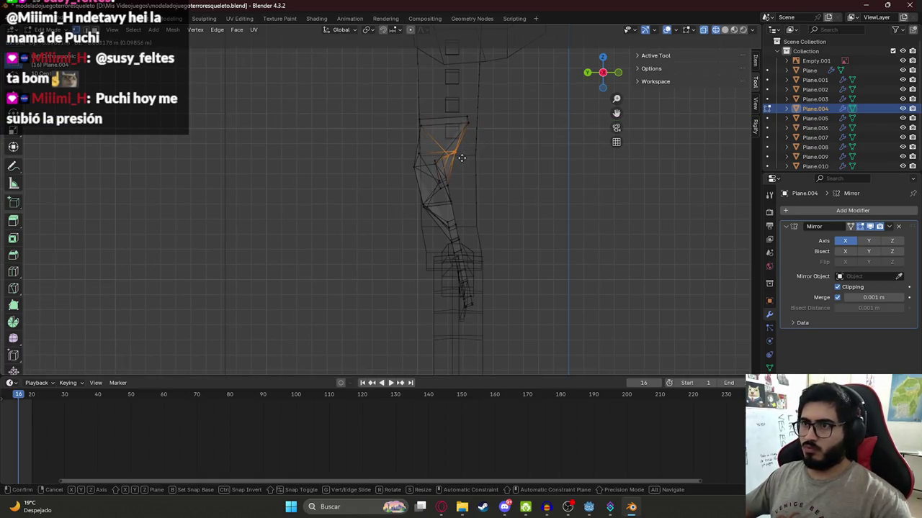
click(460, 157)
Review the leg in solid shading, then reopen it in wireframe and compare with the side-view reference
key(shift+z)
mouse_move(494, 170)
middle_down()
mouse_move(308, 206)
mouse_move(461, 177)
middle_up()
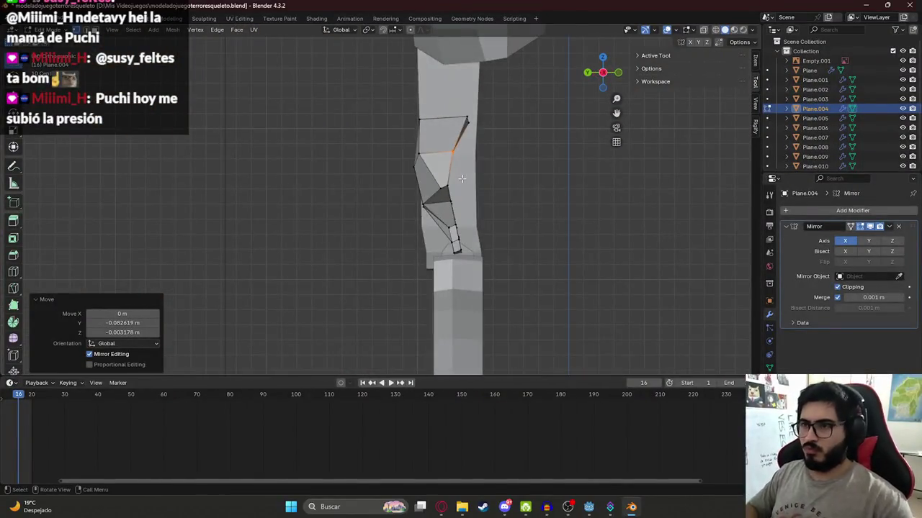
key(Tab)
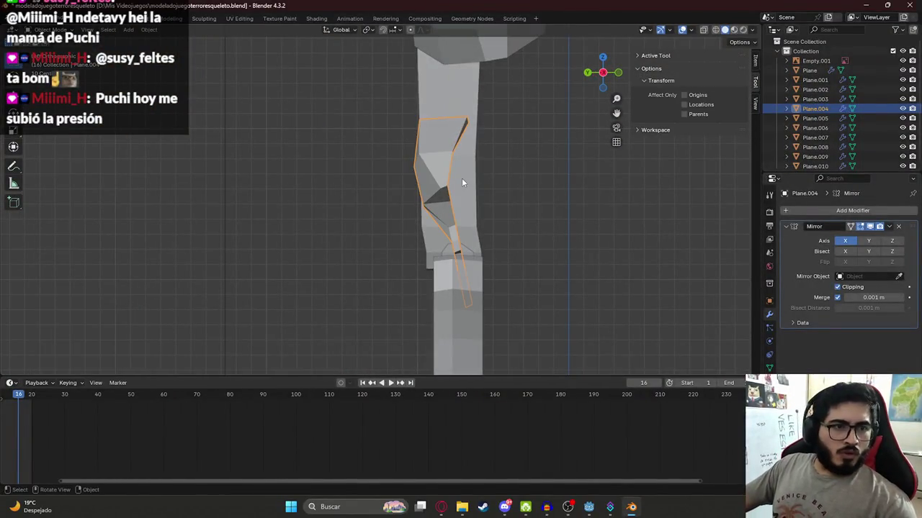
key(Tab)
middle_drag(458, 160, 438, 162)
key(z)
click(438, 158)
key(alt+Tab)
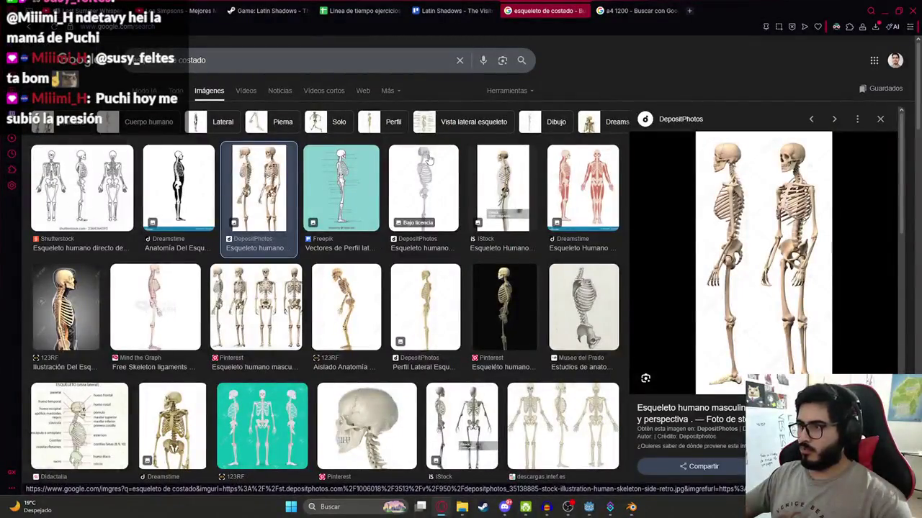
key(alt+Tab)
Slide the thigh's top and lower vertices along Y, then return to solid shading
key(g)
key(y)
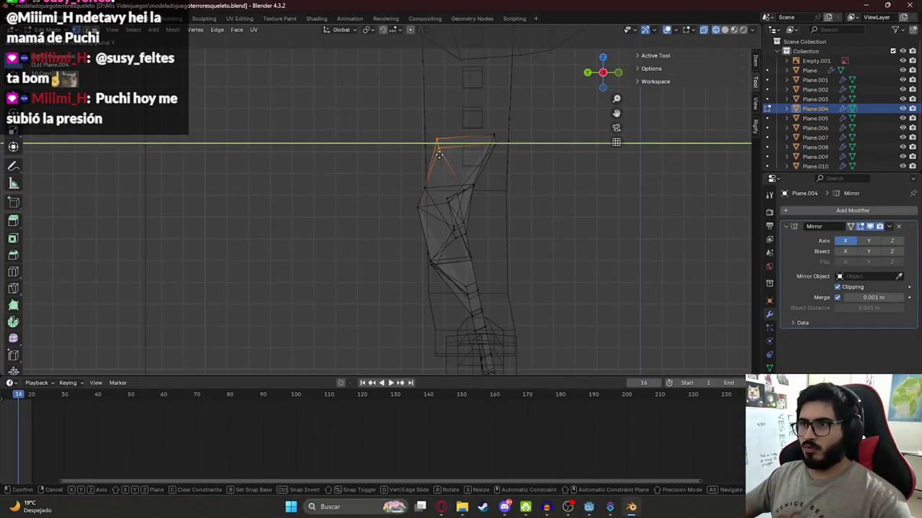
click(437, 156)
click(432, 220)
key(g)
key(y)
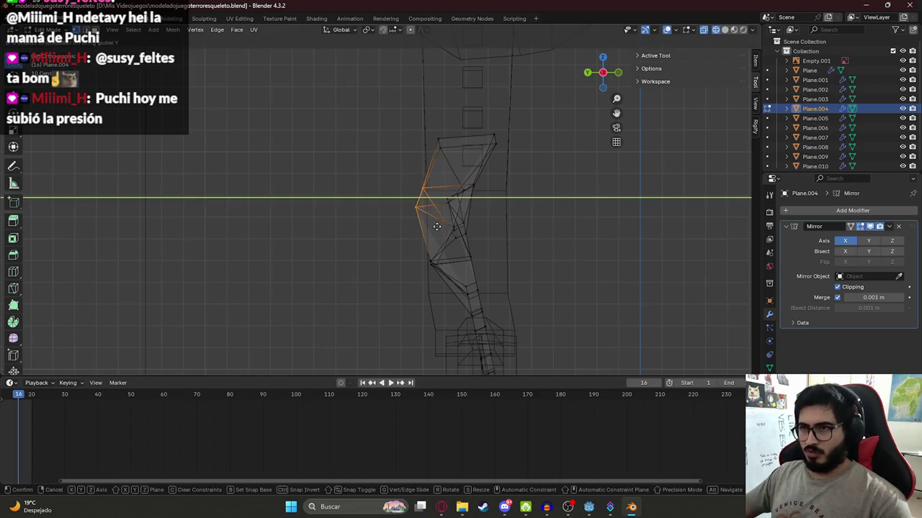
click(434, 227)
key(z)
mouse_move(435, 236)
middle_down()
mouse_move(432, 247)
mouse_move(545, 202)
mouse_move(449, 231)
middle_up()
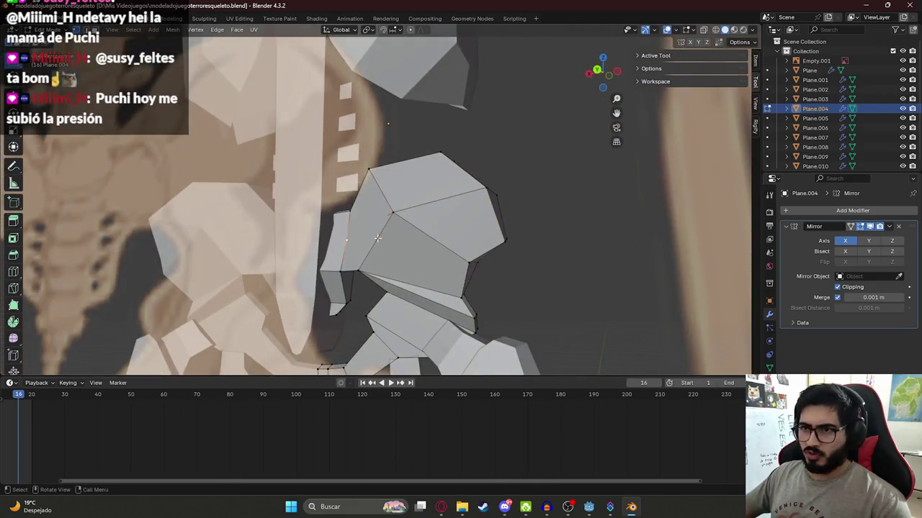
Drop the moved vertices in place and orbit the view toward the pelvis
key(g)
click(273, 237)
mouse_move(273, 245)
middle_down()
mouse_move(278, 270)
mouse_move(199, 247)
mouse_move(85, 264)
mouse_move(284, 255)
mouse_move(266, 276)
mouse_move(290, 234)
mouse_move(279, 247)
mouse_move(288, 168)
mouse_move(354, 240)
mouse_move(367, 191)
mouse_move(379, 215)
mouse_move(329, 208)
middle_up()
right_click(290, 234)
key(Escape)
scroll(326, 206, up, 3)
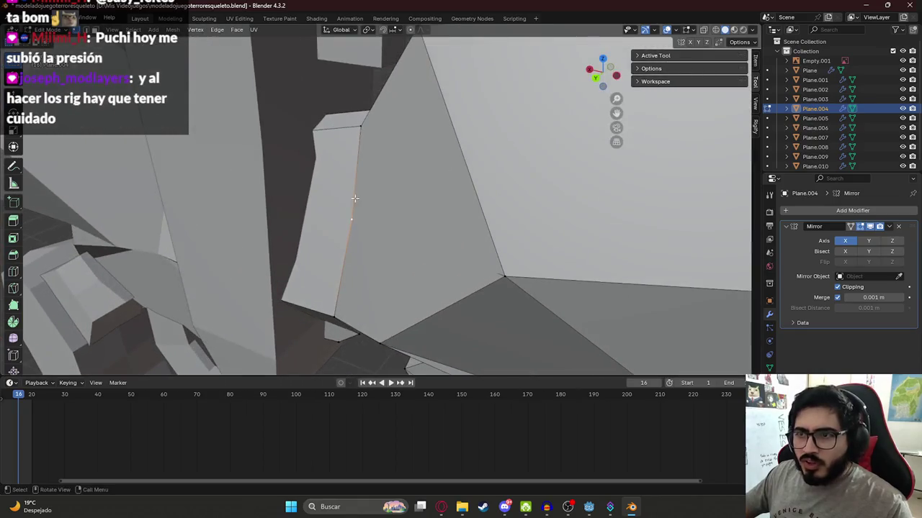
Delete the large unwanted face from the leg mesh and check the resulting gap
click(376, 185)
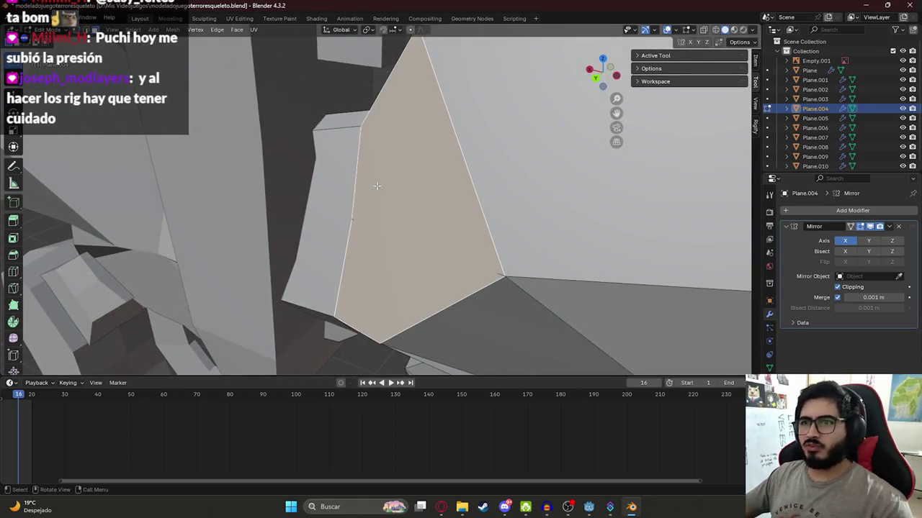
key(x)
click(363, 213)
middle_drag(361, 214, 375, 216)
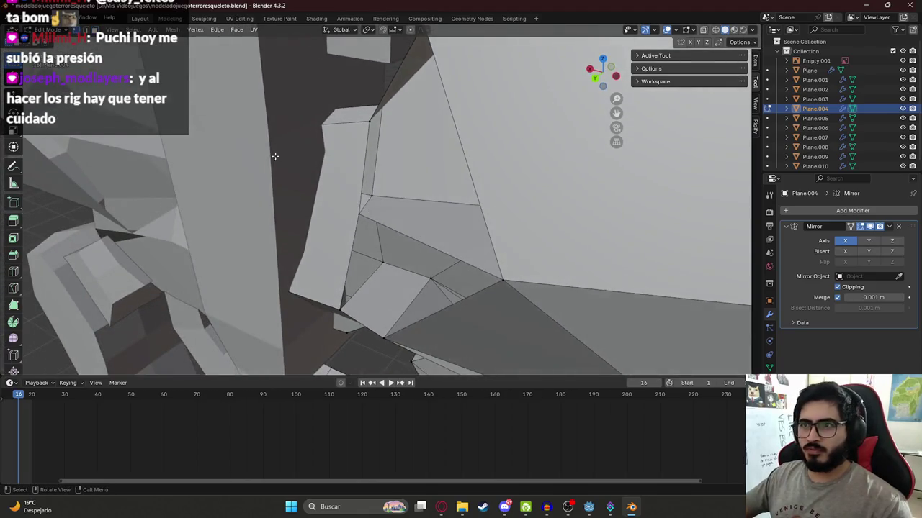
Inspect the leg mesh from several angles, picking vertices and faces, then return to object mode
middle_drag(275, 156, 360, 188)
click(494, 246)
mouse_move(494, 246)
middle_down()
mouse_move(394, 138)
mouse_move(368, 66)
middle_up()
click(288, 177)
middle_drag(288, 177, 269, 203)
click(270, 201)
middle_drag(342, 312, 479, 206)
click(432, 273)
mouse_move(432, 274)
middle_down()
mouse_move(391, 257)
mouse_move(380, 125)
mouse_move(416, 107)
mouse_move(406, 154)
mouse_move(320, 146)
middle_up()
key(Tab)
scroll(321, 146, down, 5)
mouse_move(413, 138)
middle_down()
mouse_move(446, 146)
mouse_move(421, 133)
middle_up()
Isolate the thigh piece, pull its middle vertex into place, and restore the full skeleton
key(KP_Divide)
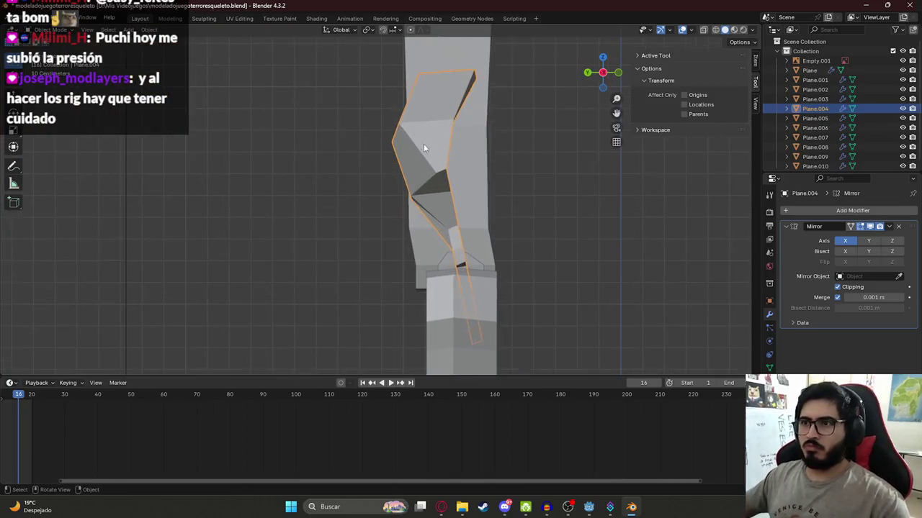
key(Tab)
drag(436, 176, 430, 189)
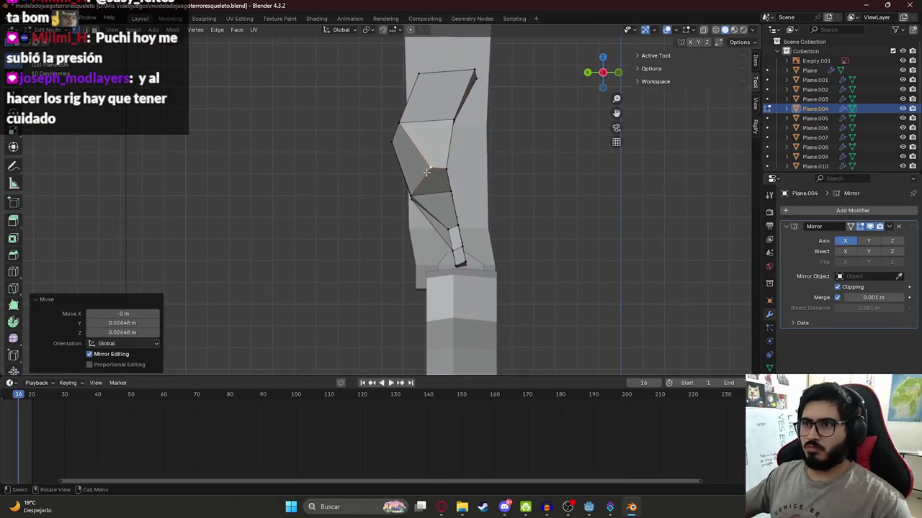
key(Tab)
key(KP_Divide)
mouse_move(387, 169)
middle_down()
mouse_move(476, 153)
mouse_move(518, 177)
mouse_move(329, 175)
mouse_move(336, 171)
middle_up()
Frame the leg in side view and compare it with the skeleton side-view reference images
key(KP_3)
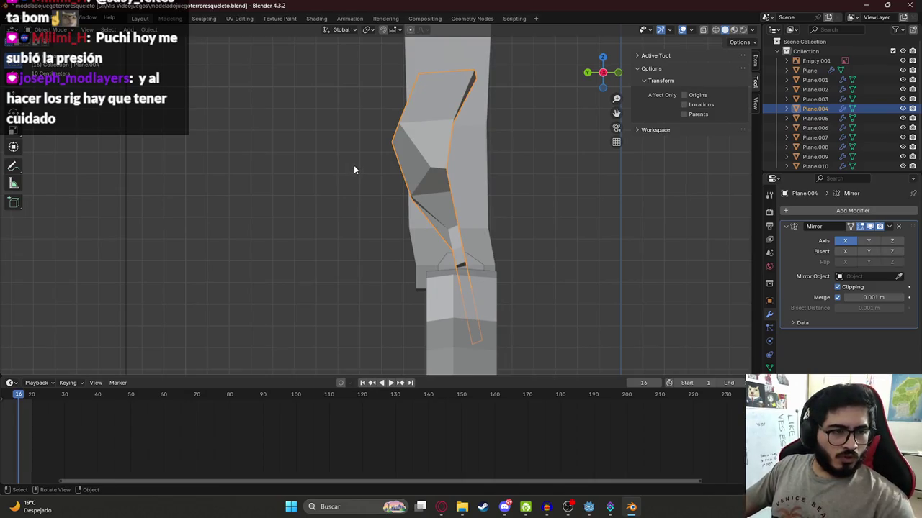
shift+middle_drag(522, 192, 501, 222)
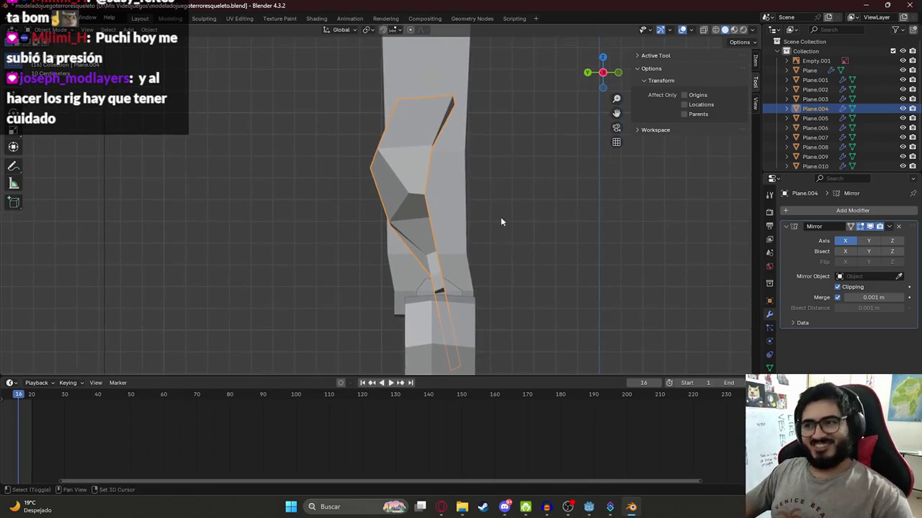
key(Tab)
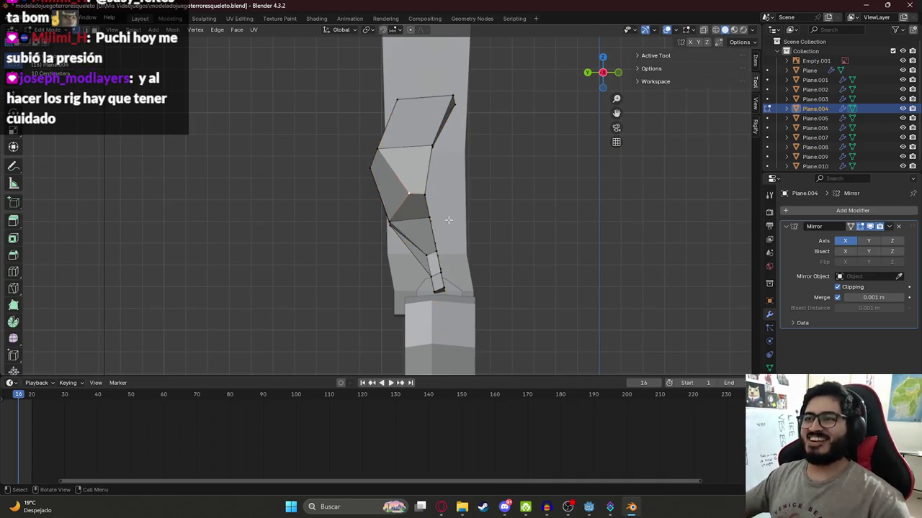
key(alt+Tab)
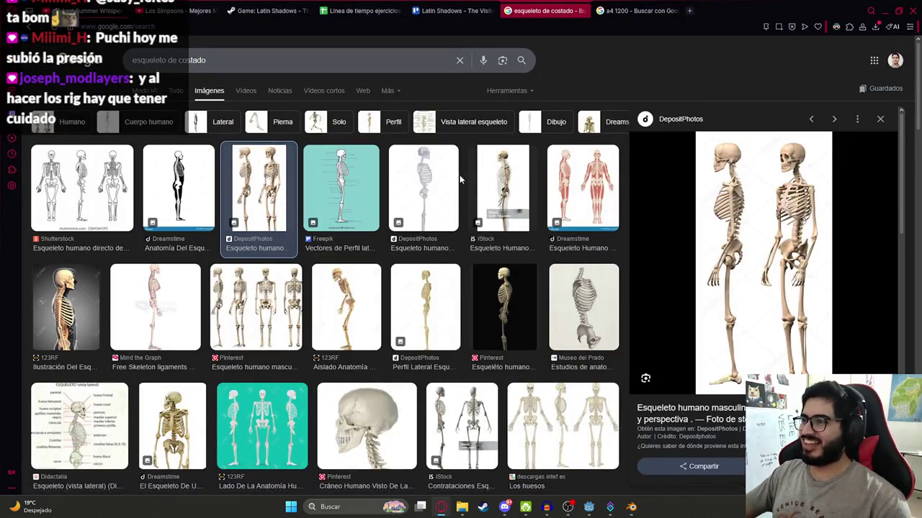
key(alt+Tab)
Switch to wireframe shading and move the thigh's top vertices along Y
key(z)
key(b)
drag(453, 98, 467, 108)
key(g)
key(y)
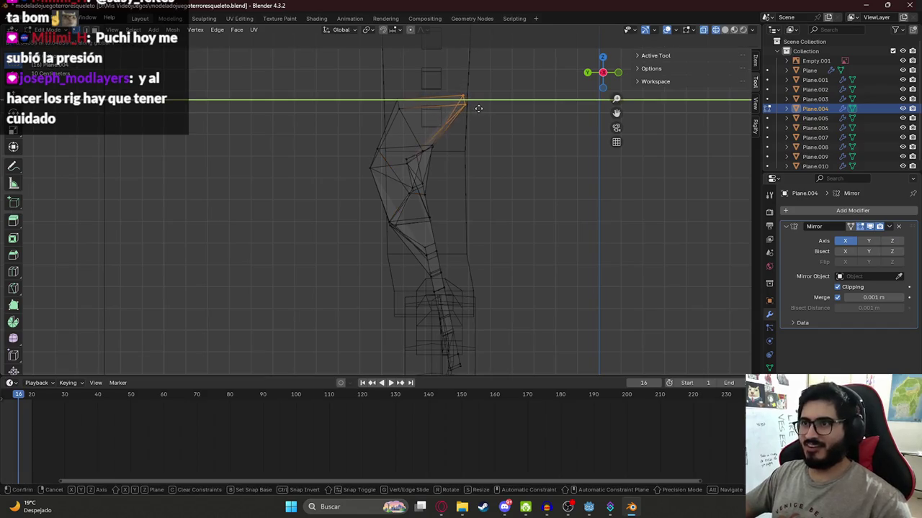
click(478, 108)
After checking the reference, redo the top-vertex Y move and shift the middle-left vertices along Y
key(alt+Tab)
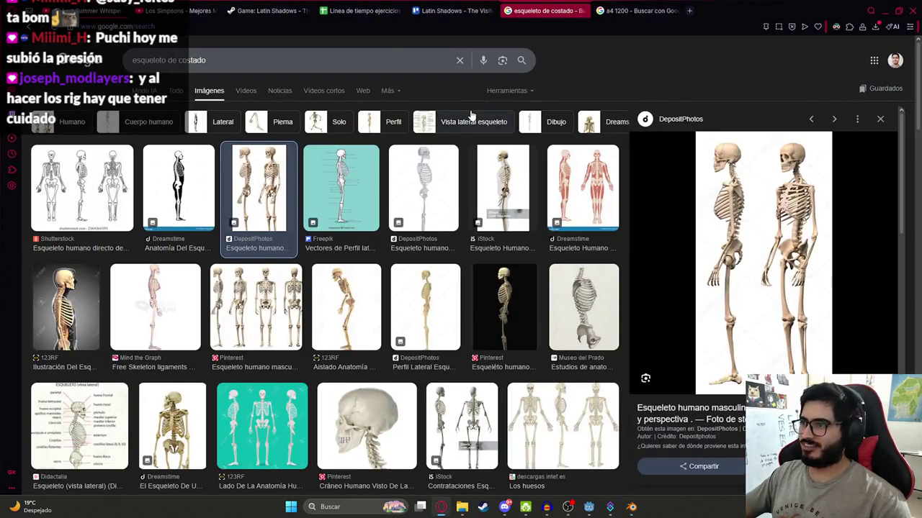
key(alt+Tab)
key(ctrl+z)
key(g)
key(y)
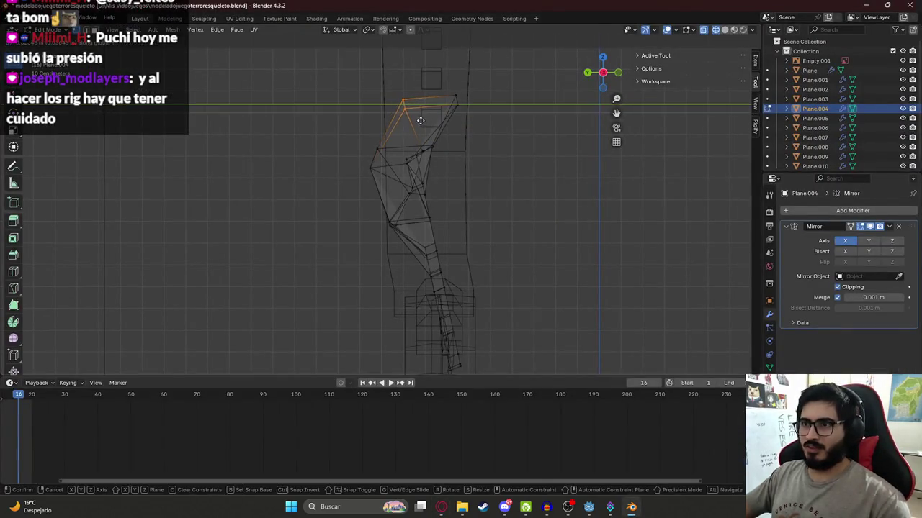
click(420, 120)
drag(348, 131, 384, 188)
key(g)
key(y)
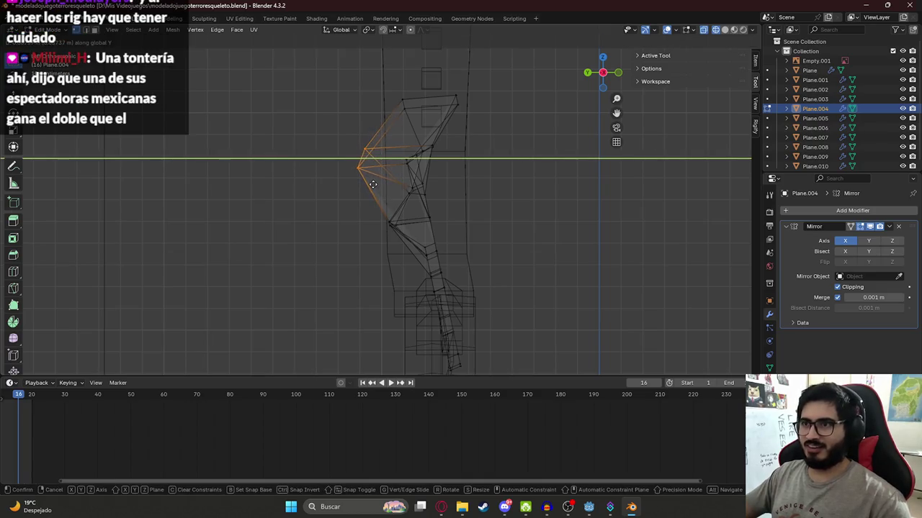
click(373, 185)
Compare with the reference, then move another thigh vertex along Y in straight side view
key(alt+Tab)
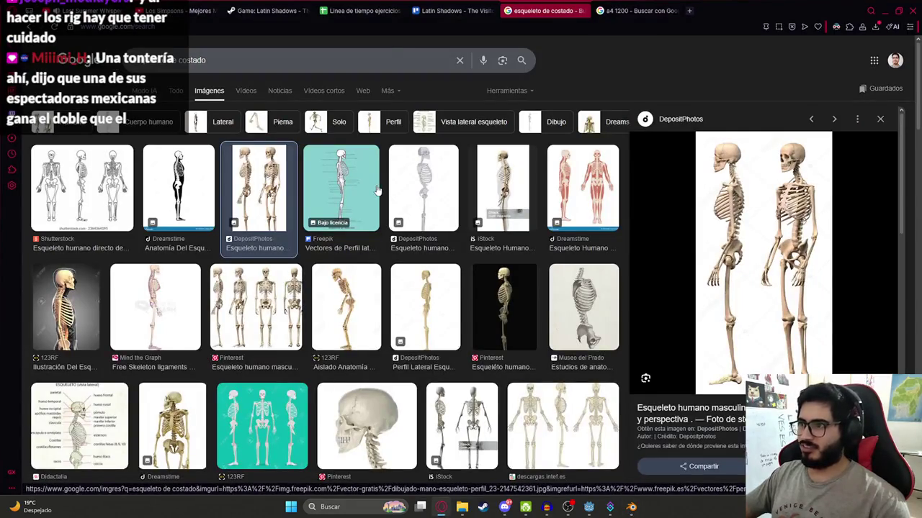
key(alt+Tab)
middle_drag(422, 189, 375, 190)
scroll(365, 192, up, 3)
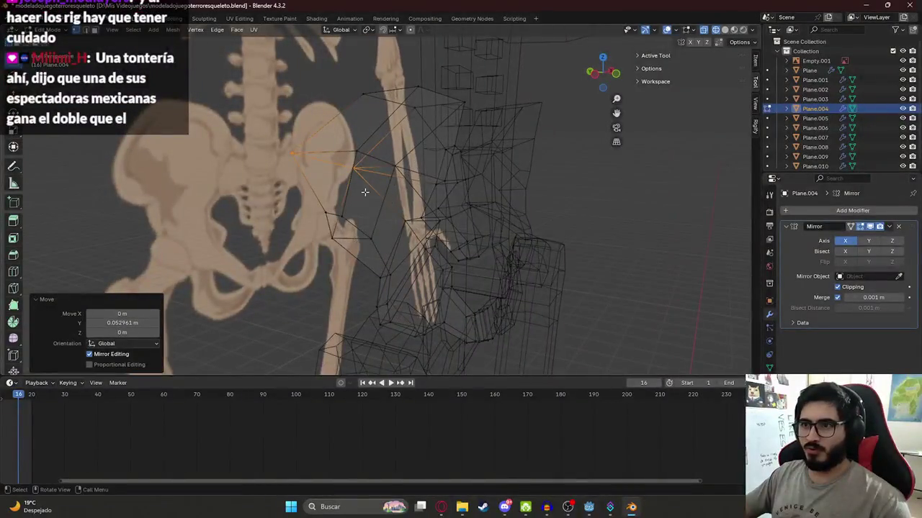
click(368, 156)
key(ctrl+KP_3)
key(g)
key(y)
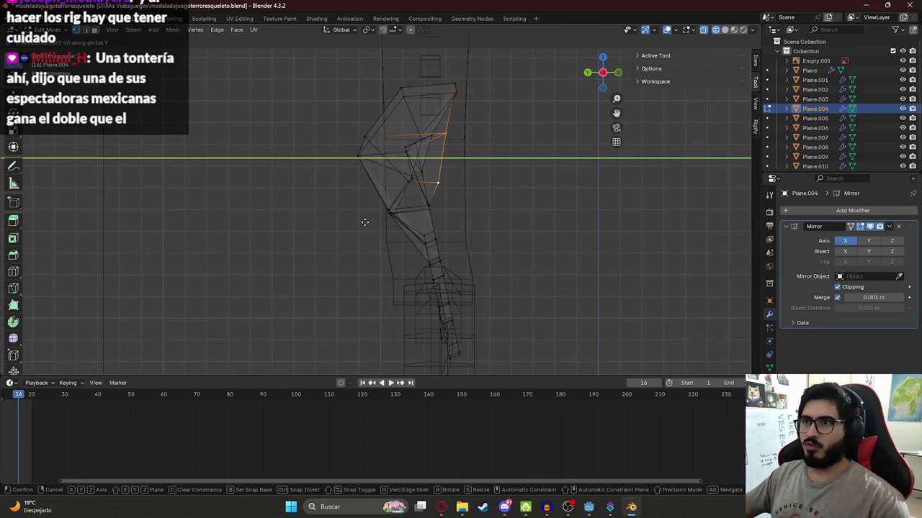
click(365, 223)
Fine-tune the thigh vertices along Y to −0.02648 m against the reference, then return to solid shading
key(alt+Tab)
key(alt+Tab)
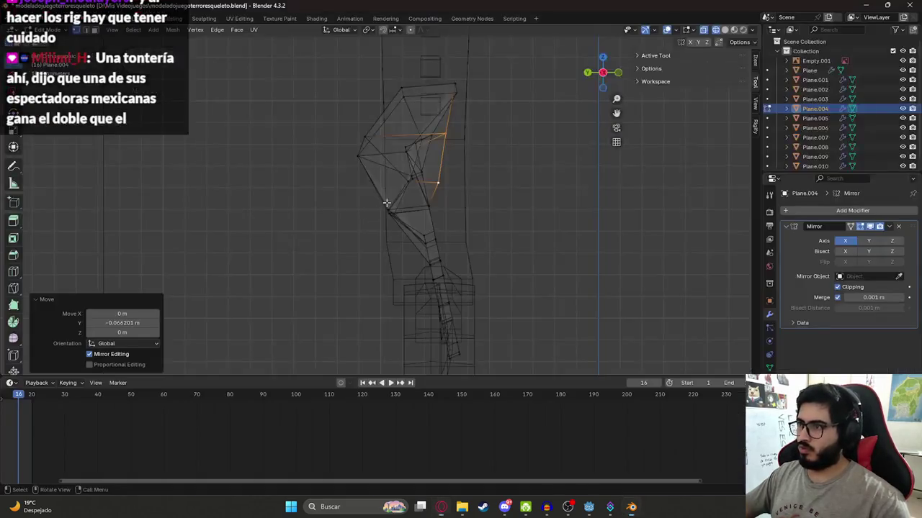
key(g)
key(y)
click(463, 145)
key(alt+Tab)
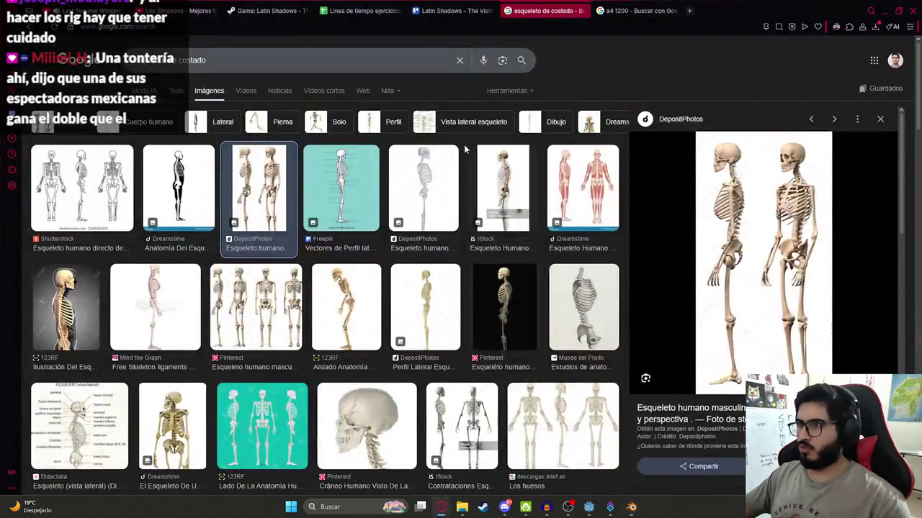
key(alt+Tab)
key(g)
key(y)
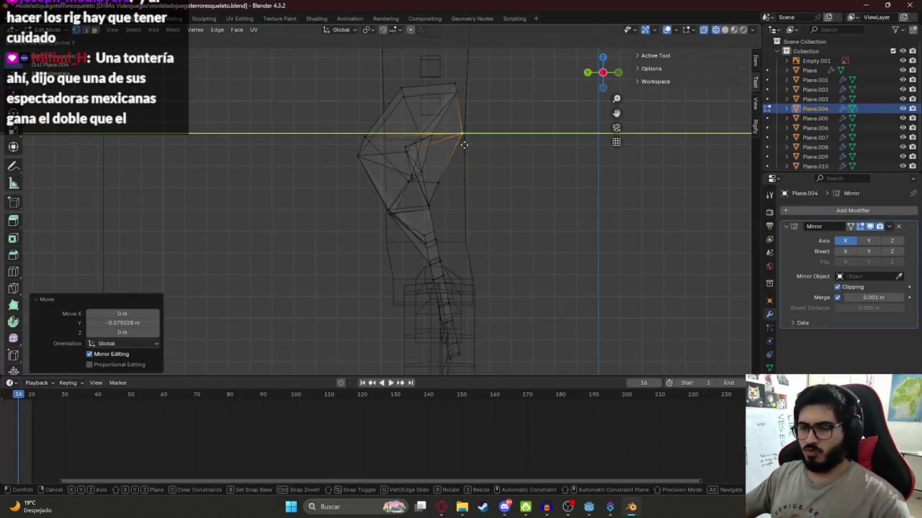
click(469, 146)
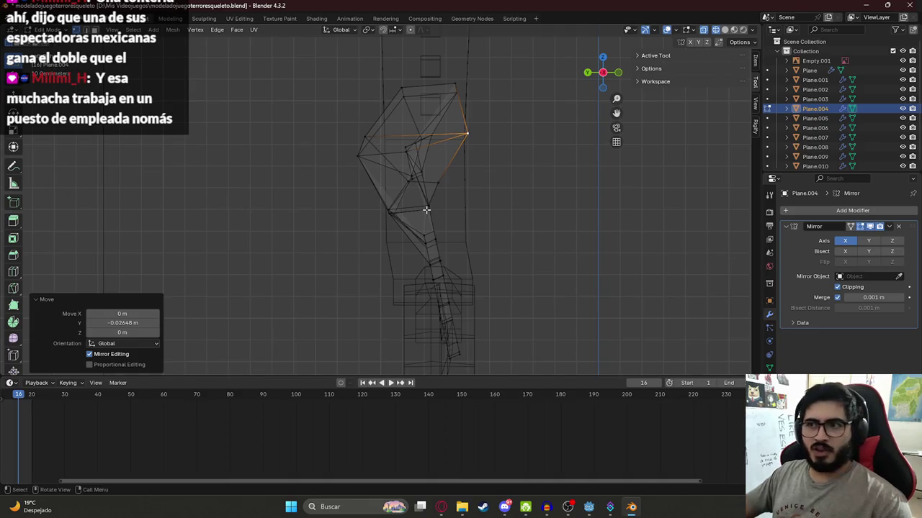
key(shift+z)
key(KP_1)
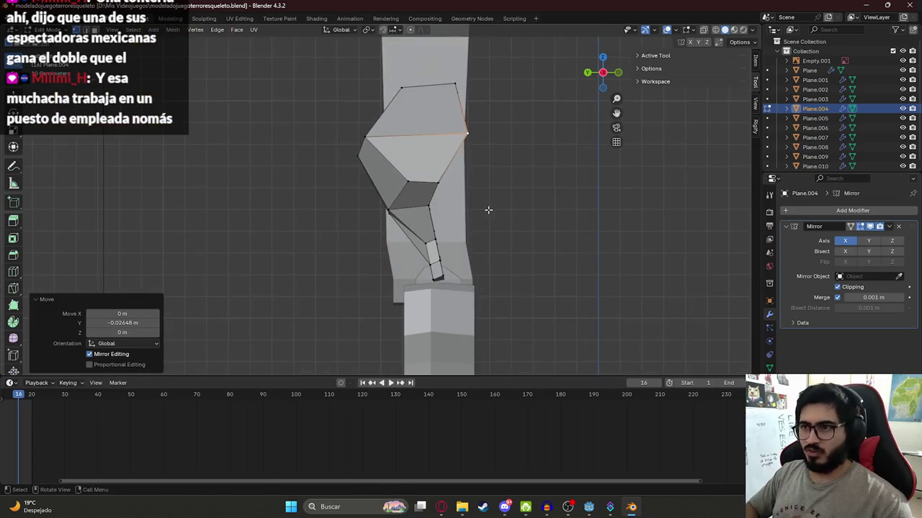
Shift the thigh's knee-side vertex slightly along Y, then return to object mode
key(Tab)
key(Tab)
click(406, 182)
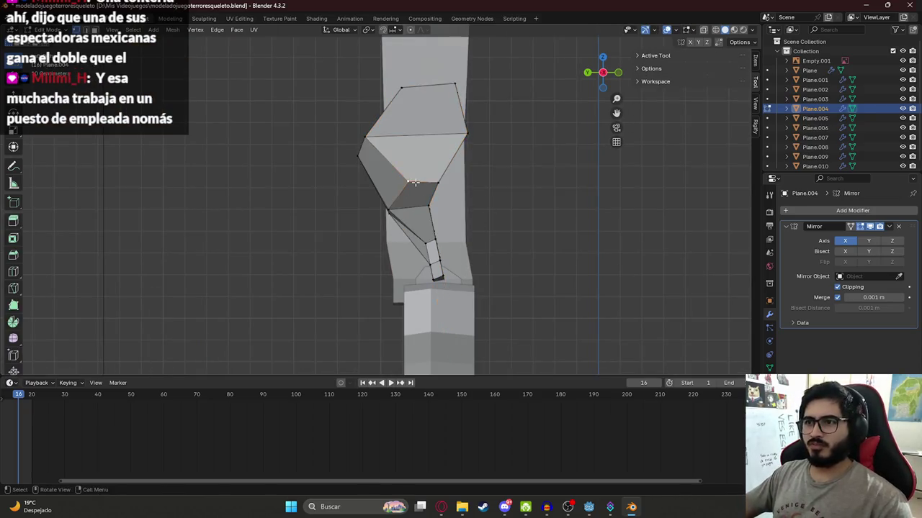
key(g)
key(y)
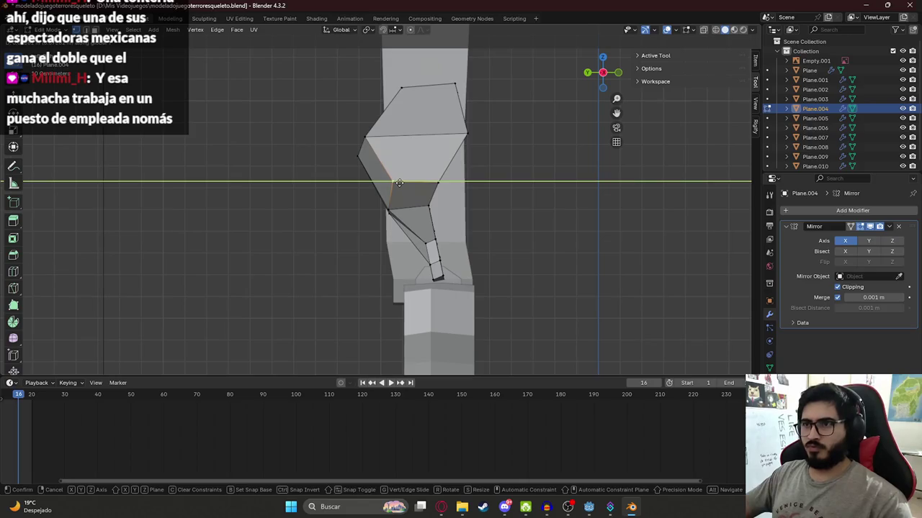
click(399, 183)
key(Tab)
Add a new edge loop across the Plane.004 thigh mesh and inspect the cut
mouse_move(396, 189)
middle_down()
mouse_move(345, 204)
mouse_move(366, 209)
mouse_move(385, 183)
mouse_move(433, 195)
mouse_move(415, 184)
middle_up()
click(411, 196)
click(412, 193)
key(Tab)
alt+click(422, 143)
key(g)
key(g)
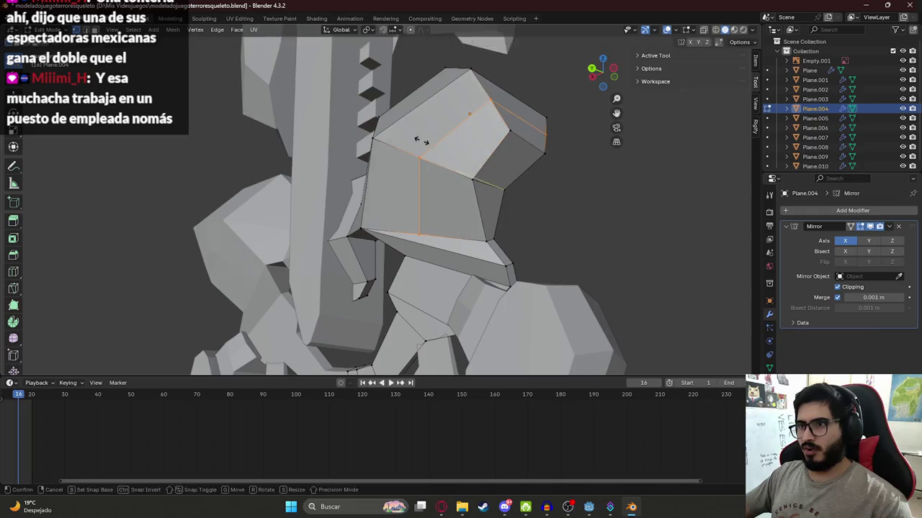
click(422, 142)
mouse_move(422, 143)
middle_down()
mouse_move(372, 223)
mouse_move(432, 201)
mouse_move(436, 247)
mouse_move(150, 254)
mouse_move(200, 247)
middle_up()
scroll(432, 202, up, 3)
Check the thigh against the skeleton reference, then select Plane.007 and view it from the side
key(Tab)
scroll(432, 216, down, 3)
key(Tab)
scroll(200, 246, up, 3)
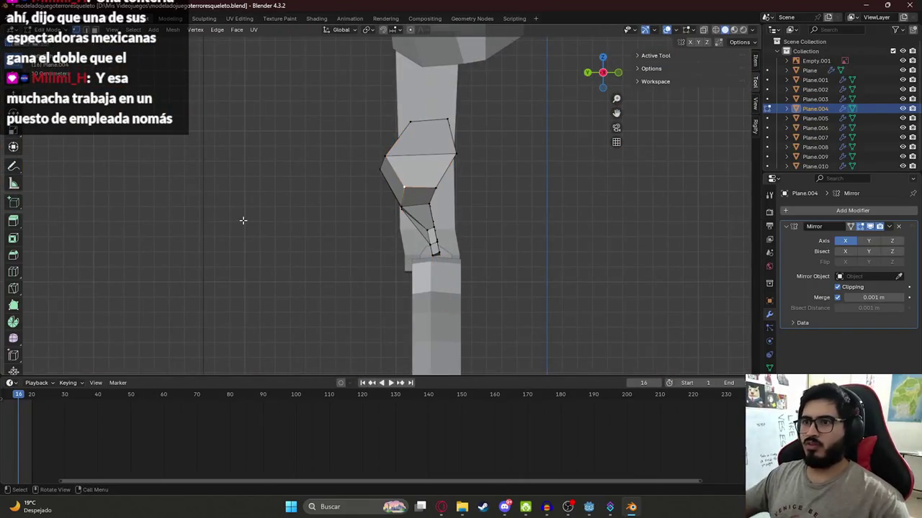
key(alt+Tab)
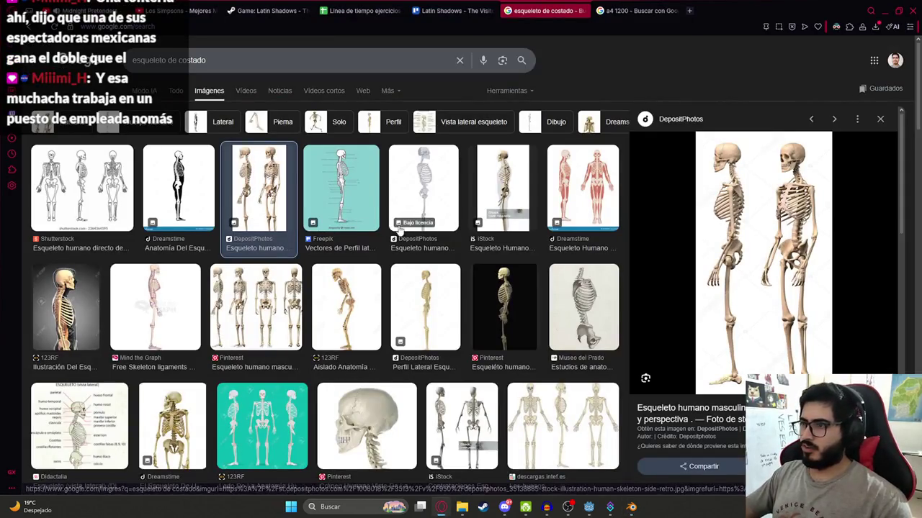
key(alt+Tab)
key(alt+Tab)
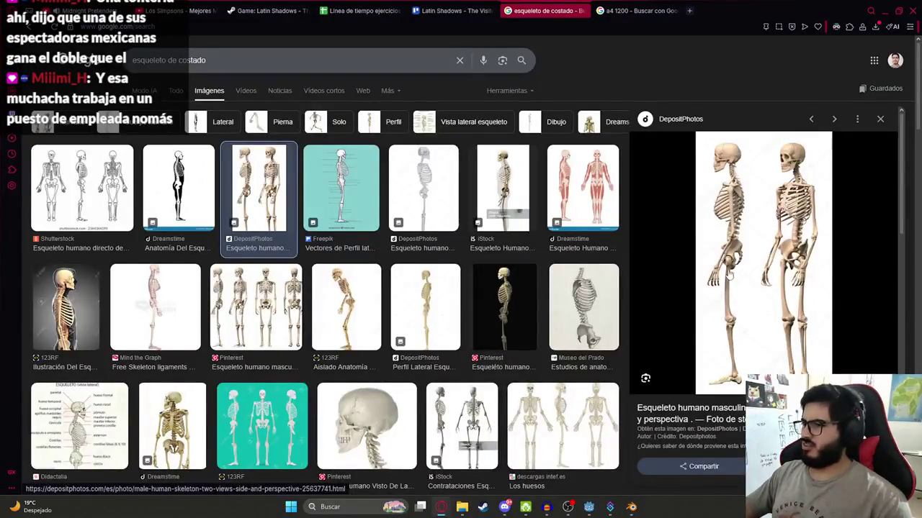
key(alt+Tab)
mouse_move(432, 273)
middle_down()
mouse_move(388, 247)
mouse_move(362, 252)
middle_up()
key(Tab)
click(424, 253)
key(KP_3)
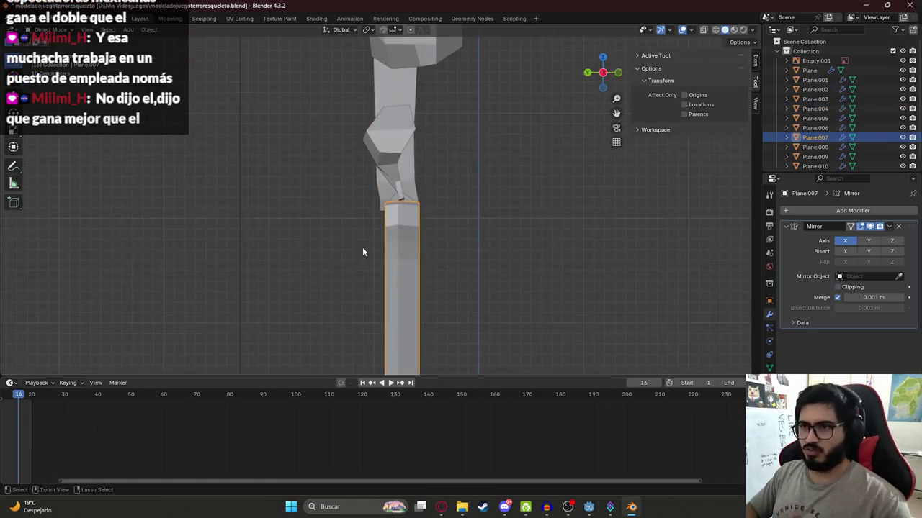
With X-ray on in Plane.004's edit mode, reposition the knee joint vertices
key(alt+Tab)
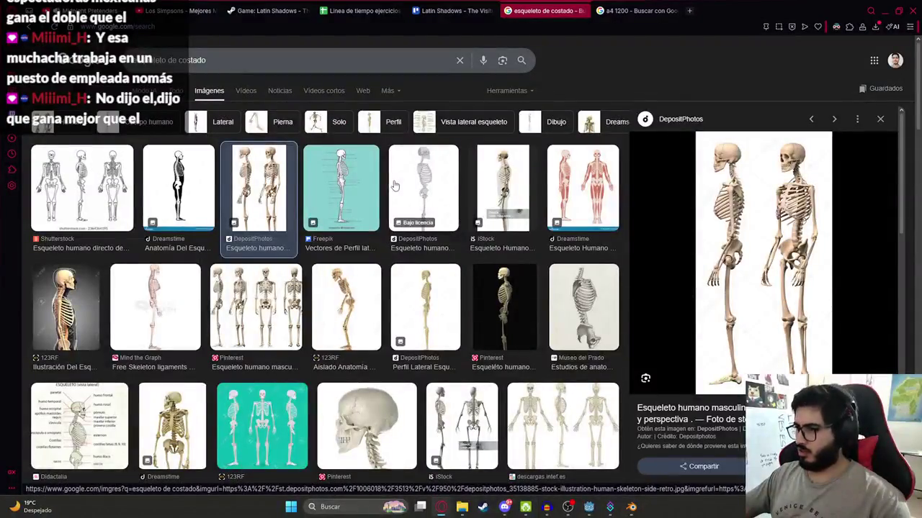
key(alt+Tab)
key(Tab)
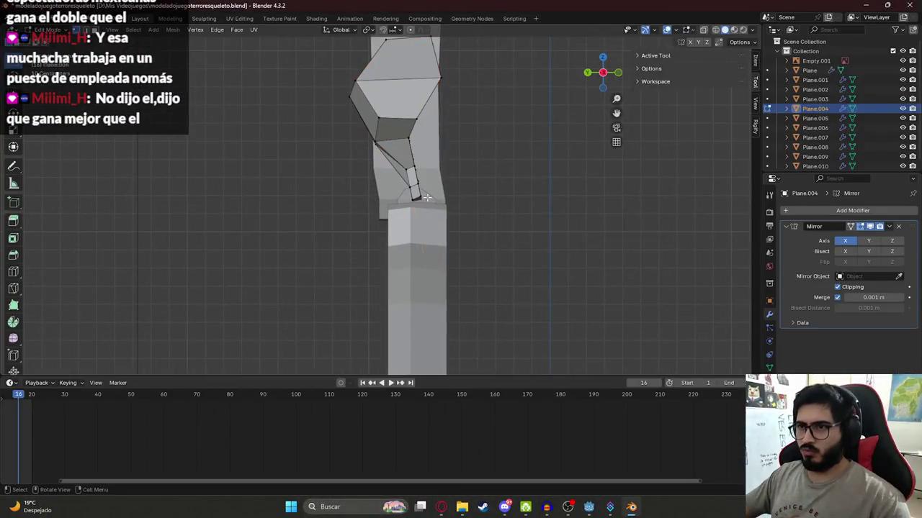
key(alt+z)
key(g)
click(382, 192)
key(alt+z)
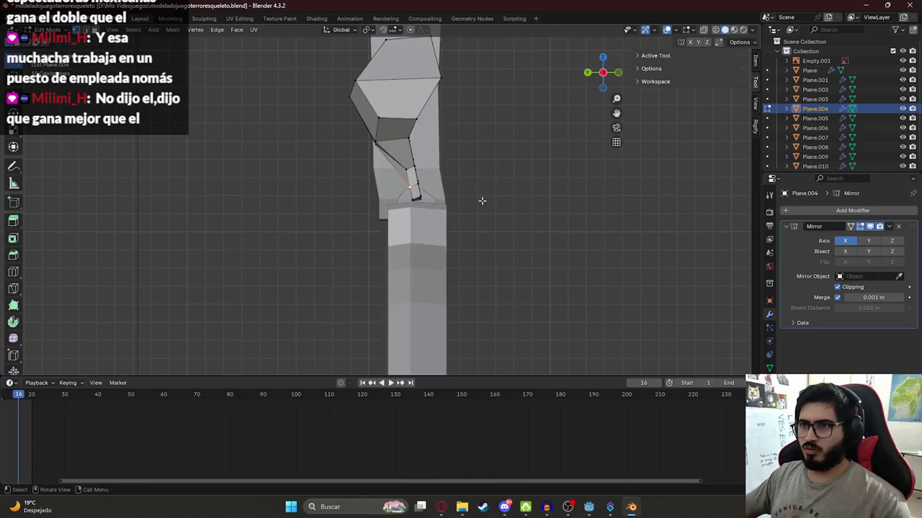
Switch to wireframe display and line up an orthographic side view of the leg
mouse_move(403, 195)
middle_down()
mouse_move(469, 221)
mouse_move(420, 201)
mouse_move(398, 161)
mouse_move(446, 205)
middle_up()
key(alt+z)
key(z)
click(398, 161)
middle_drag(388, 236, 407, 245)
scroll(350, 290, down, 3)
scroll(319, 286, down, 3)
middle_drag(319, 286, 401, 249)
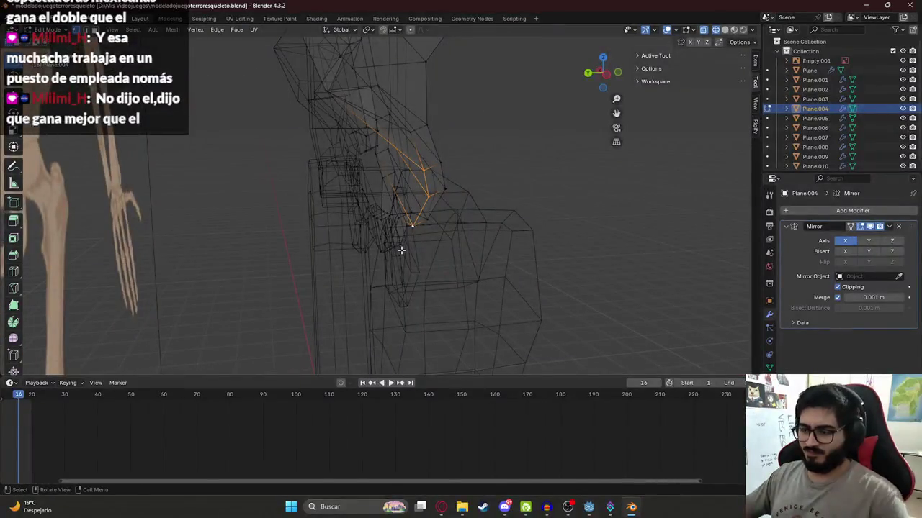
key(KP_3)
Shift the knee vertices along Y, comparing against the skeleton side-view reference
key(g)
key(y)
key(alt+Tab)
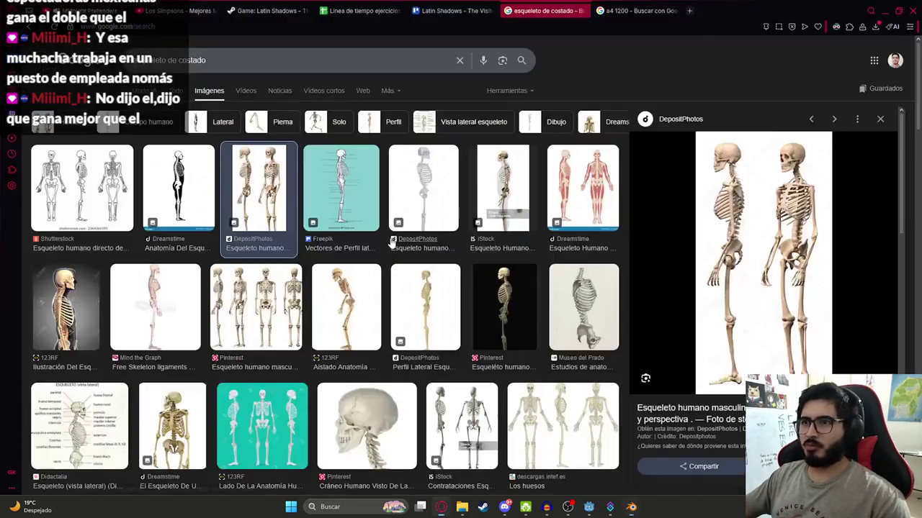
key(alt+Tab)
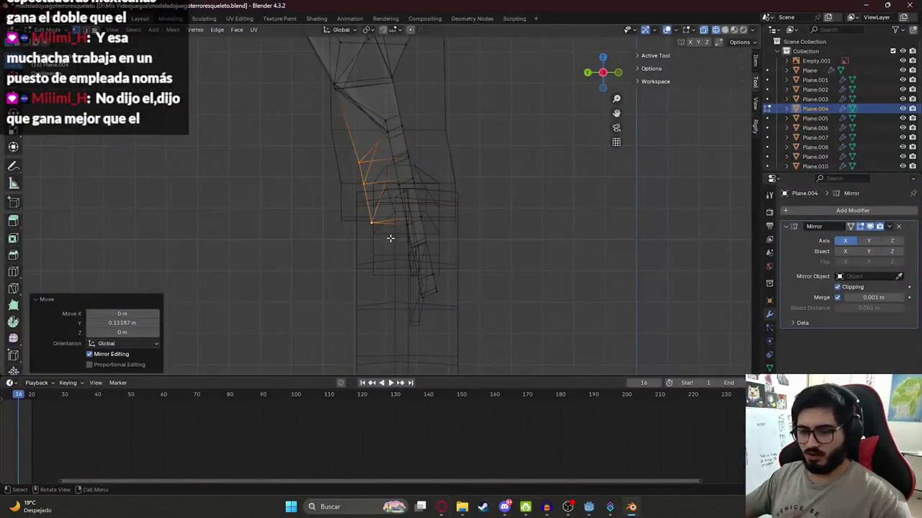
key(g)
key(y)
click(383, 233)
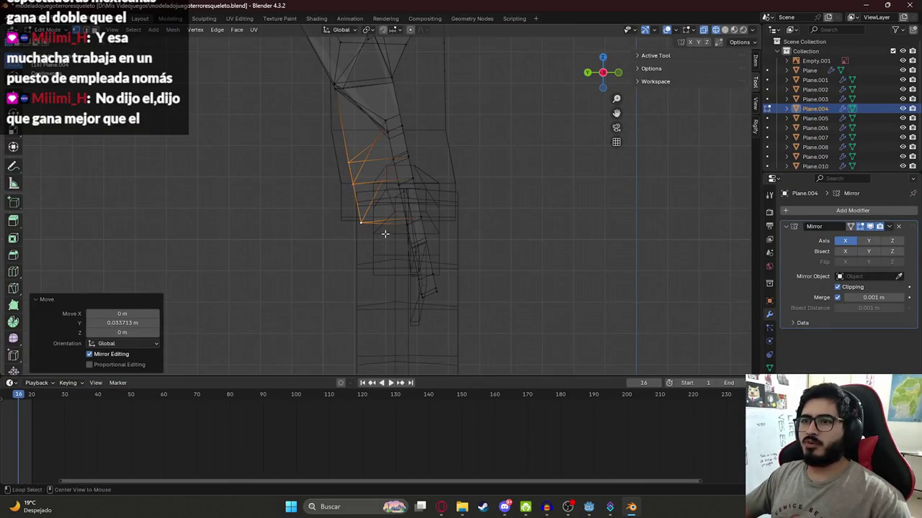
key(alt+Tab)
key(alt+Tab)
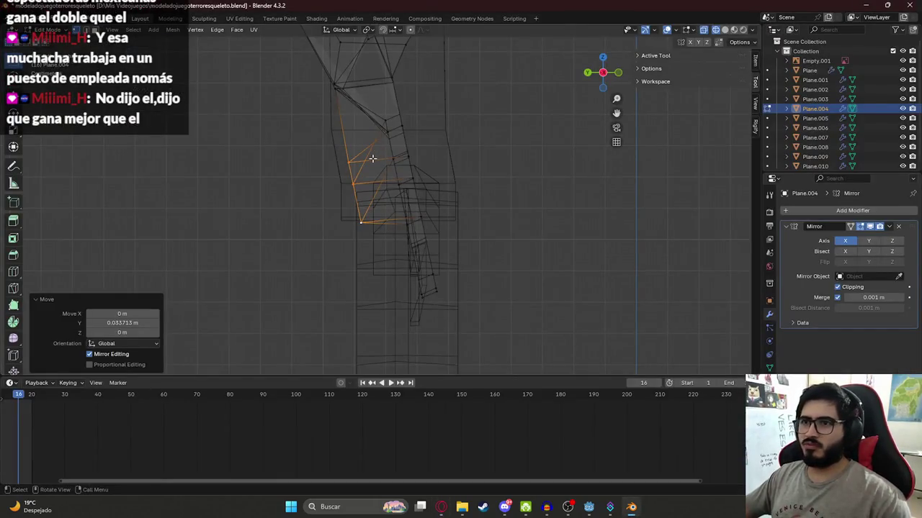
In solid shading, move the knee cap vertex along Y to 0.099009 m
key(shift+z)
scroll(385, 163, down, 2)
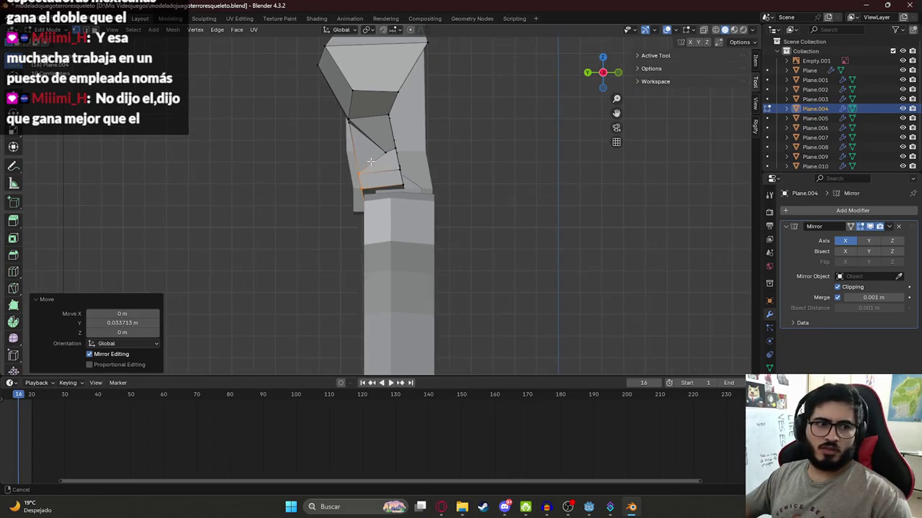
middle_drag(371, 161, 359, 218)
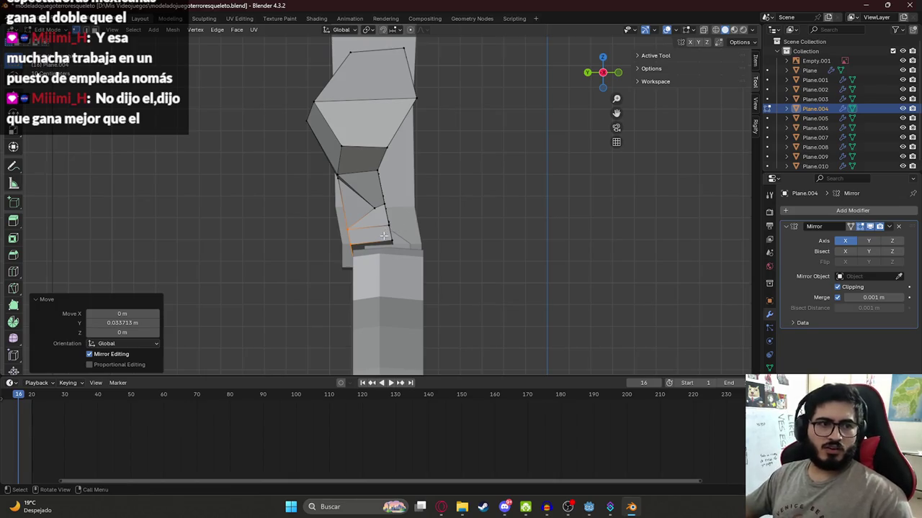
middle_drag(384, 235, 420, 230)
key(g)
key(y)
click(385, 233)
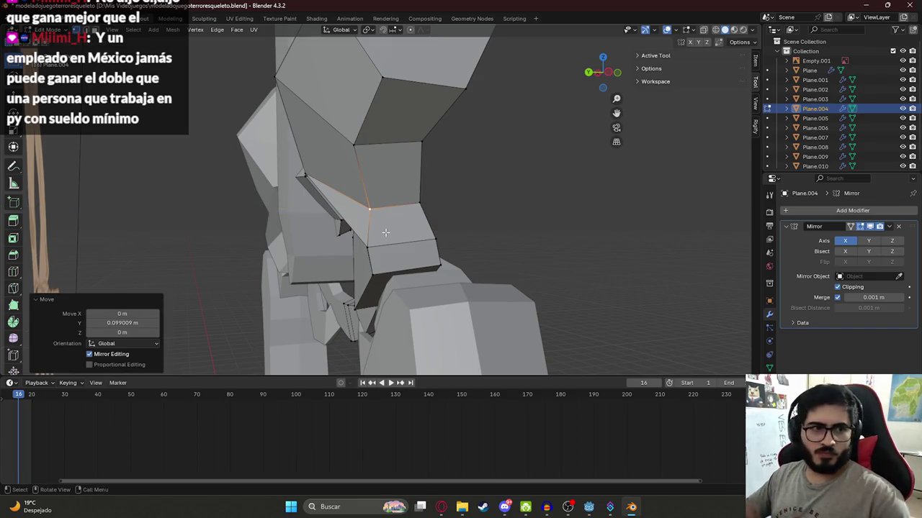
key(KP_3)
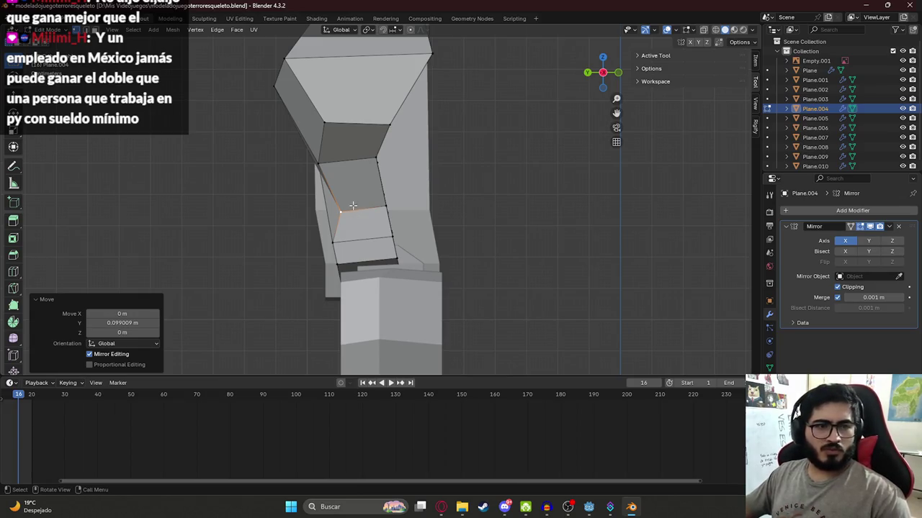
Shift the knee cap vertex 0.061297 m along Y and save the skeleton model
key(g)
key(y)
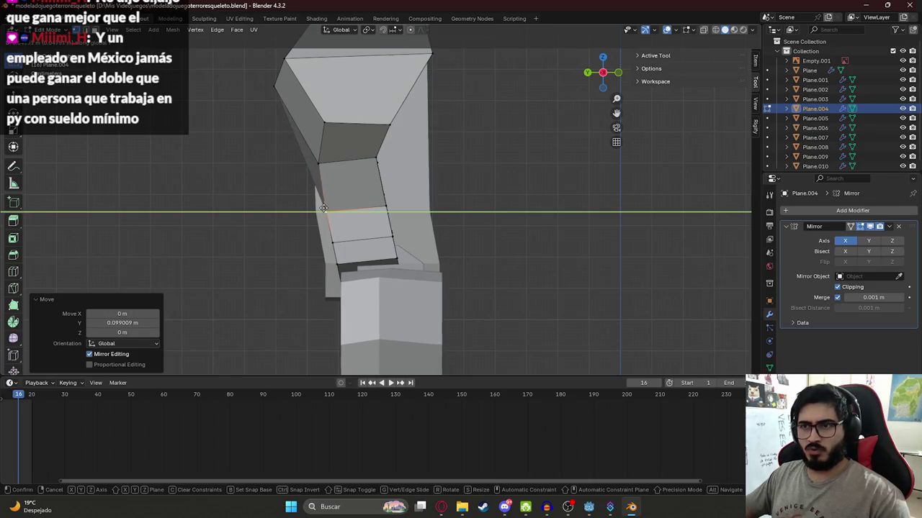
click(319, 208)
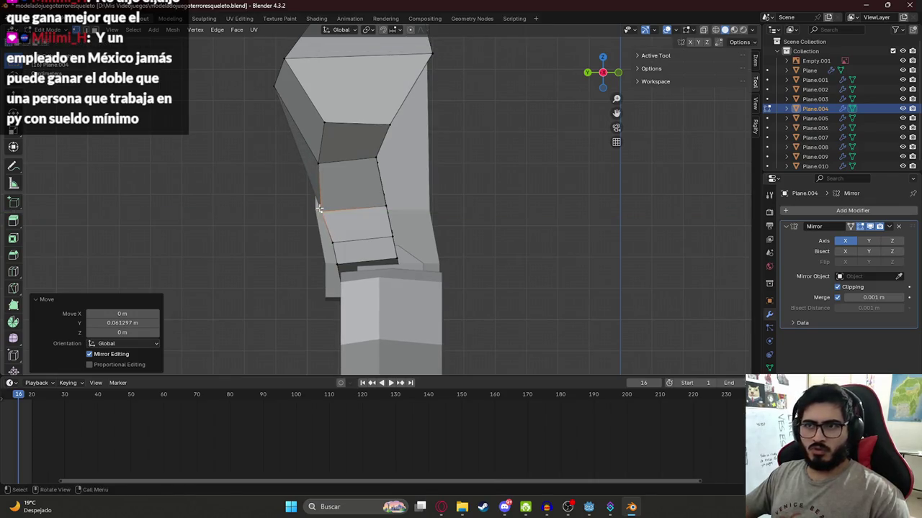
key(ctrl+s)
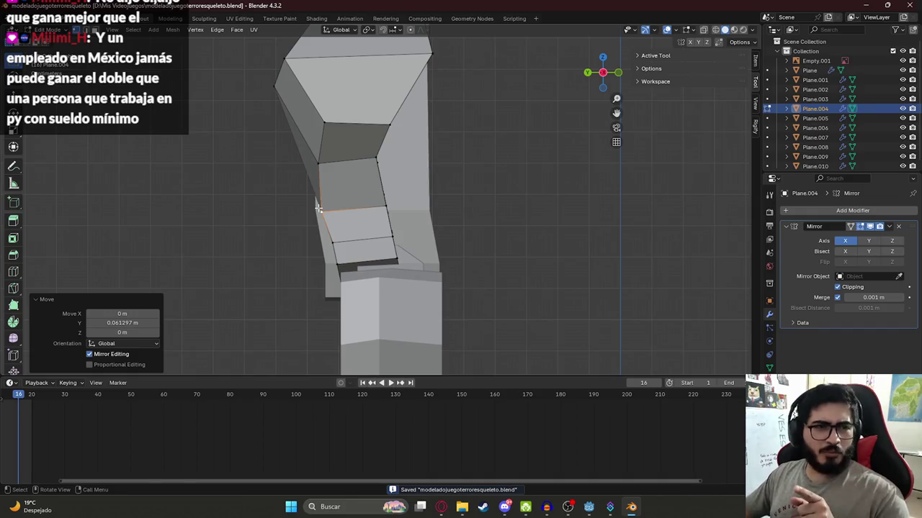
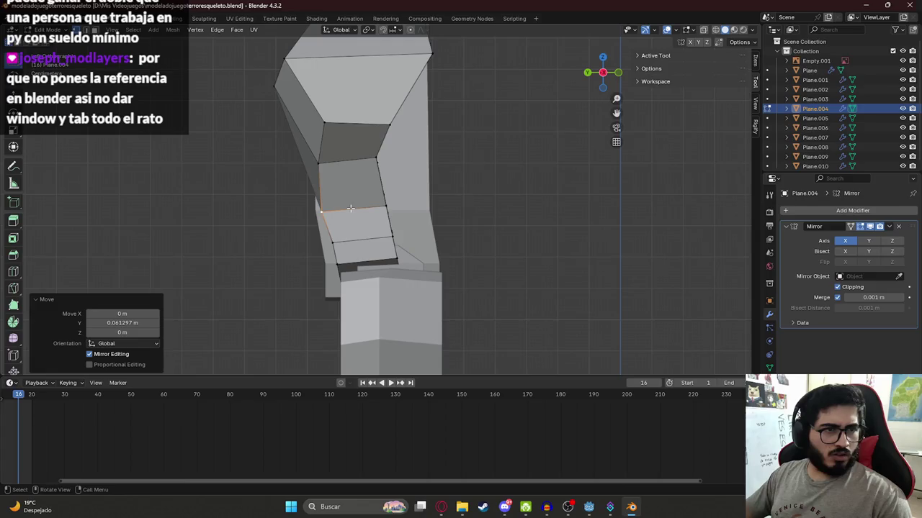
Slide the pelvis side edge along the Y axis and compare it with the skeleton reference images
scroll(339, 224, up, 2)
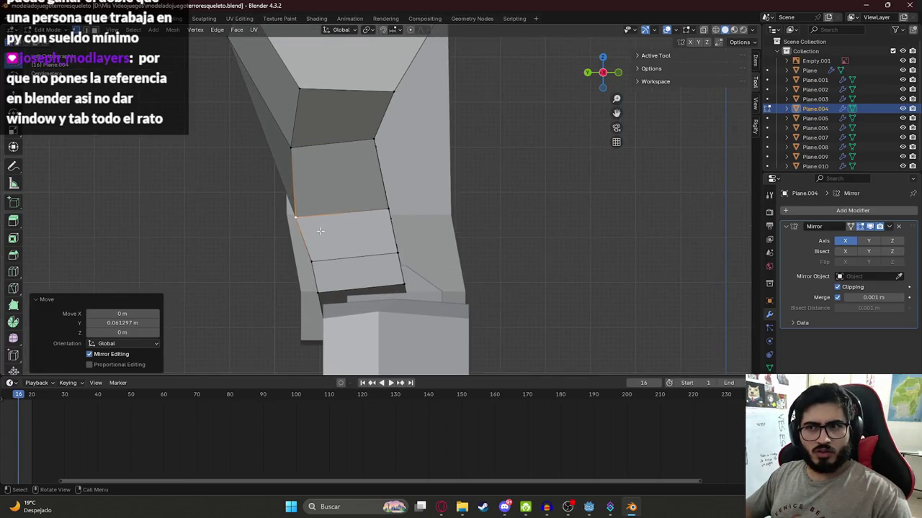
key(g)
key(y)
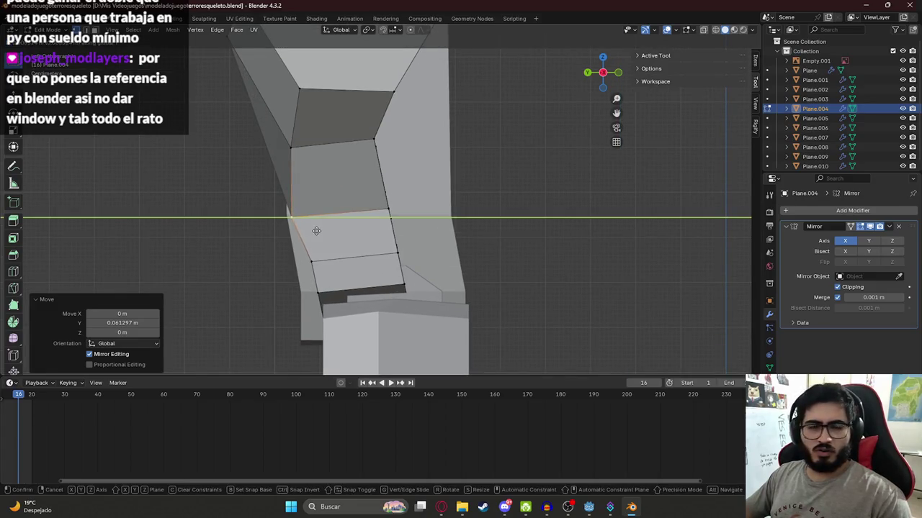
click(316, 230)
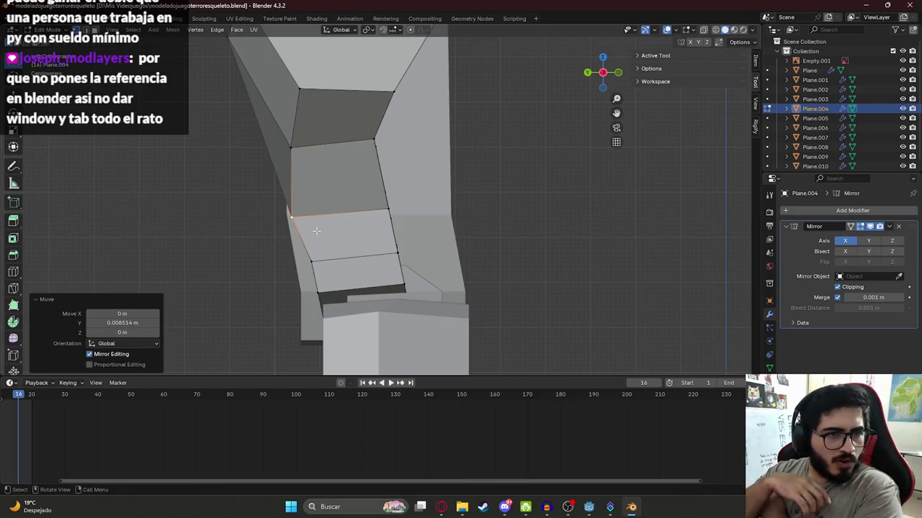
scroll(324, 216, down, 4)
scroll(333, 200, up, 2)
key(alt+Tab)
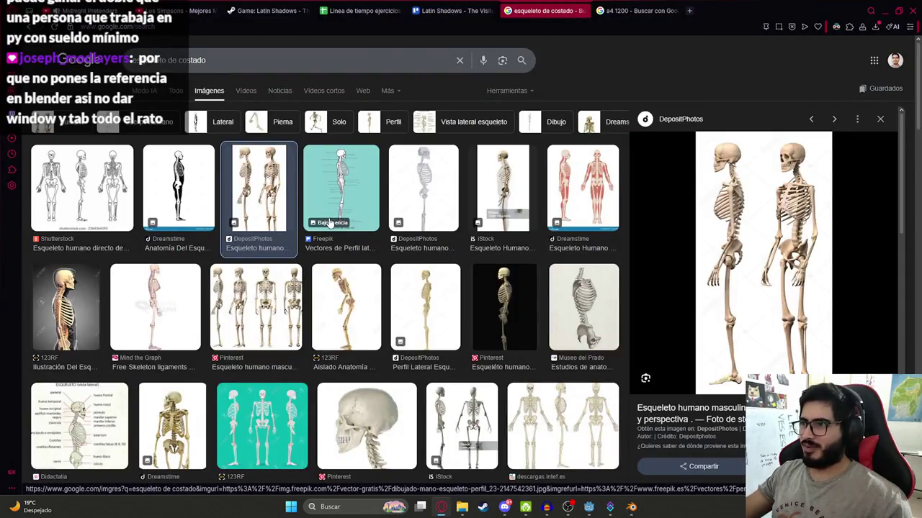
key(alt+Tab)
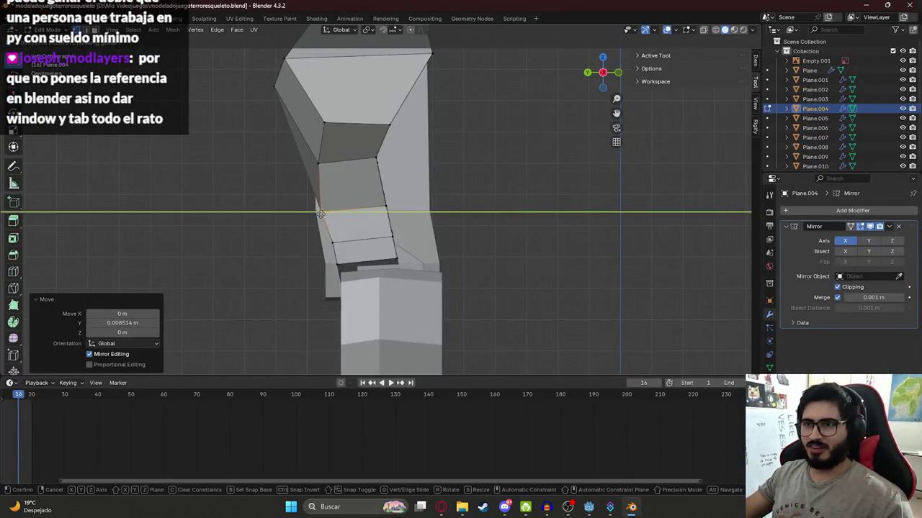
key(alt+Tab)
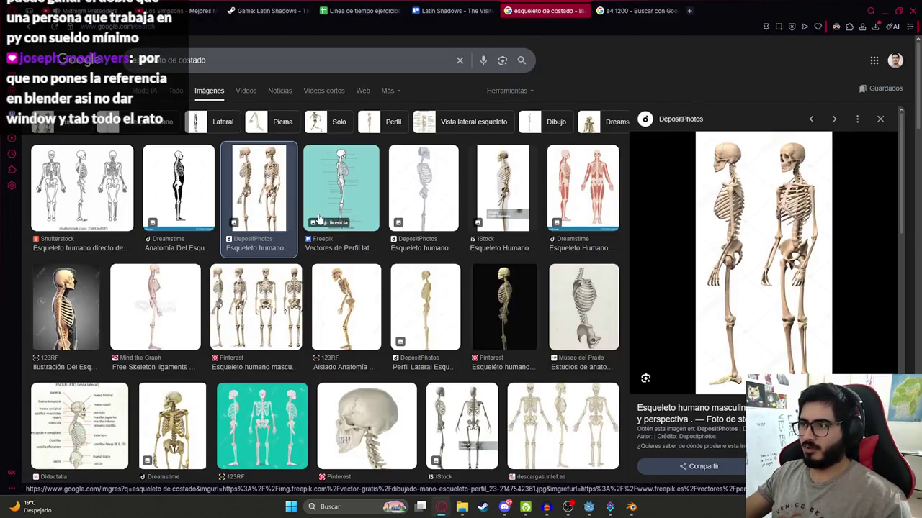
key(alt+Tab)
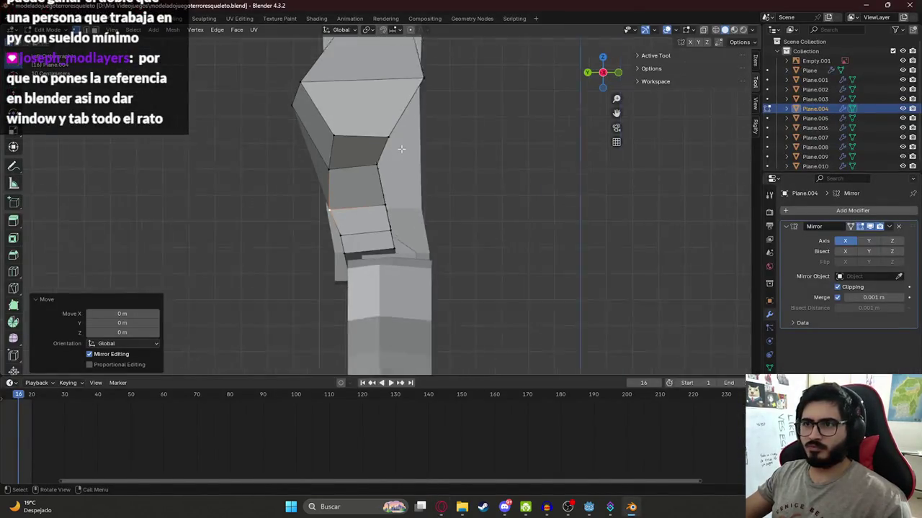
scroll(382, 143, down, 2)
In wireframe, push the upper pelvis vertex about 0.133 m along Y, then return to solid shading and Object Mode
click(383, 143)
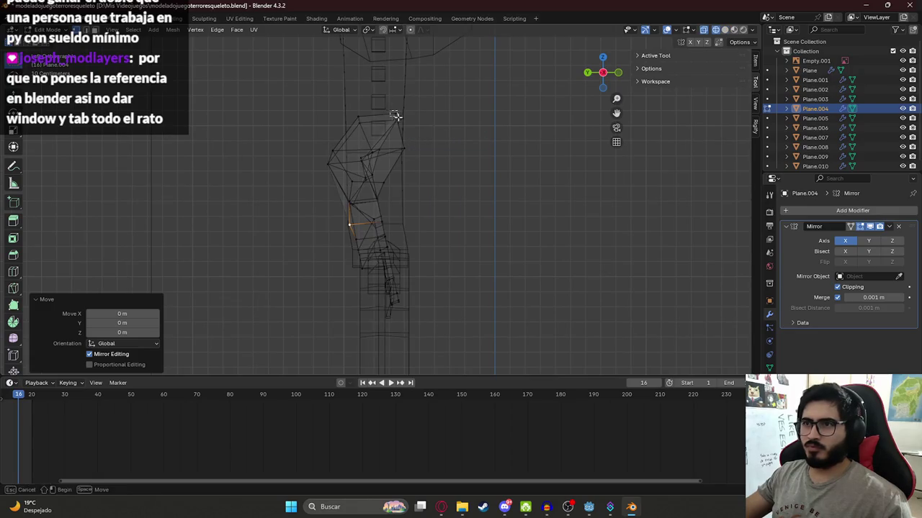
click(396, 117)
key(g)
key(y)
click(421, 127)
key(z)
click(495, 158)
key(Tab)
mouse_move(437, 173)
middle_down()
mouse_move(401, 206)
mouse_move(498, 215)
mouse_move(208, 212)
mouse_move(239, 219)
middle_up()
click(498, 215)
Move the top face of hip-joint piece Plane.006 along the Y axis
click(360, 240)
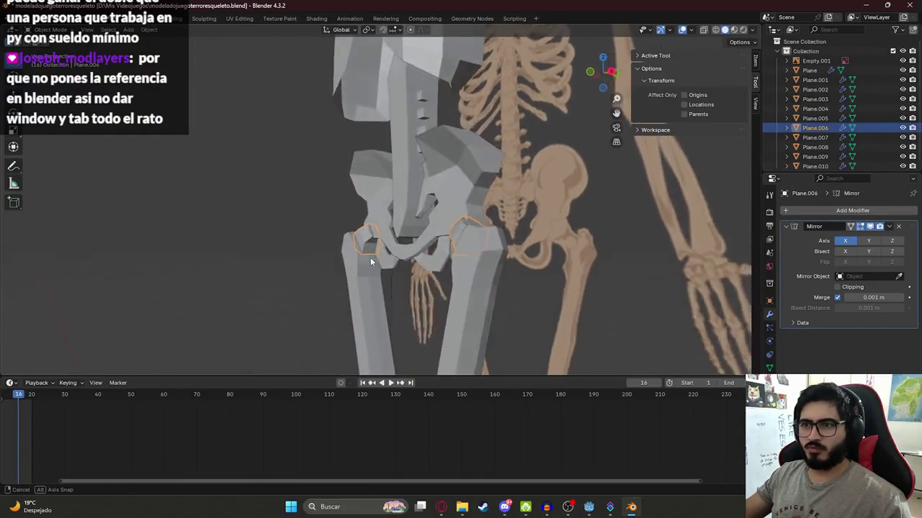
middle_drag(360, 240, 370, 260)
key(Tab)
key(KP_Decimal)
shift+click(356, 270)
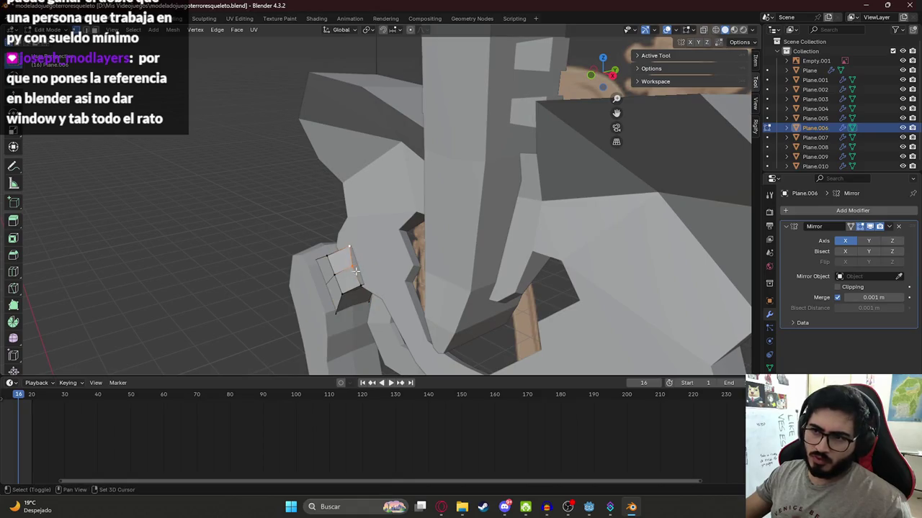
key(g)
key(y)
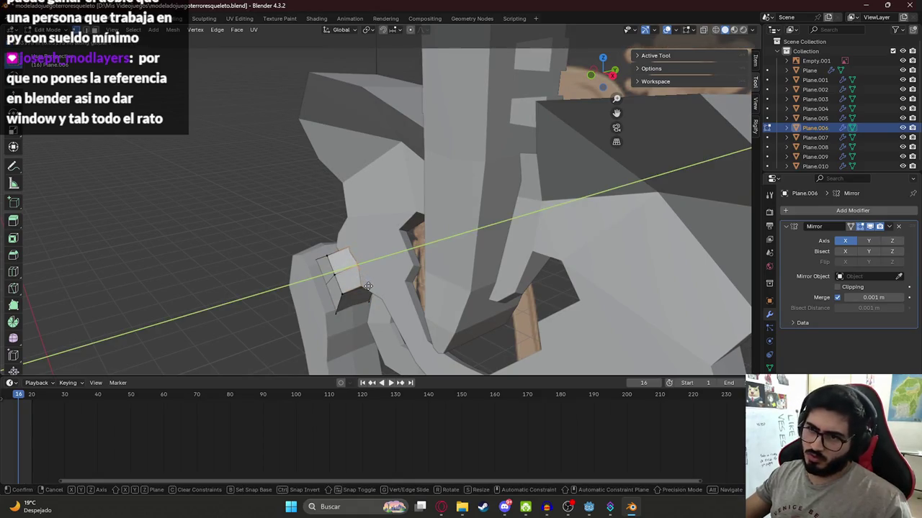
click(358, 281)
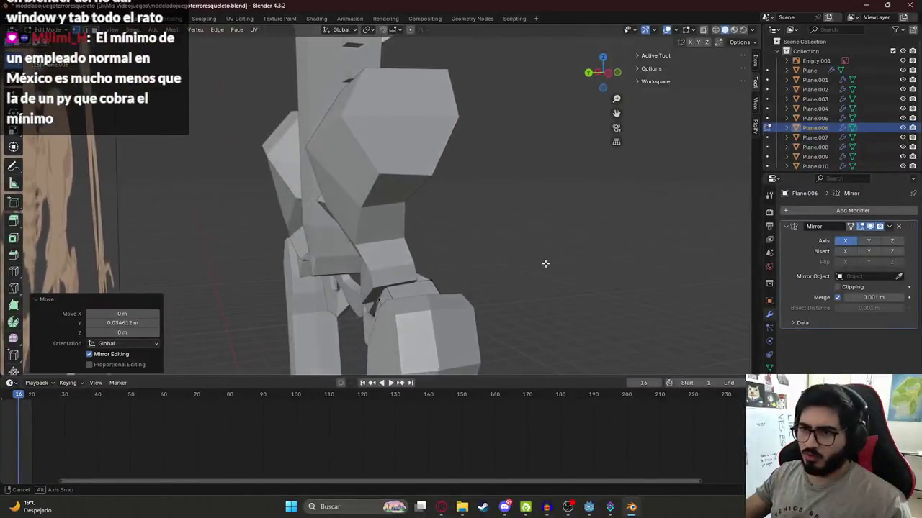
mouse_move(497, 243)
middle_down()
mouse_move(510, 293)
mouse_move(419, 301)
middle_up()
key(Tab)
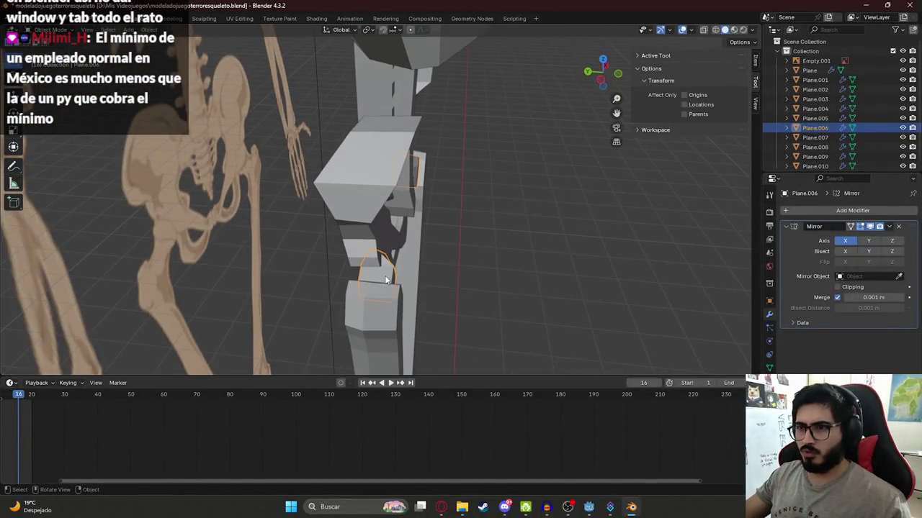
Shift the pelvis Plane.004 vertices along Y and inspect the result in wireframe
key(Tab)
key(Tab)
key(Tab)
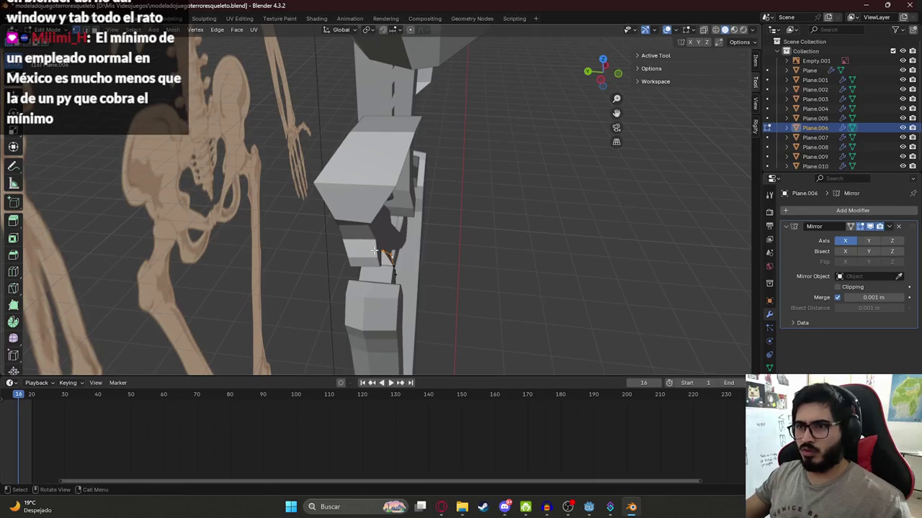
key(Tab)
click(374, 254)
key(Tab)
mouse_move(374, 253)
middle_down()
mouse_move(358, 240)
mouse_move(385, 264)
middle_up()
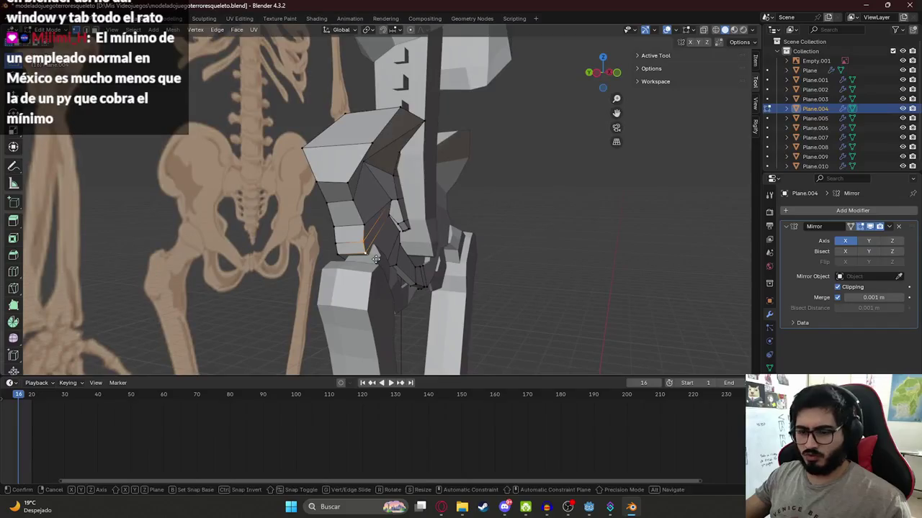
key(g)
key(y)
click(387, 265)
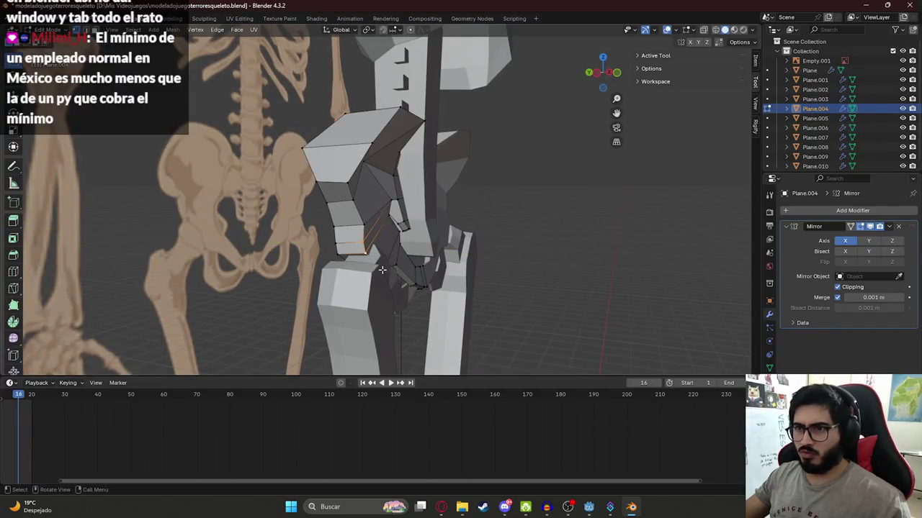
key(shift+z)
mouse_move(387, 265)
middle_down()
mouse_move(357, 283)
mouse_move(370, 304)
mouse_move(378, 288)
middle_up()
key(shift+z)
Nudge the pelvis vertices a further -0.023 m along Y and leave Edit Mode
key(g)
key(y)
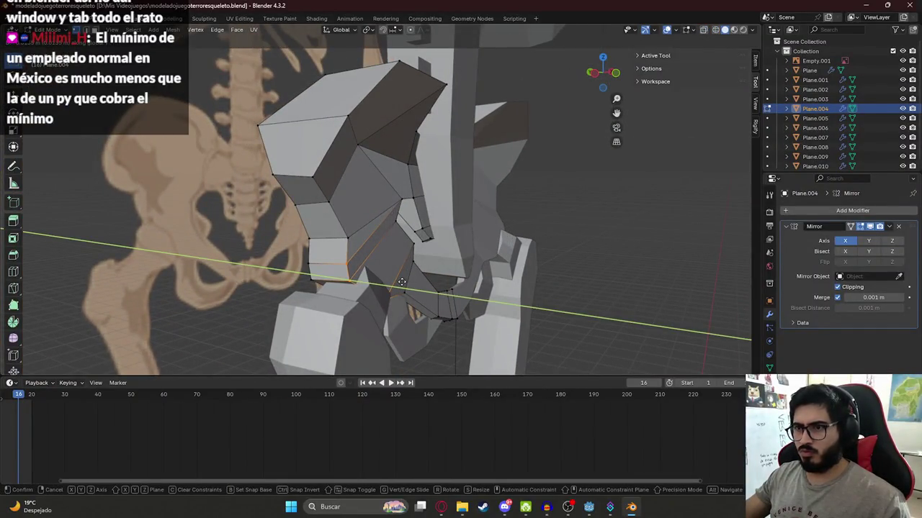
click(404, 283)
mouse_move(403, 283)
middle_down()
mouse_move(255, 264)
mouse_move(421, 272)
mouse_move(321, 259)
middle_up()
key(Tab)
Turn to a side view of the leg and open thigh mesh Plane.007 in Edit Mode
scroll(424, 252, down, 3)
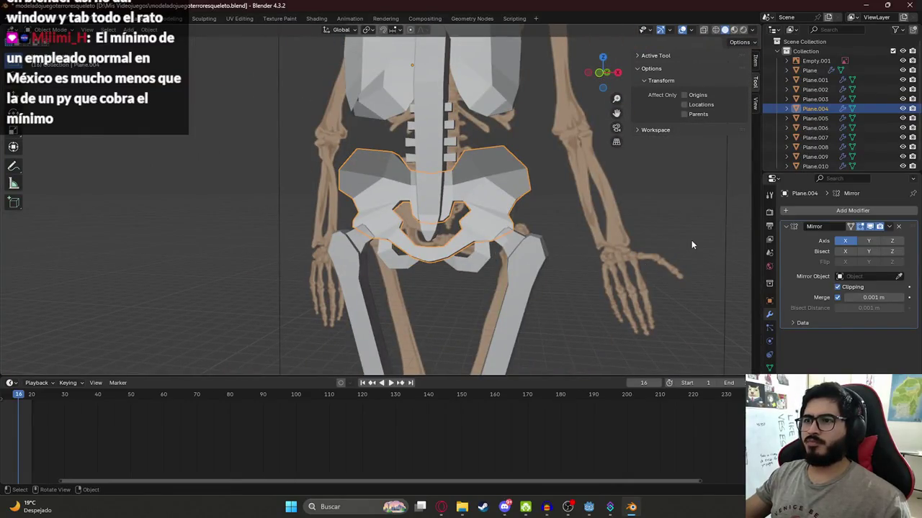
click(691, 245)
middle_drag(691, 245, 493, 273)
scroll(504, 199, down, 1)
scroll(398, 169, down, 2)
scroll(397, 181, up, 3)
click(404, 208)
key(Tab)
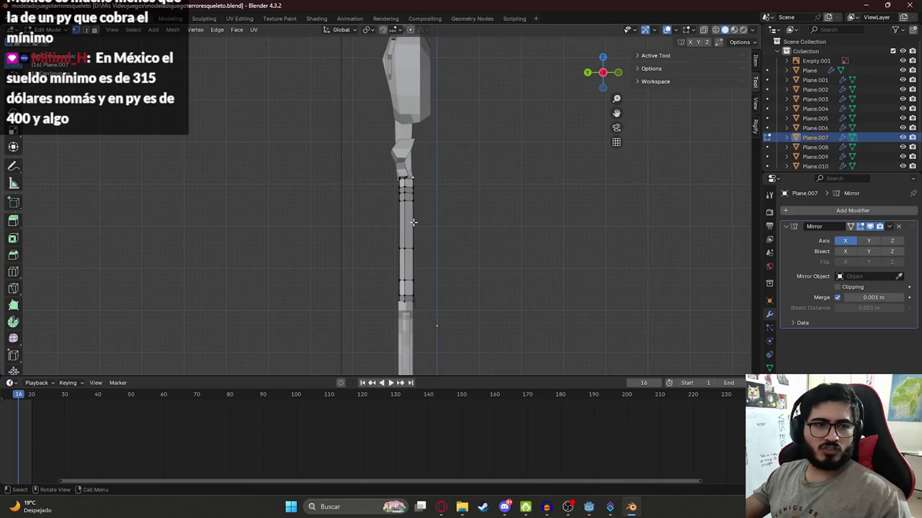
In wireframe, slide a knee-end edge loop of Plane.007 along Y to match the reference
key(z)
click(381, 249)
alt+click(405, 249)
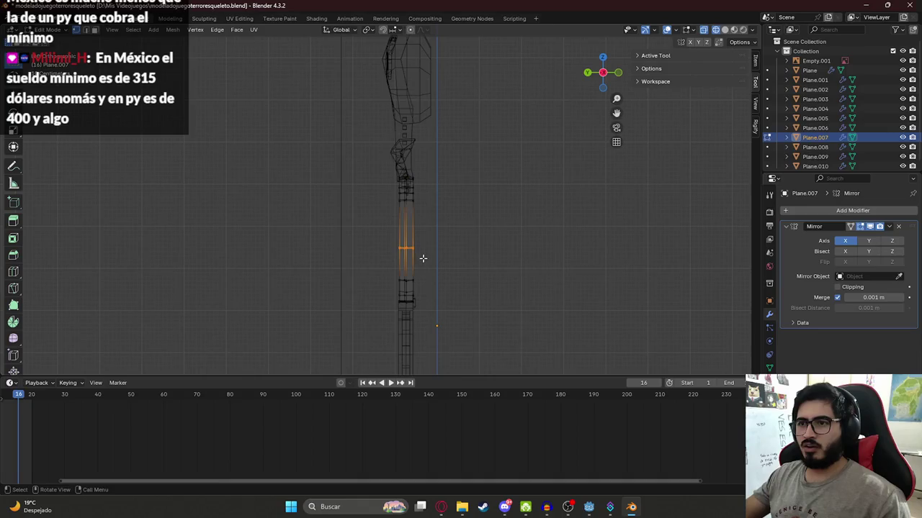
key(g)
key(y)
click(428, 260)
key(alt+Tab)
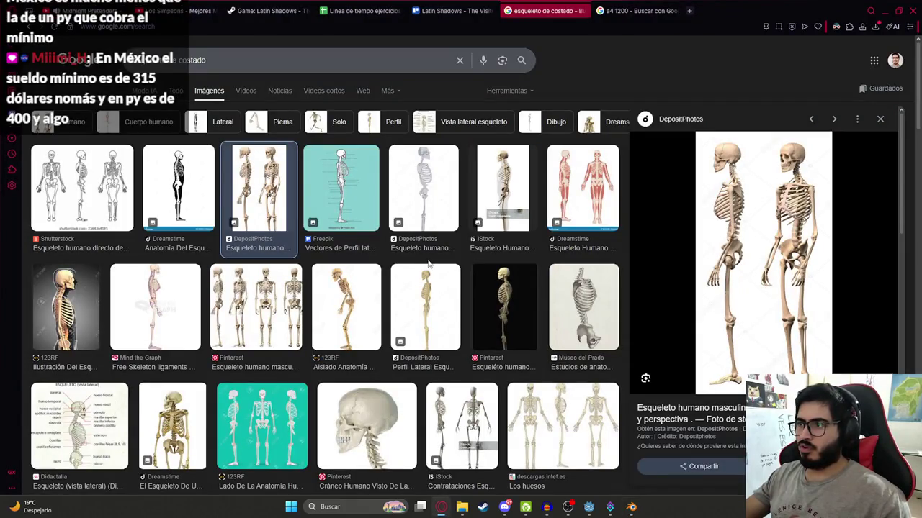
key(alt+Tab)
key(g)
key(y)
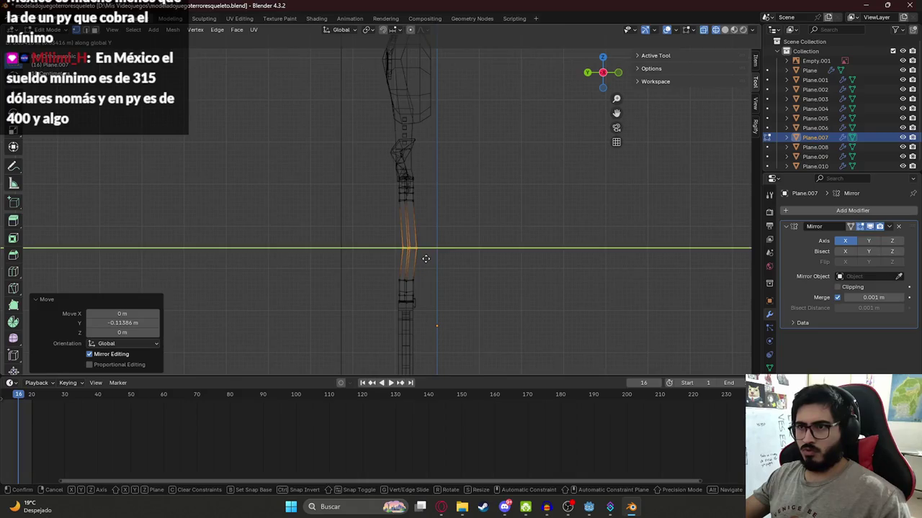
click(424, 251)
Shift another thigh edge loop along the Y axis
alt+click(407, 205)
key(g)
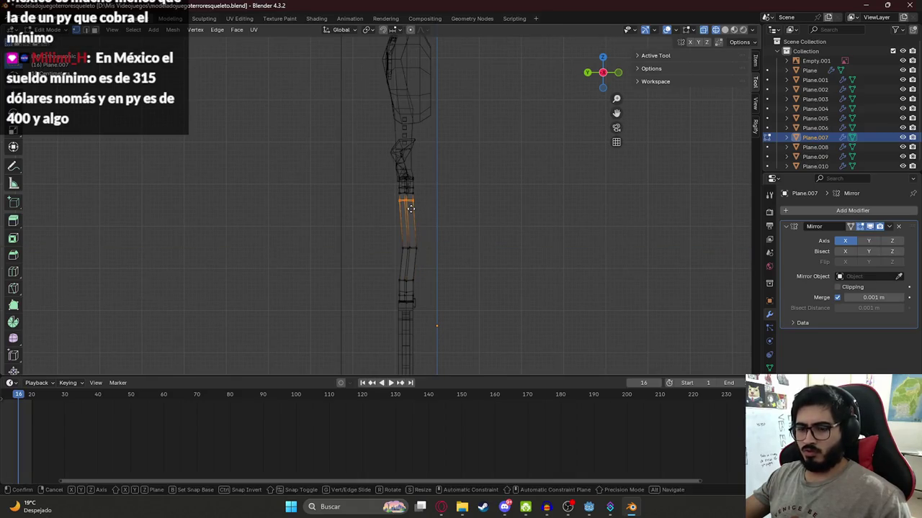
key(y)
click(413, 209)
scroll(415, 186, up, 4)
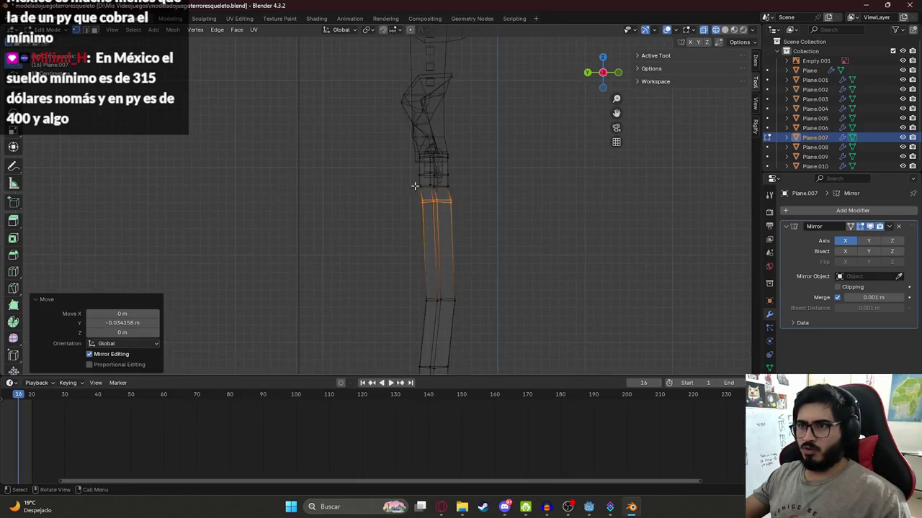
key(g)
key(y)
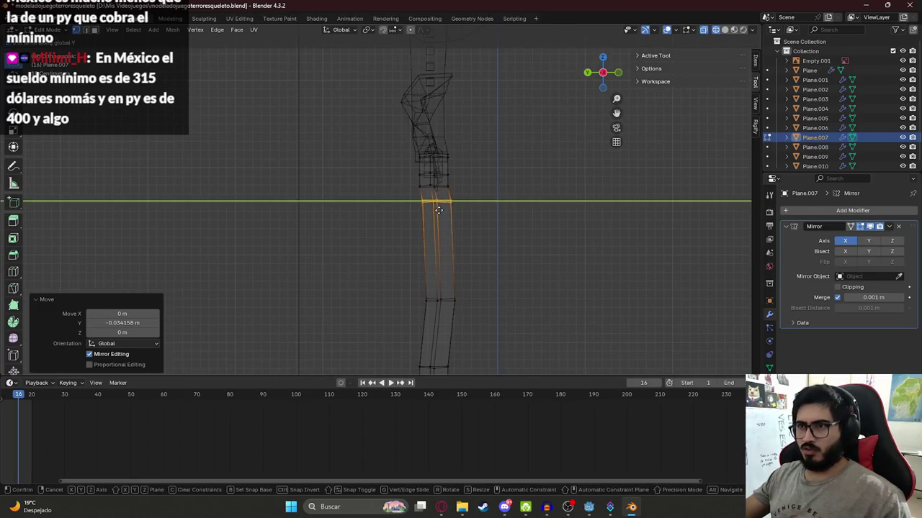
click(416, 183)
Move the upper and lower thigh edge loops along Y, then exit Edit Mode
alt+click(416, 184)
key(g)
key(y)
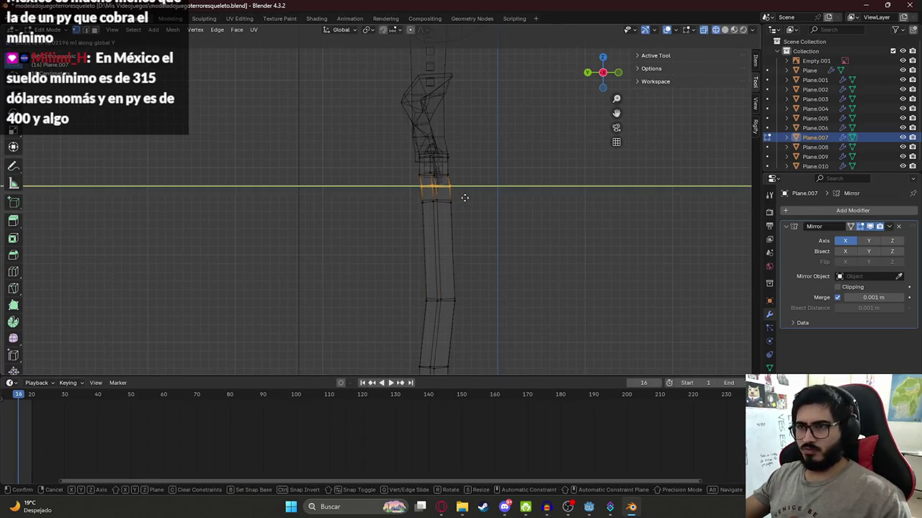
click(457, 214)
shift+middle_drag(468, 266, 461, 214)
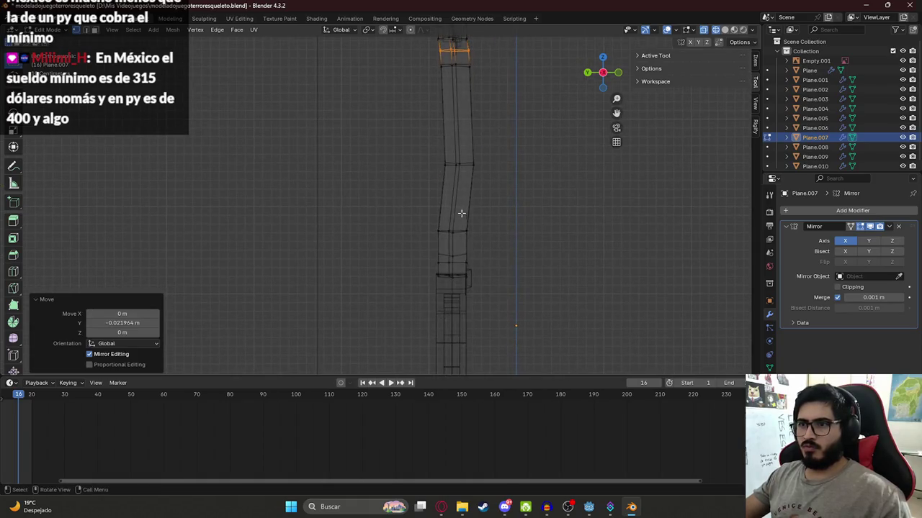
alt+click(473, 229)
key(g)
key(y)
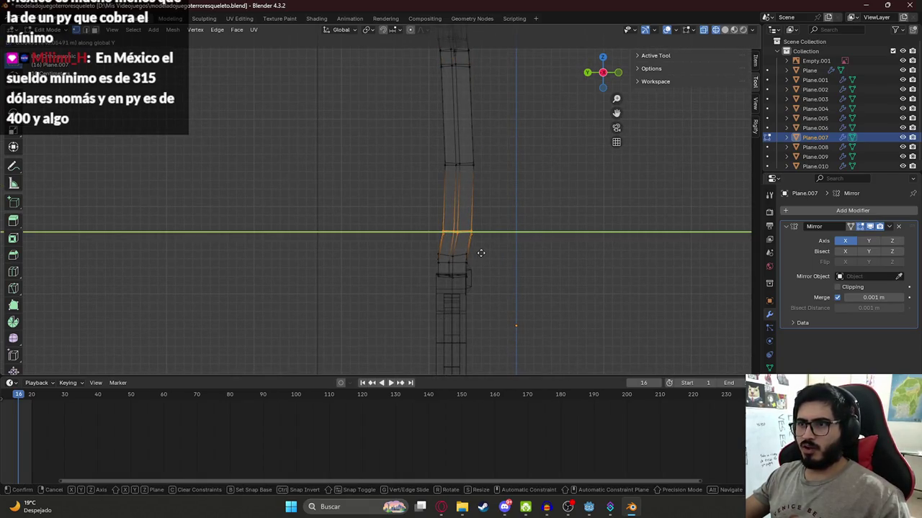
click(481, 253)
key(Tab)
Check the skeleton reference again and open lower leg piece Plane.009 in Edit Mode
scroll(440, 203, down, 2)
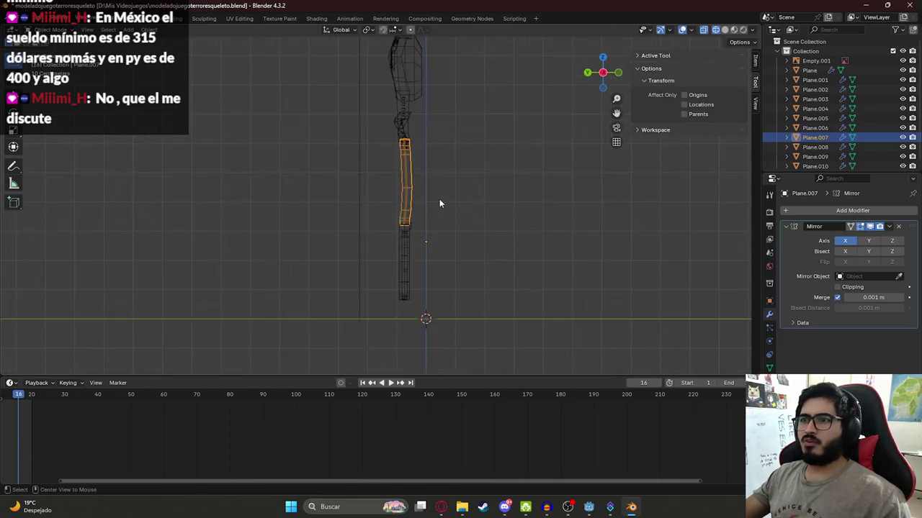
key(alt+Tab)
key(alt+Tab)
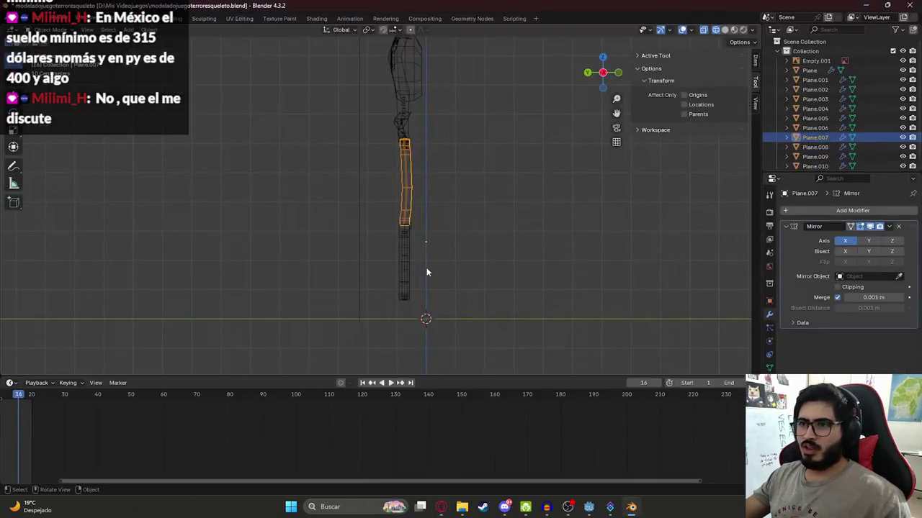
click(402, 265)
key(Tab)
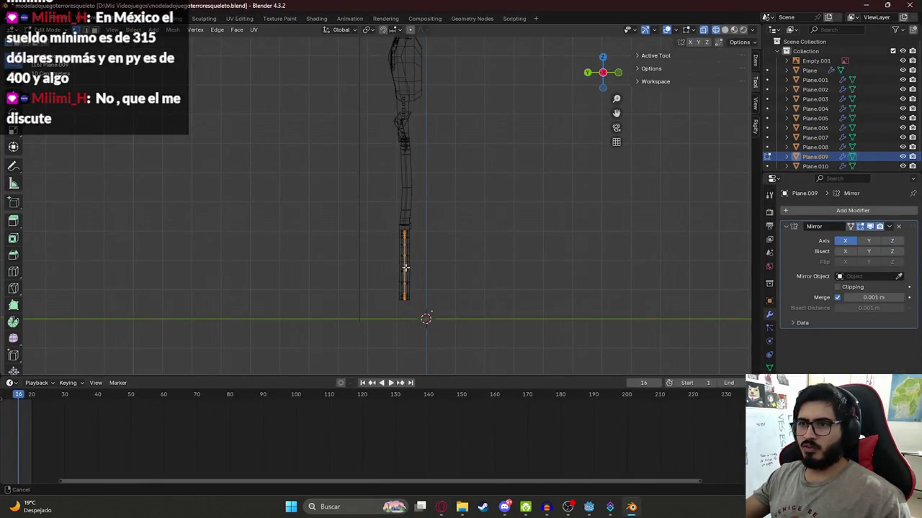
scroll(408, 172, up, 4)
mouse_move(438, 158)
middle_down()
mouse_move(360, 169)
mouse_move(378, 148)
mouse_move(353, 229)
mouse_move(430, 251)
middle_up()
Select the knee mesh Plane.008 and enter Edit Mode in side orthographic view with nothing selected
key(Tab)
click(375, 227)
click(436, 229)
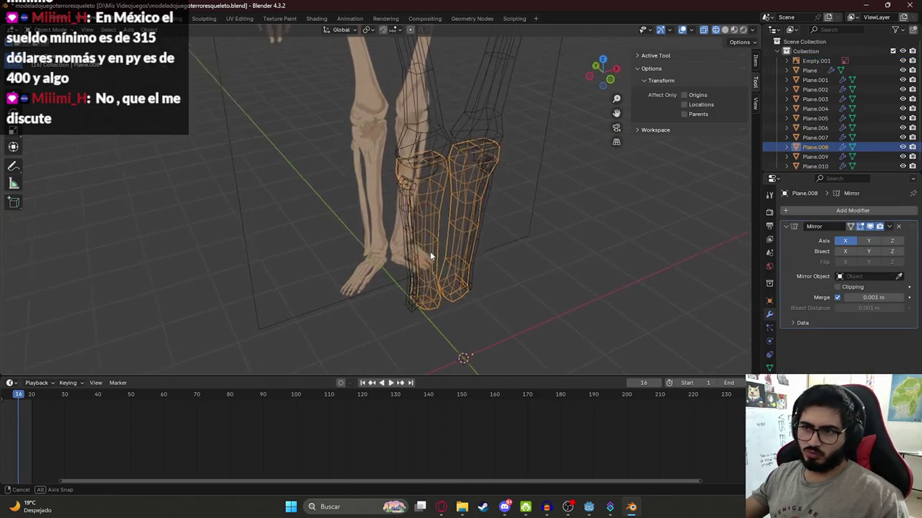
key(Tab)
key(KP_3)
key(alt+a)
key(alt+Tab)
key(alt+Tab)
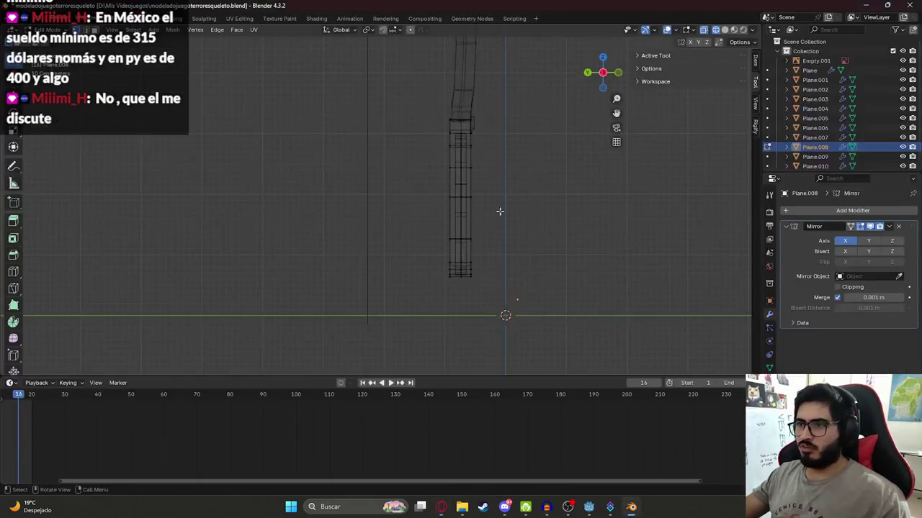
Shift the leg's bottom vertices and the lower leg's upper vertices along Y
drag(427, 229, 511, 284)
key(g)
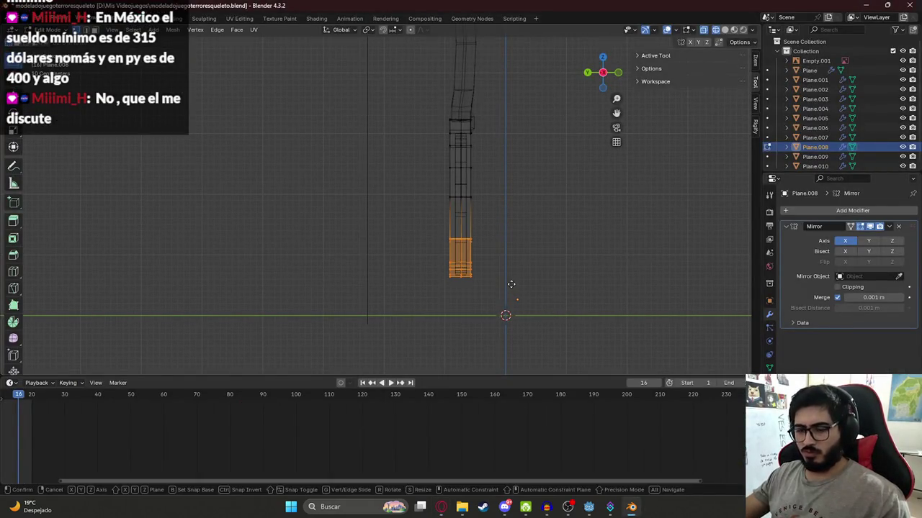
key(y)
click(503, 284)
mouse_move(429, 235)
mouse_down()
mouse_move(488, 252)
mouse_move(472, 276)
mouse_up()
key(g)
key(y)
click(492, 253)
Redo the bottom vertices' Y shift with a smaller offset after undoing the first try
key(g)
key(y)
click(460, 276)
key(ctrl+z)
drag(467, 264, 452, 278)
key(g)
key(y)
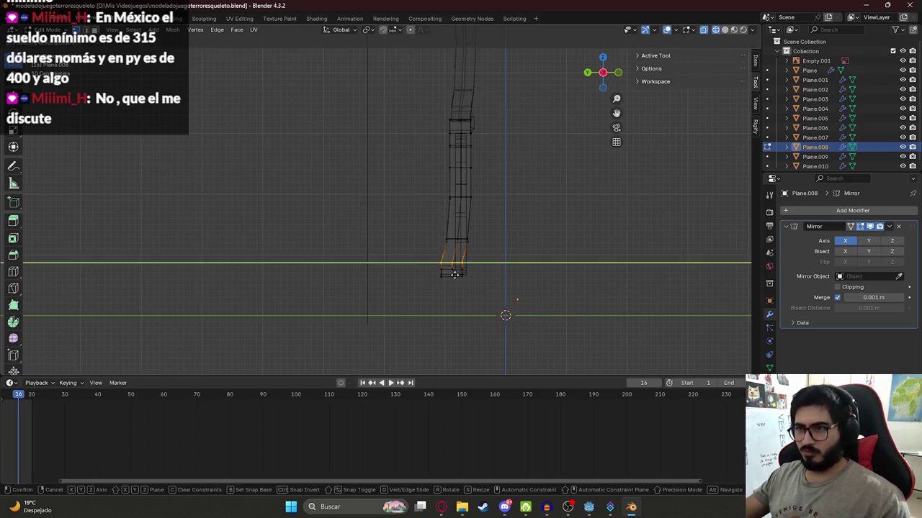
click(455, 274)
mouse_move(466, 168)
middle_down()
mouse_move(467, 237)
mouse_move(467, 226)
middle_up()
After checking the reference, move a middle edge loop along Y to follow the bend
key(alt+Tab)
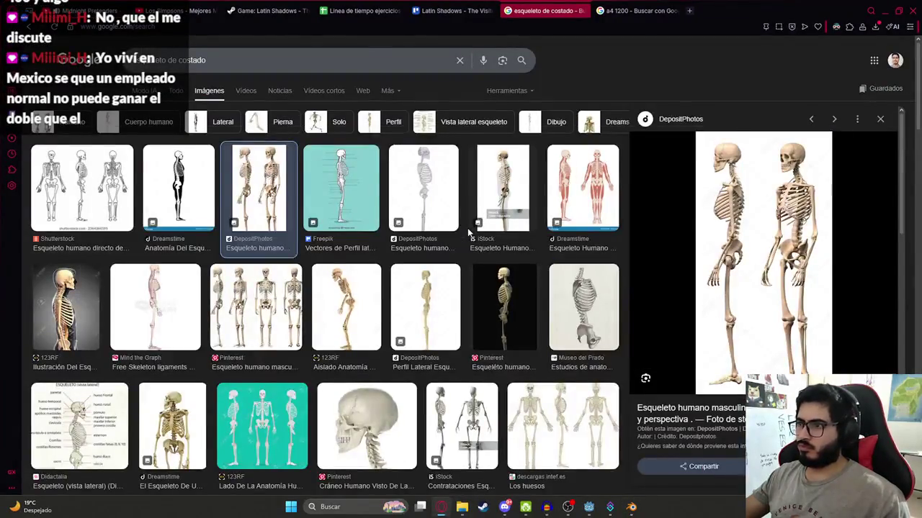
key(alt+Tab)
drag(444, 243, 454, 255)
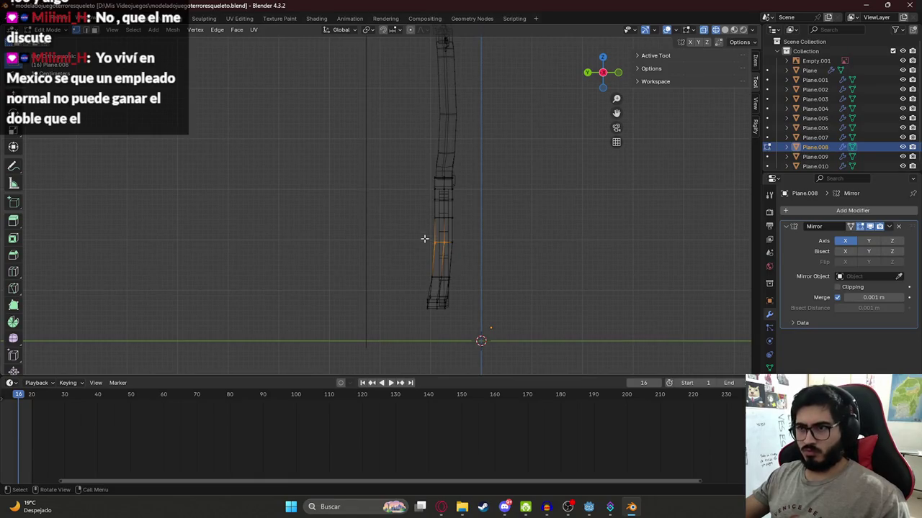
key(g)
key(y)
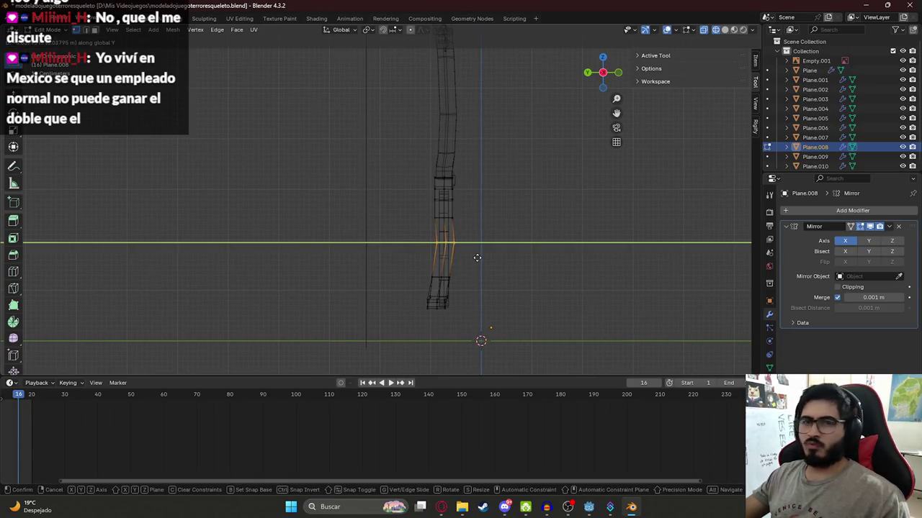
click(475, 258)
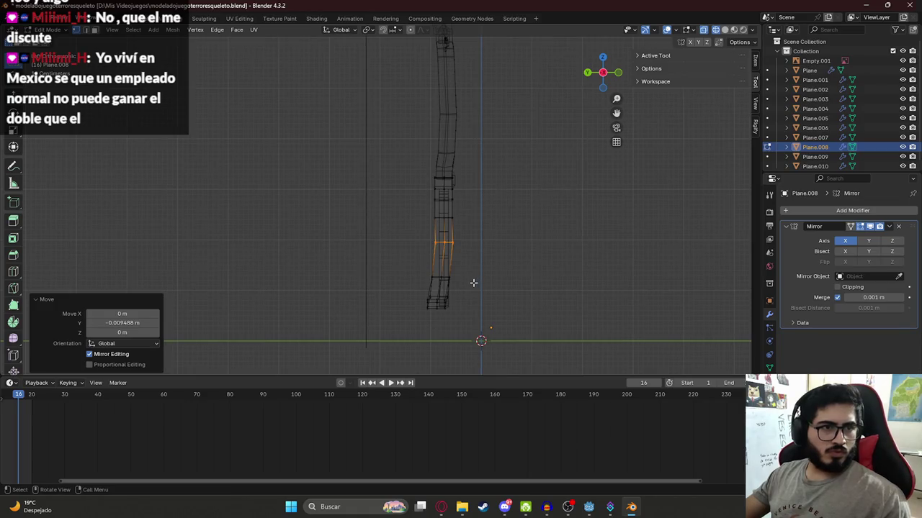
scroll(475, 286, up, 3)
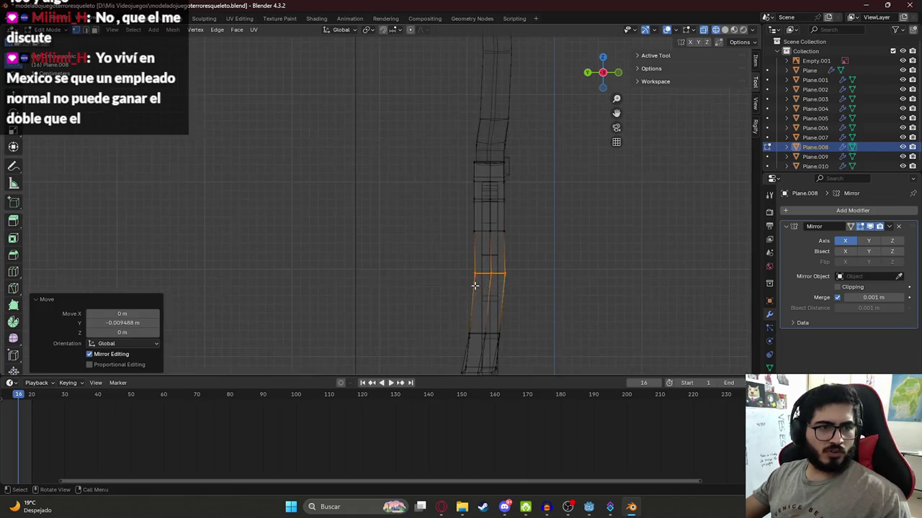
scroll(472, 286, down, 3)
scroll(418, 241, up, 3)
key(g)
key(Escape)
Shift three successive edge loops up the leg along Y to match the reference curve
alt+click(473, 216)
key(g)
key(y)
click(467, 243)
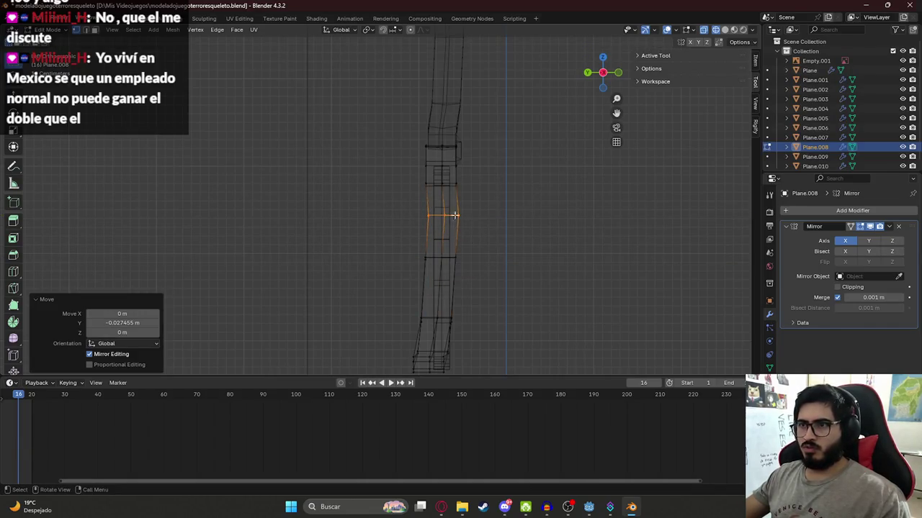
alt+click(416, 180)
key(g)
key(y)
click(469, 207)
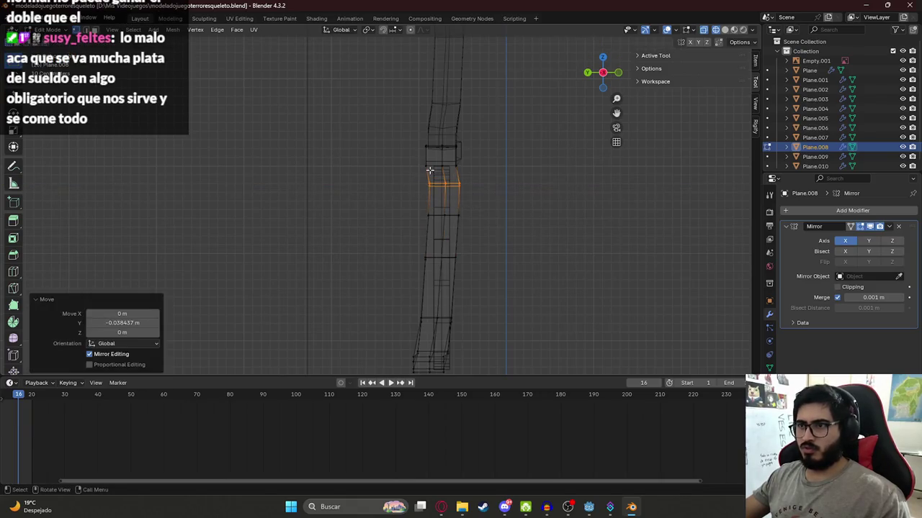
alt+click(418, 164)
key(g)
key(y)
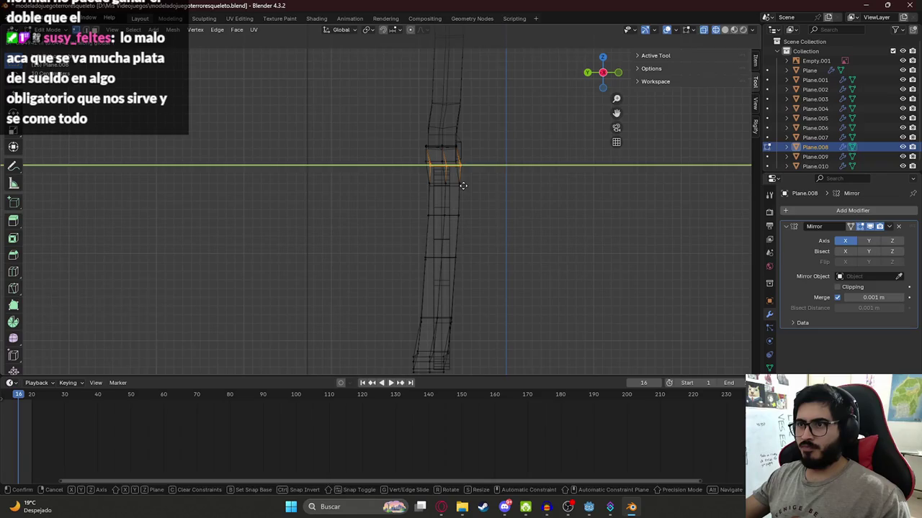
click(463, 185)
Move the top edge loops and the joint vertex along Y to finish the knee profile
alt+click(422, 159)
key(g)
key(y)
click(466, 176)
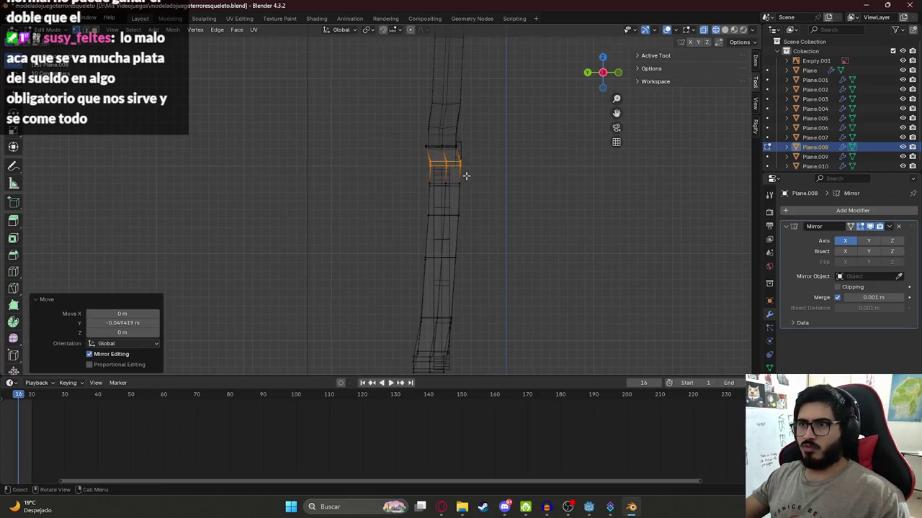
alt+shift+click(427, 144)
alt+click(410, 142)
key(g)
key(y)
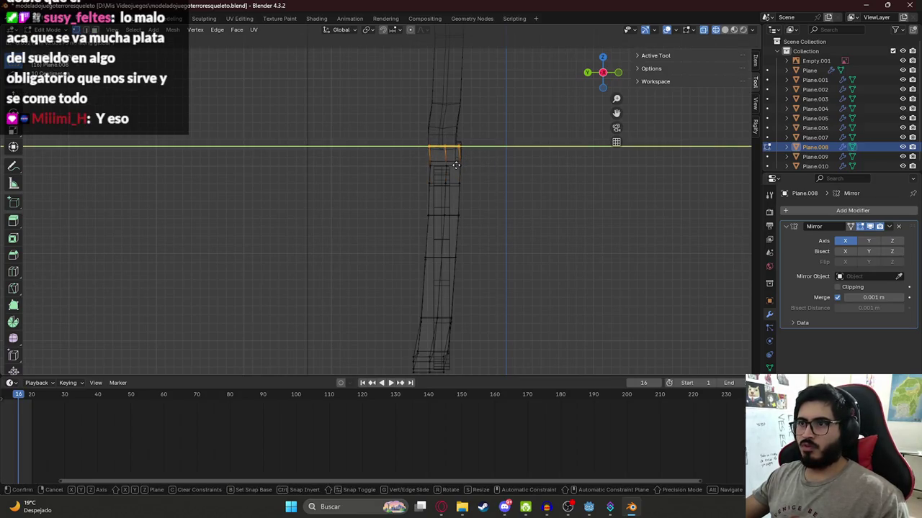
click(456, 166)
click(472, 159)
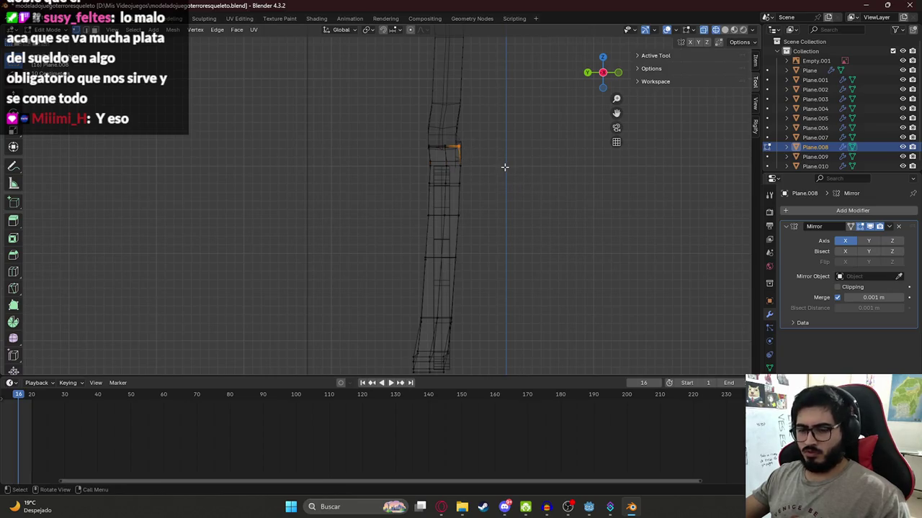
key(g)
key(y)
click(502, 167)
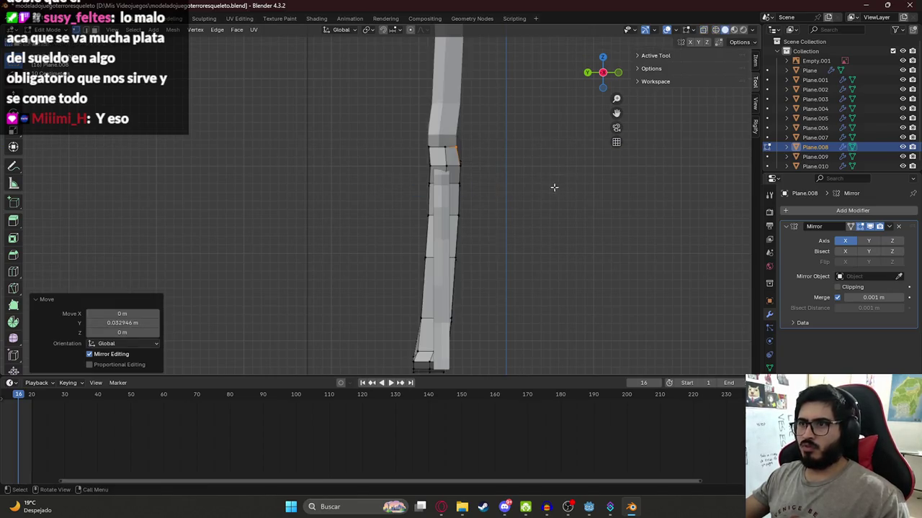
Turn off X-ray, orbit to check the leg in perspective, and select Plane.009
key(alt+z)
mouse_move(553, 187)
middle_down()
mouse_move(375, 202)
mouse_move(462, 223)
mouse_move(452, 185)
mouse_move(408, 248)
middle_up()
key(Tab)
click(505, 213)
click(411, 267)
Save the project and view Plane.009 in Edit Mode from the side in wireframe
key(Tab)
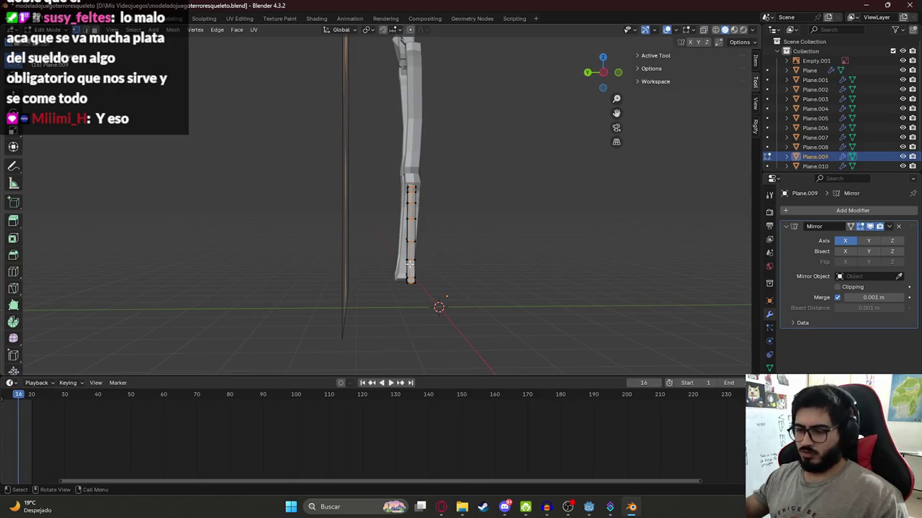
key(KP_3)
scroll(409, 264, up, 2)
scroll(403, 199, down, 1)
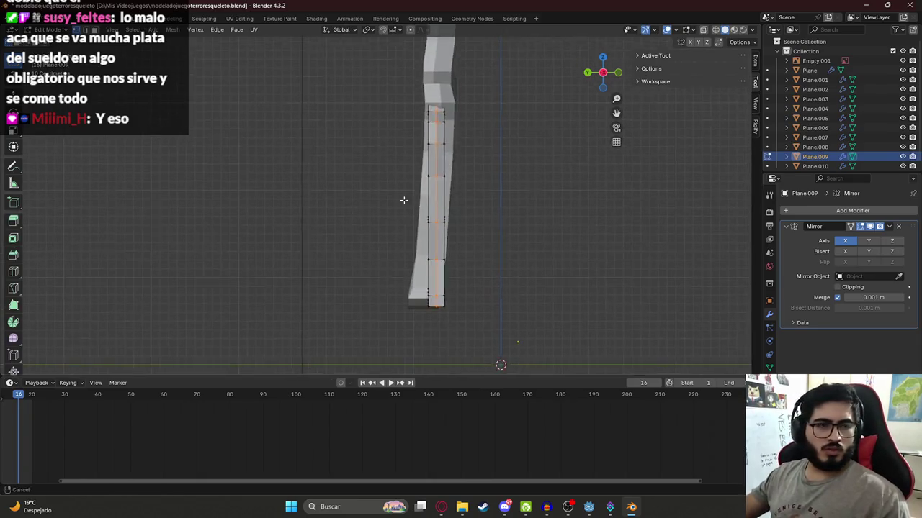
key(ctrl+s)
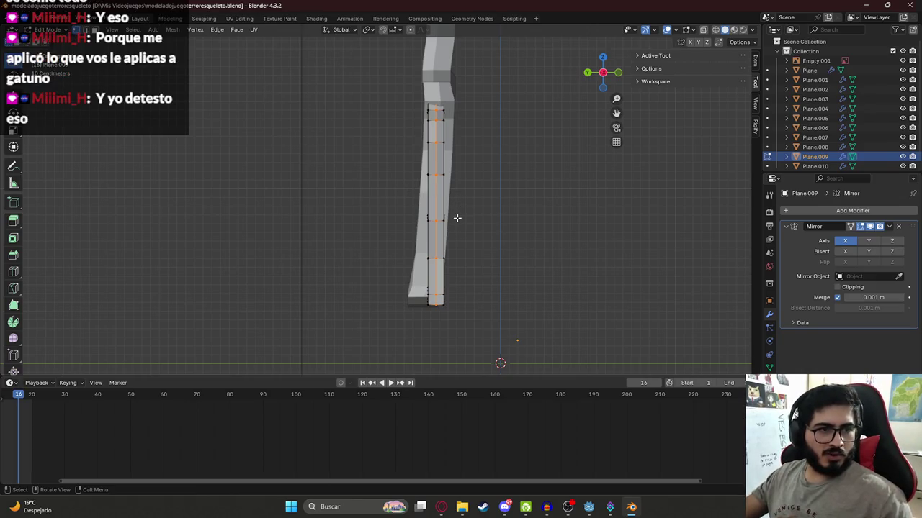
key(z)
click(404, 267)
Select the lower leg's bottom vertices and reposition them, undoing the first attempt
drag(414, 288, 458, 313)
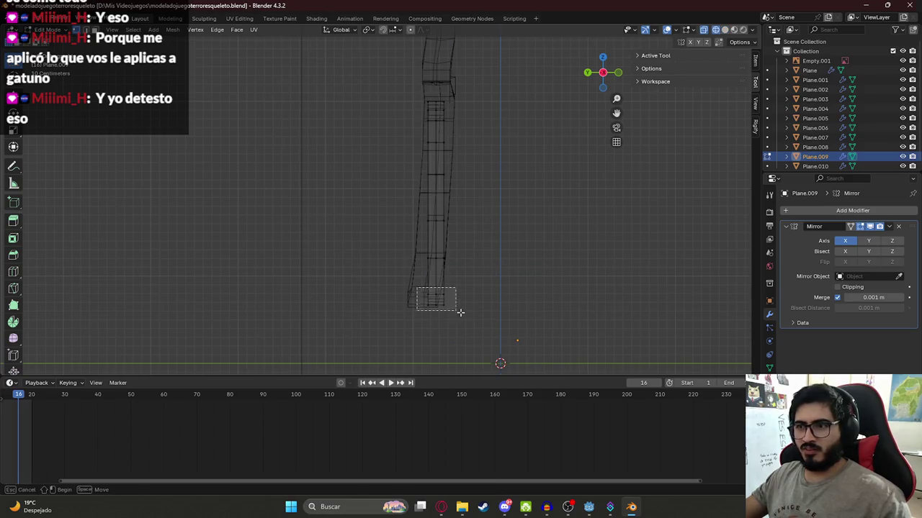
key(g)
key(y)
click(453, 315)
key(ctrl+z)
key(g)
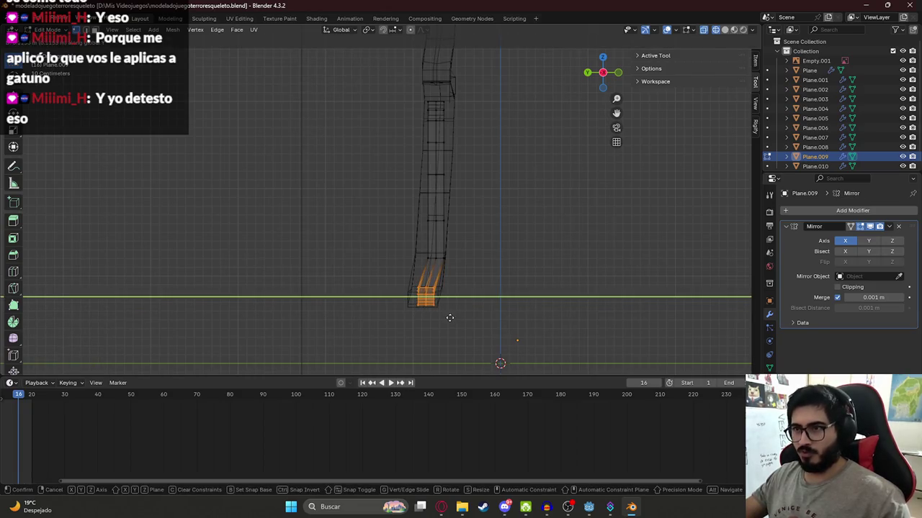
click(451, 319)
Shift the bottom vertices along Y by a smaller amount after undoing an overshoot
key(g)
key(y)
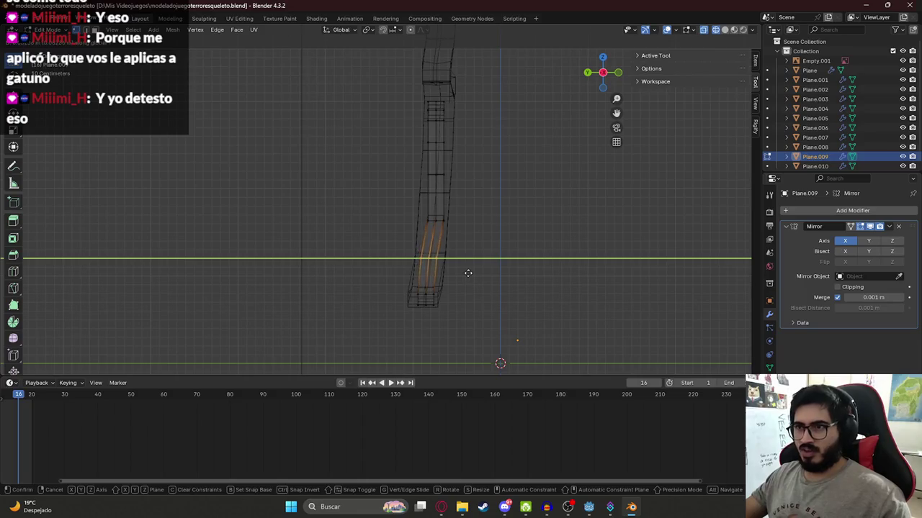
click(471, 272)
key(ctrl+z)
key(g)
key(y)
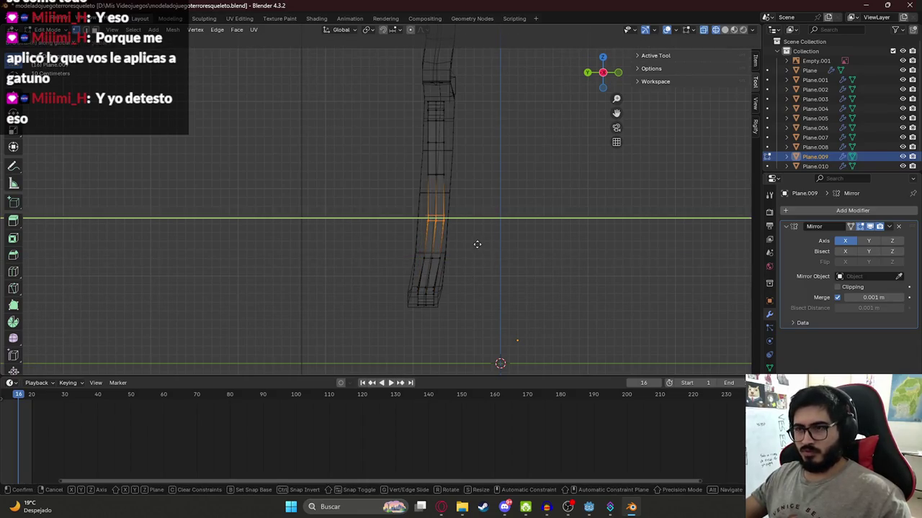
click(472, 231)
Recentre the view and redo the bottom vertices' Y offset until it lines up
shift+middle_drag(427, 168, 469, 222)
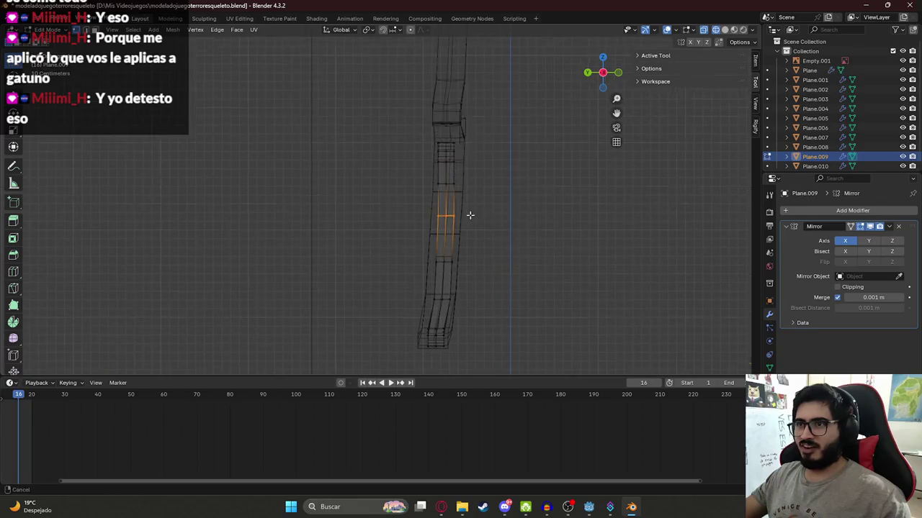
key(g)
key(y)
click(471, 225)
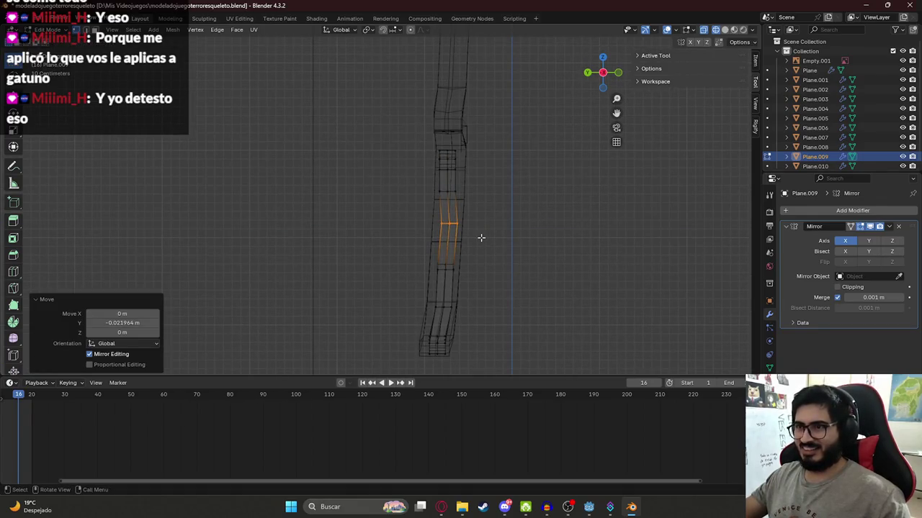
key(g)
key(y)
key(Escape)
key(ctrl+z)
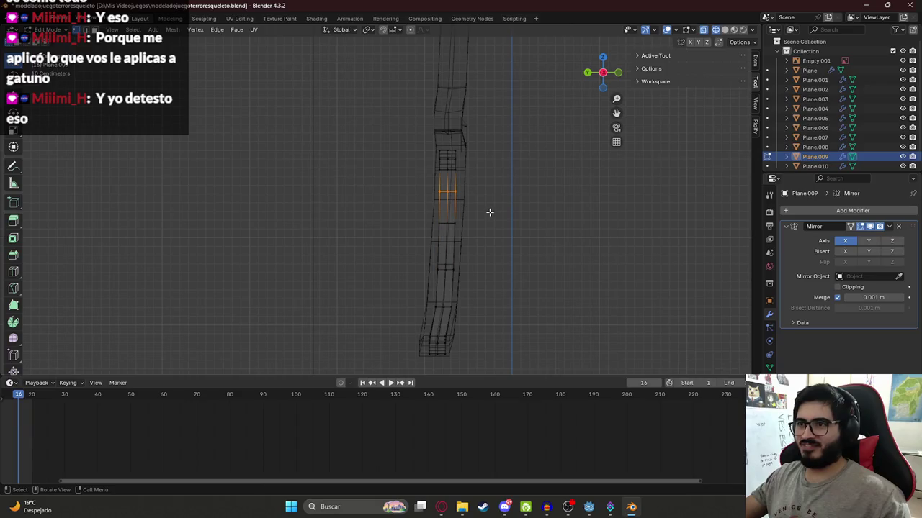
key(g)
key(y)
click(489, 216)
Shift a vertex row and the upper faces of the lower leg along Y
scroll(448, 247, up, 2)
drag(468, 237, 555, 257)
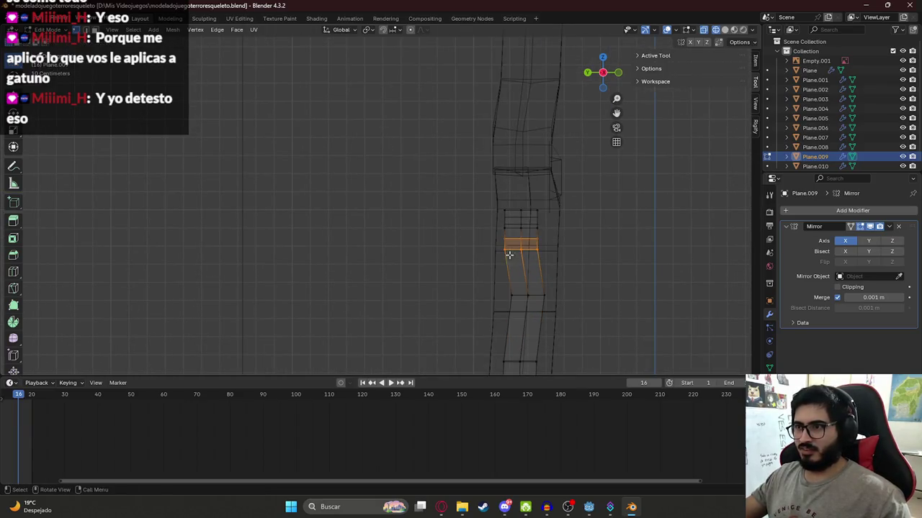
key(g)
key(y)
click(556, 263)
drag(484, 210, 562, 262)
key(g)
key(y)
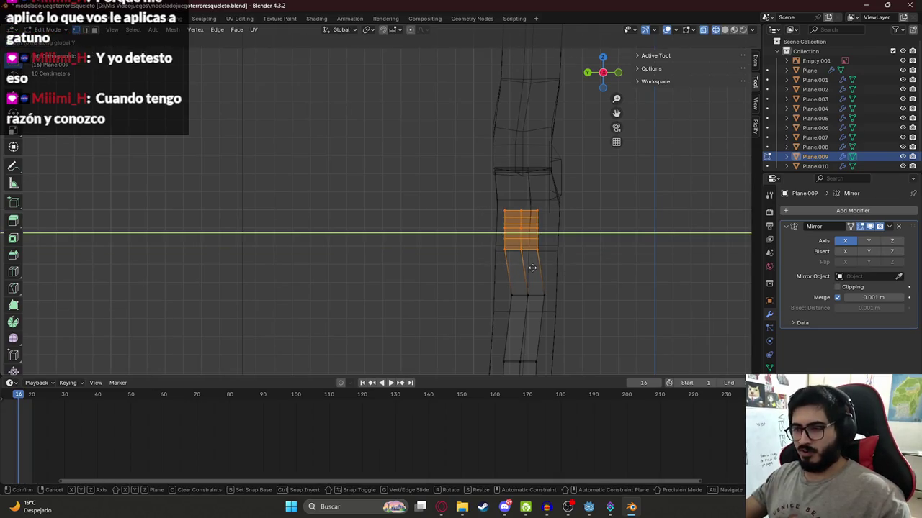
click(539, 306)
Move another vertex row near the knee along Y
shift+middle_drag(516, 265, 494, 190)
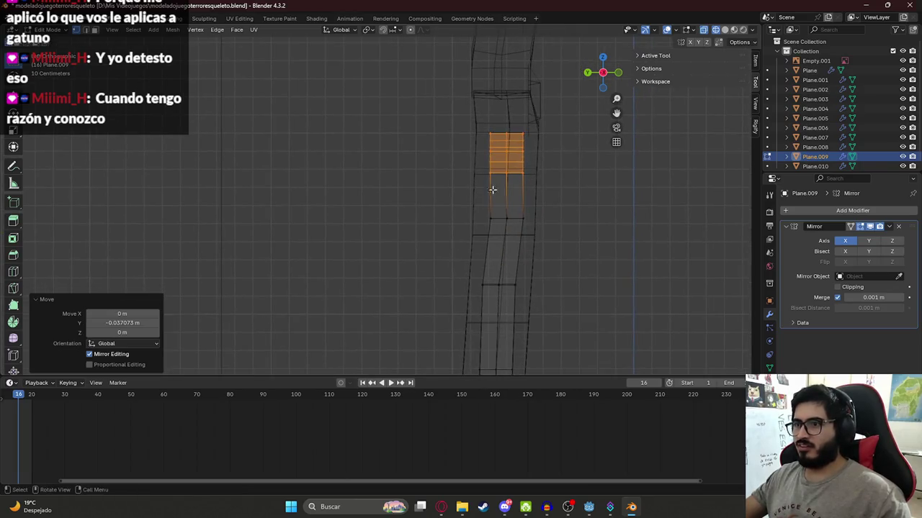
drag(494, 189, 561, 240)
key(g)
key(y)
click(558, 240)
Nudge a lower and a higher face strip of the shin along Y to follow its bend
shift+middle_drag(557, 240, 540, 233)
scroll(478, 181, down, 2)
click(438, 200)
key(g)
key(y)
click(474, 220)
shift+middle_drag(449, 160, 457, 209)
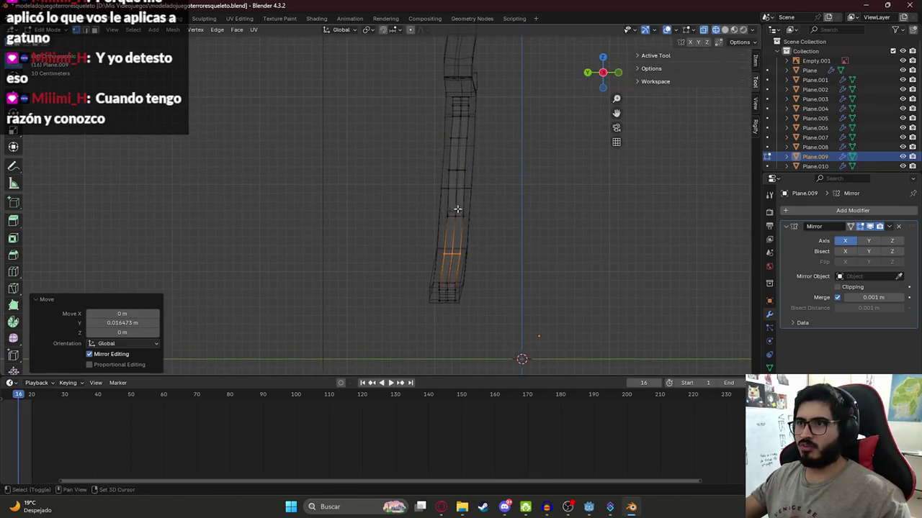
click(444, 213)
key(g)
key(y)
click(474, 231)
Return to solid shading, orbit to compare both shins with the reference, and exit Edit Mode
click(439, 162)
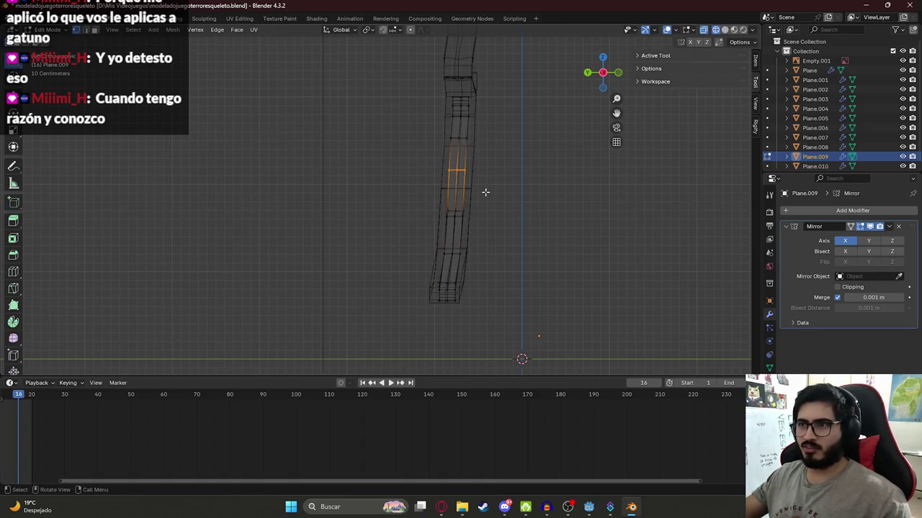
key(shift+z)
mouse_move(521, 288)
middle_down()
mouse_move(384, 282)
mouse_move(421, 267)
middle_up()
key(Tab)
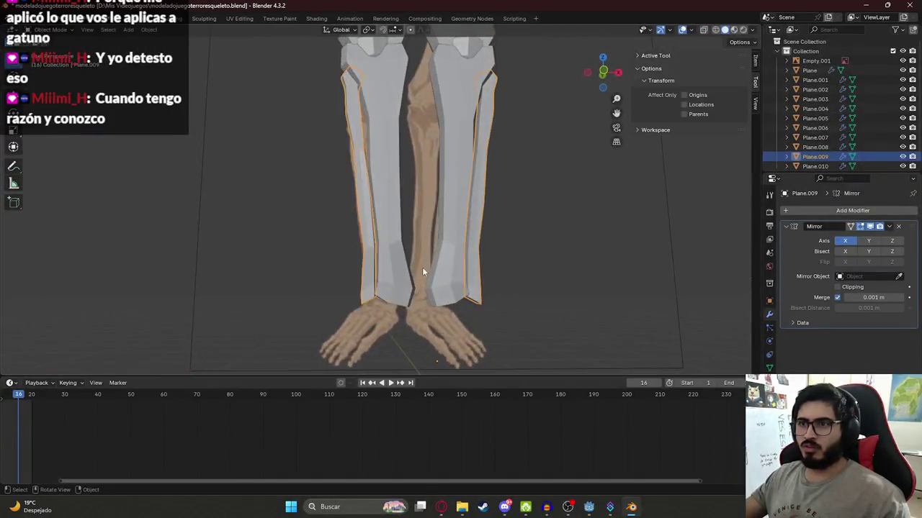
From a side view, move all of Plane.004's pelvis geometry along Z into place in Edit Mode
click(542, 232)
mouse_move(542, 232)
middle_down()
mouse_move(432, 207)
mouse_move(442, 193)
mouse_move(422, 191)
middle_up()
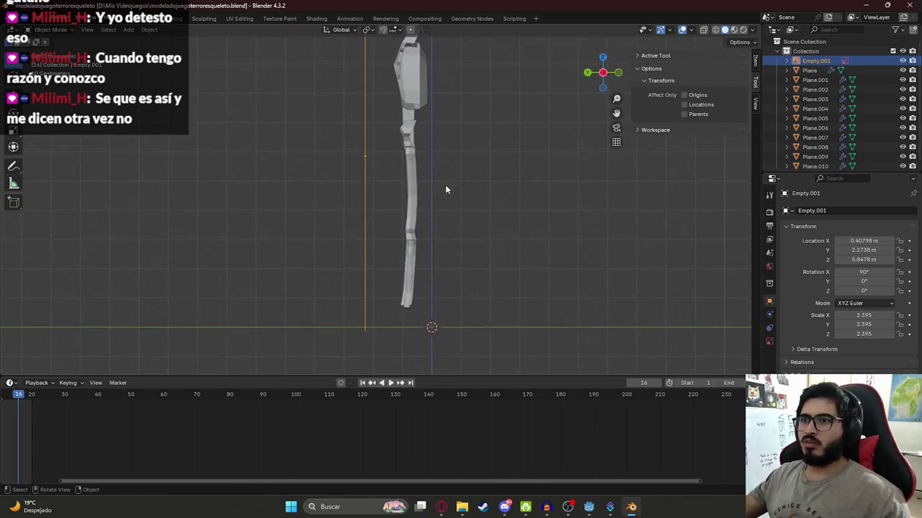
scroll(422, 192, up, 2)
scroll(412, 208, up, 3)
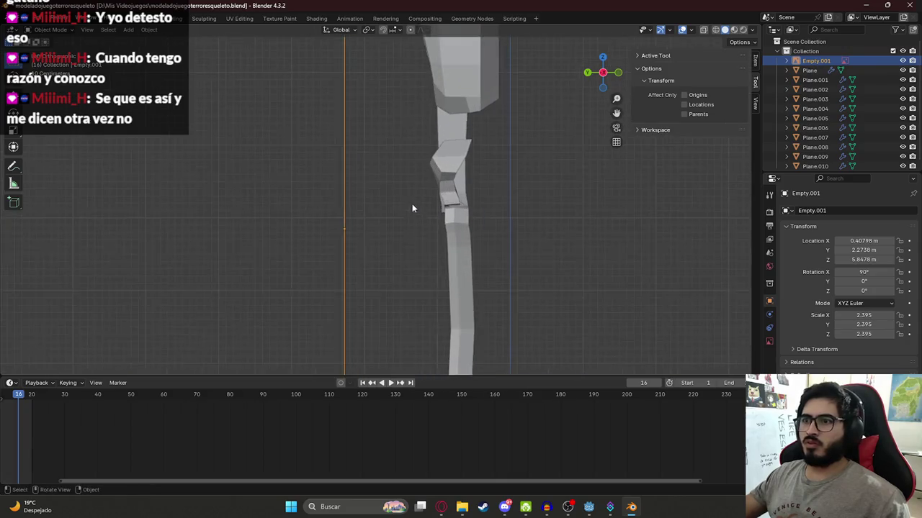
click(448, 157)
key(Tab)
scroll(450, 162, up, 2)
key(a)
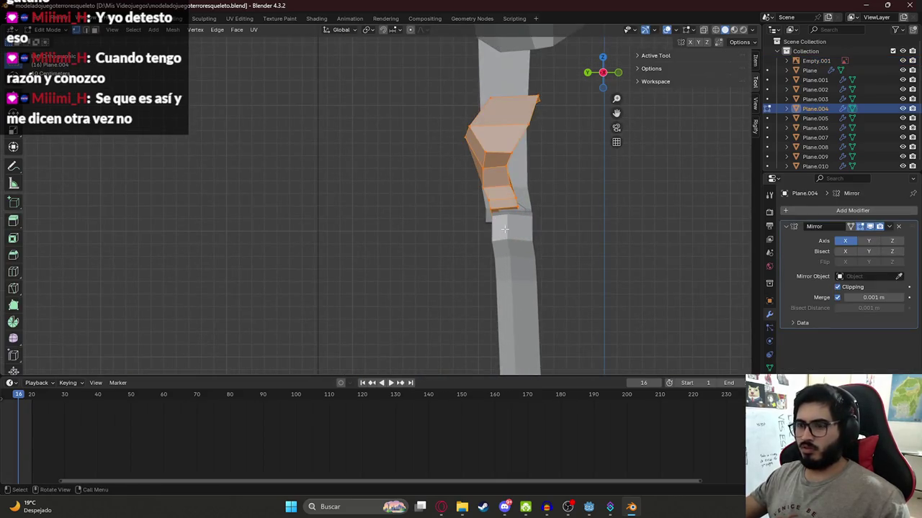
key(g)
key(z)
click(523, 238)
Stretch the pelvis geometry 1.456 times along Y and return to Object Mode
key(s)
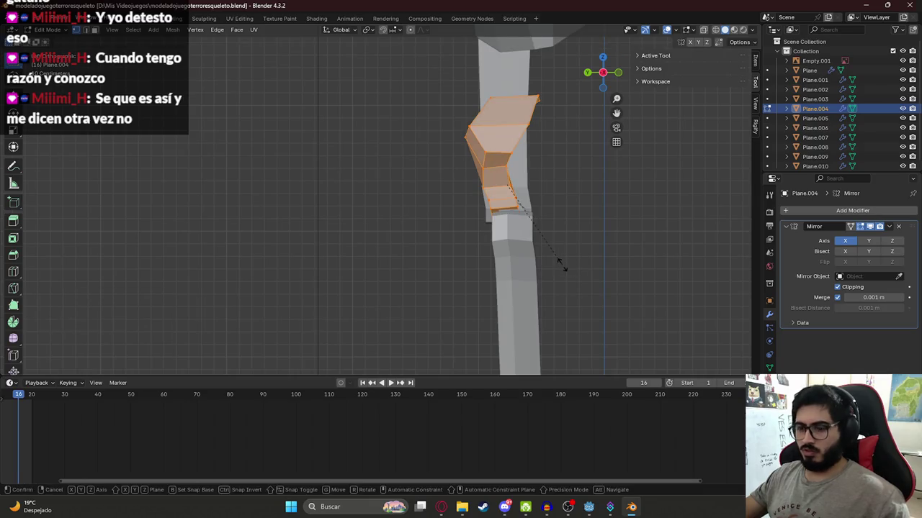
key(y)
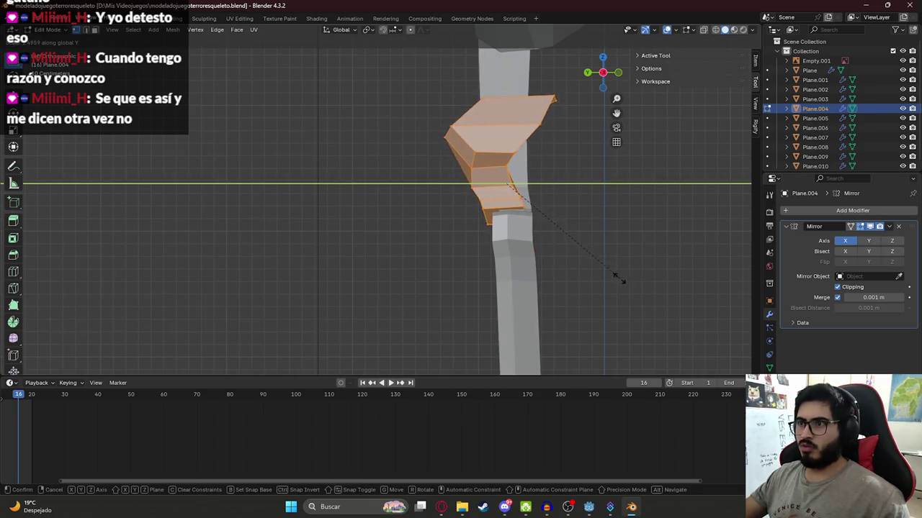
click(614, 274)
scroll(435, 148, down, 2)
scroll(435, 148, down, 2)
scroll(444, 259, down, 2)
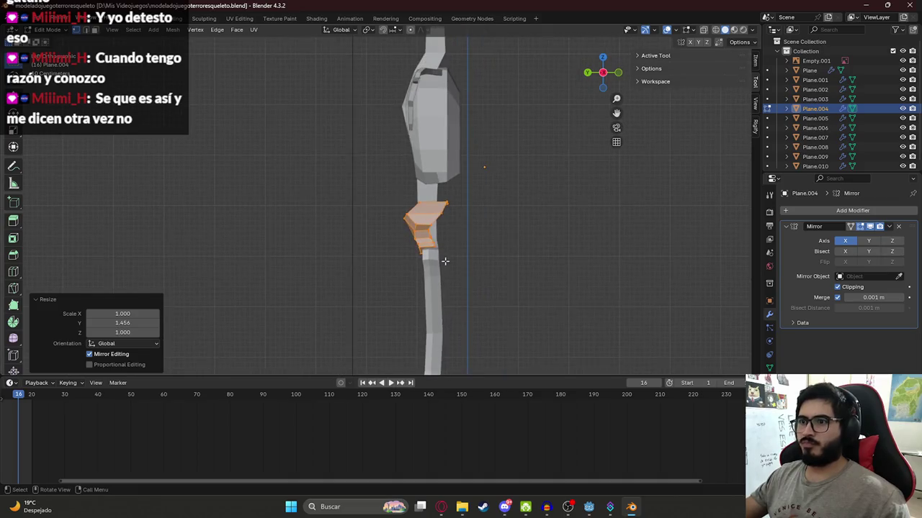
key(Tab)
scroll(448, 241, down, 1)
Deselect the pelvis, view the skeleton in perspective, and save the blend file
click(528, 248)
mouse_move(528, 247)
middle_down()
mouse_move(435, 257)
mouse_move(473, 200)
mouse_move(490, 246)
mouse_move(364, 223)
mouse_move(433, 256)
mouse_move(525, 242)
middle_up()
key(ctrl+s)
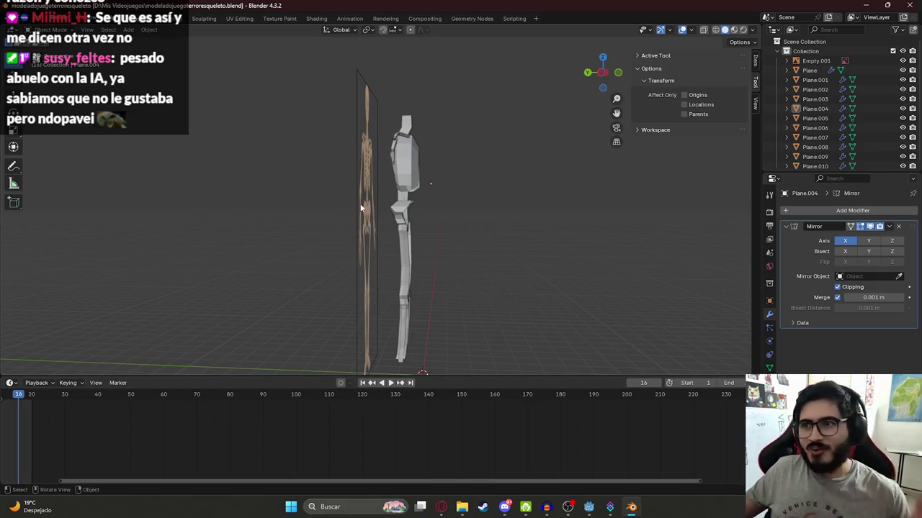
Select the torso Plane, snap to the orthographic side view, and save the file
click(403, 181)
scroll(400, 194, up, 2)
key(KP_3)
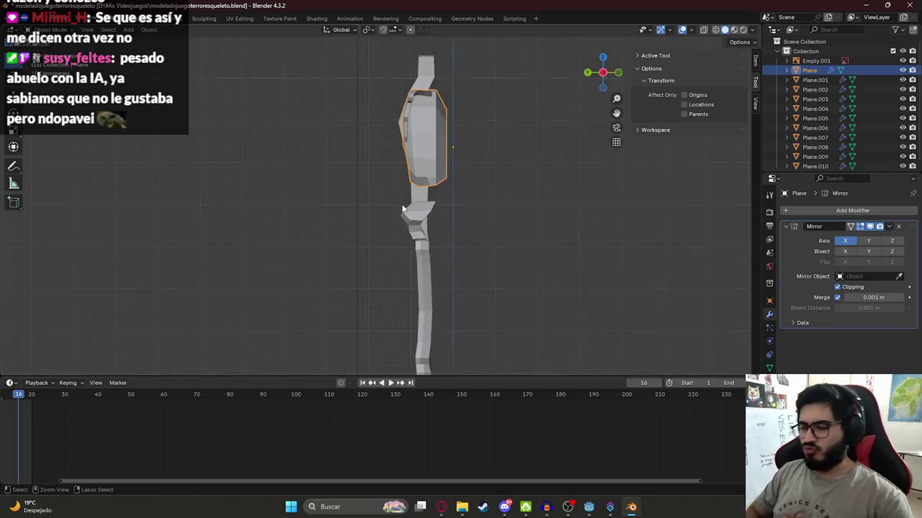
key(ctrl+s)
Select Plane.001, compare it with the side-view skeleton photo, and enter Edit Mode
middle_drag(412, 128, 397, 107)
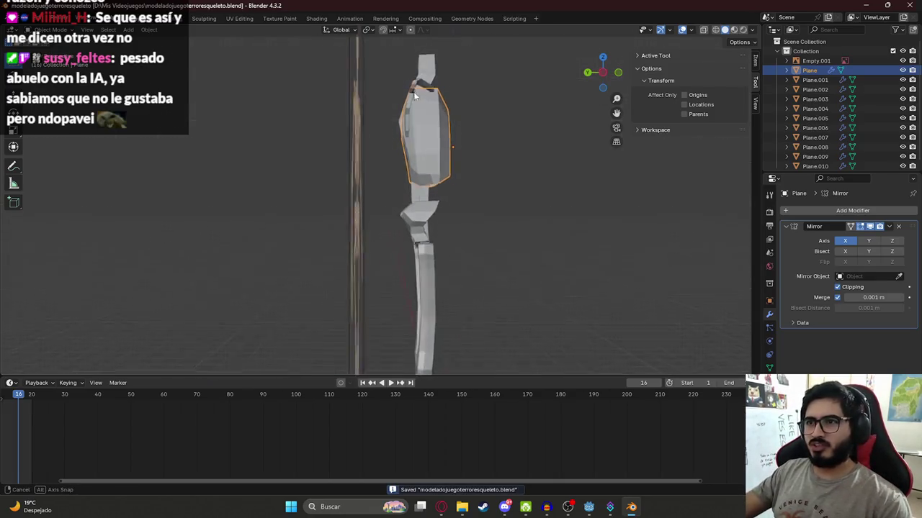
click(396, 104)
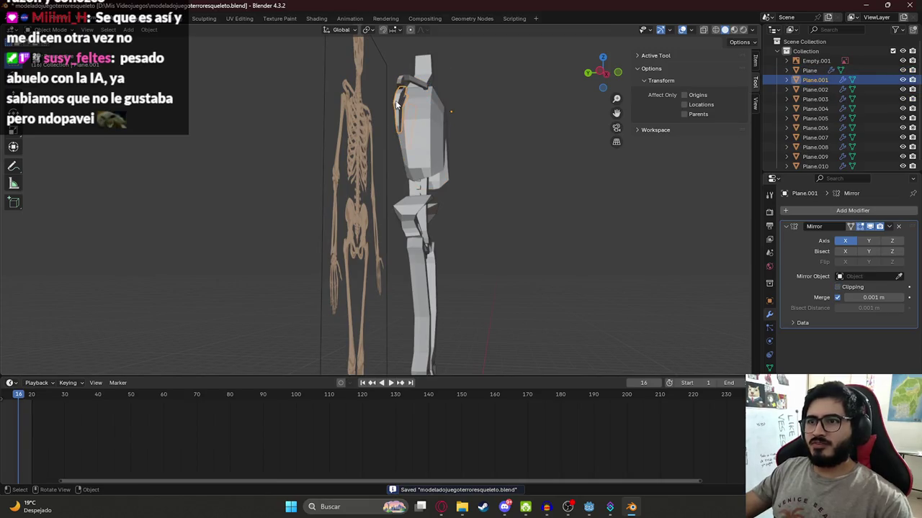
key(alt+Tab)
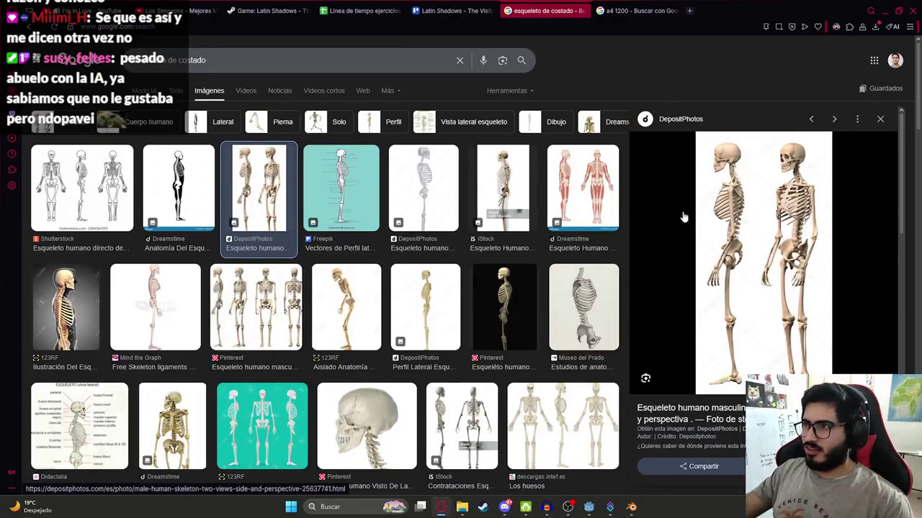
key(alt+Tab)
key(KP_3)
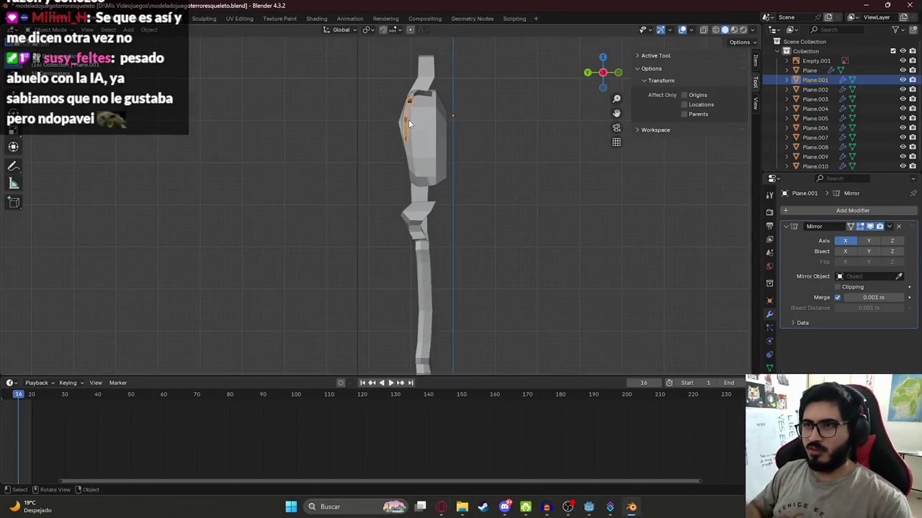
scroll(429, 108, up, 5)
key(Tab)
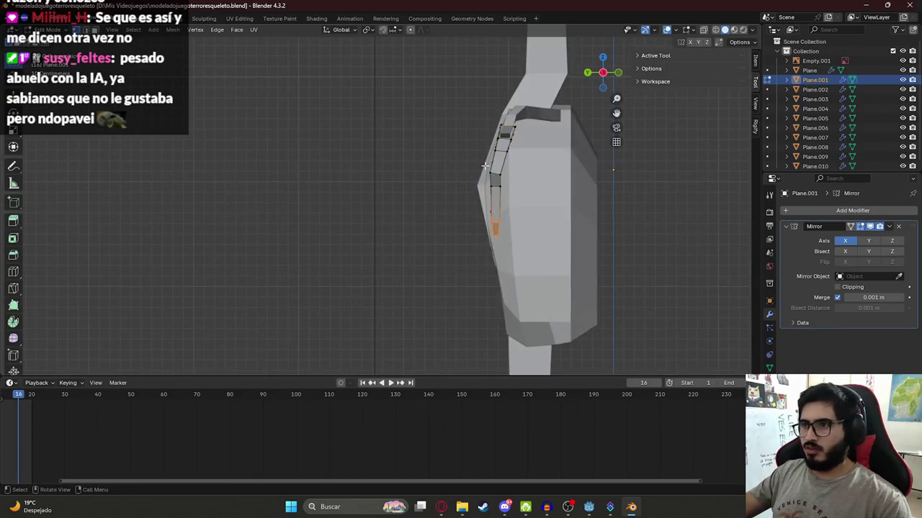
Switch to wireframe and move the vertical edge strip on the rib side along Y
key(z)
click(425, 172)
drag(475, 102, 502, 250)
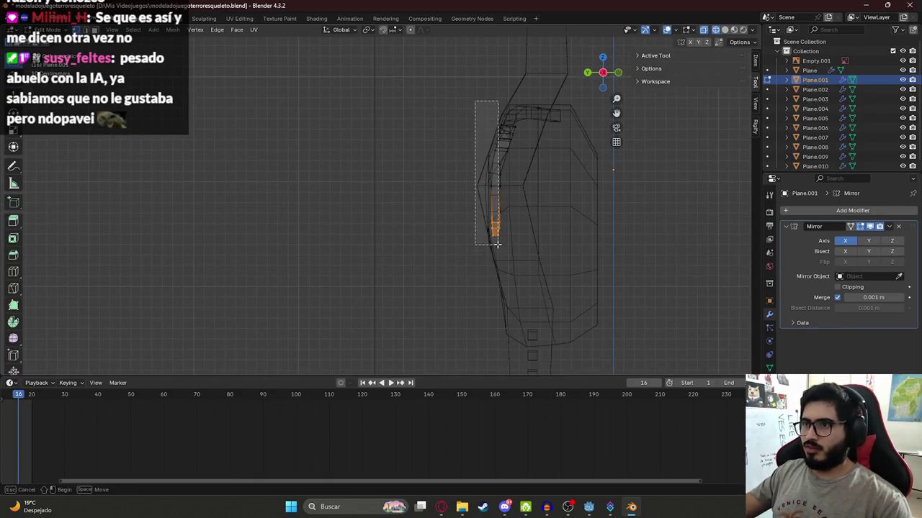
shift+drag(494, 109, 513, 167)
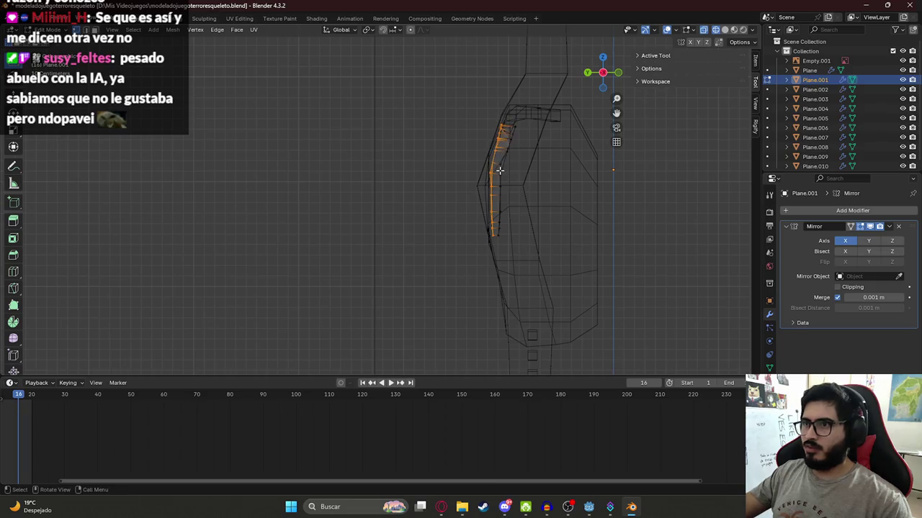
key(g)
key(y)
click(496, 170)
After checking the side photo, nudge two lower rib-edge vertices along Y
key(alt+Tab)
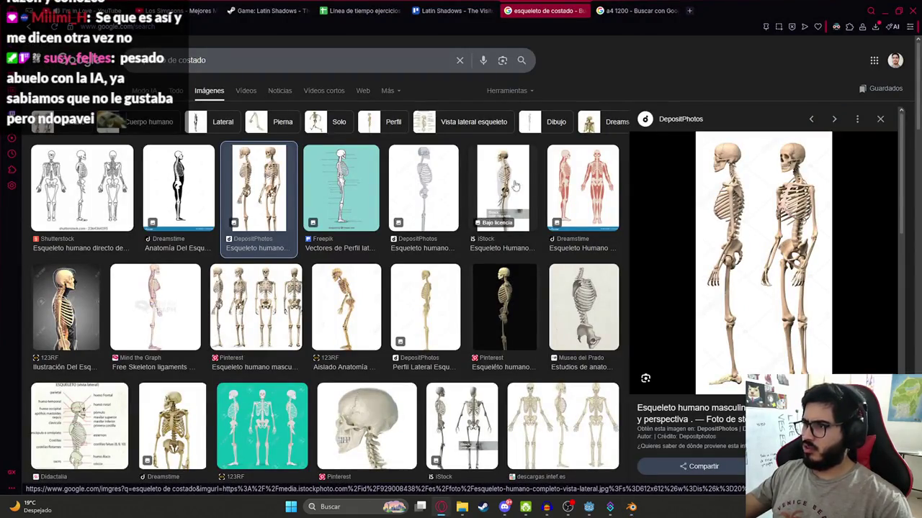
key(alt+Tab)
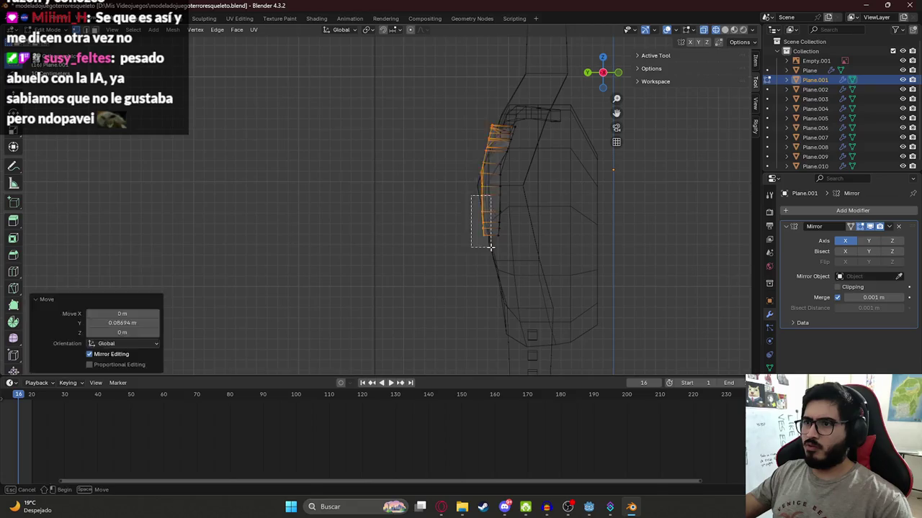
click(486, 236)
key(g)
key(y)
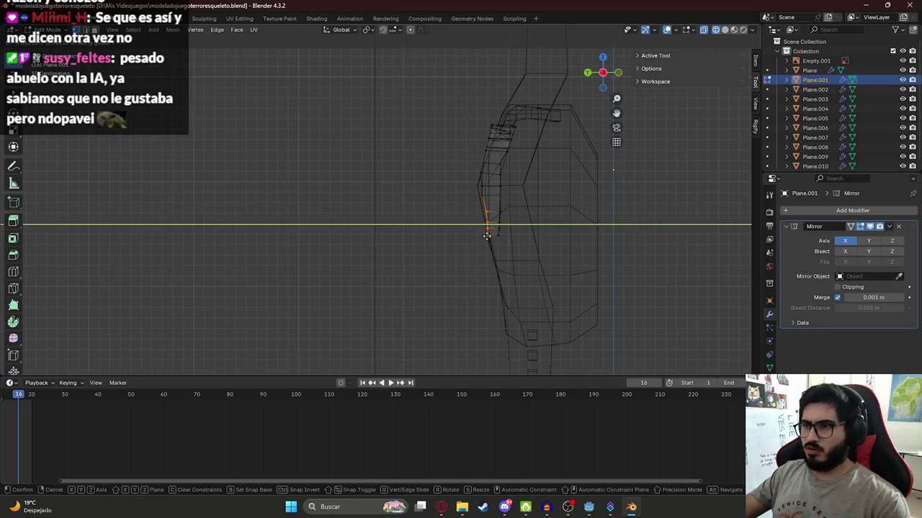
click(487, 238)
click(488, 241)
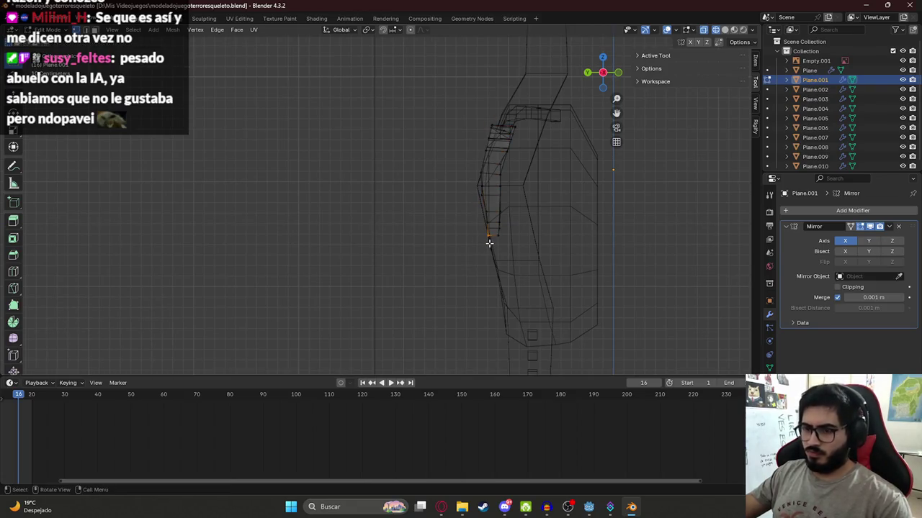
key(g)
key(y)
click(491, 240)
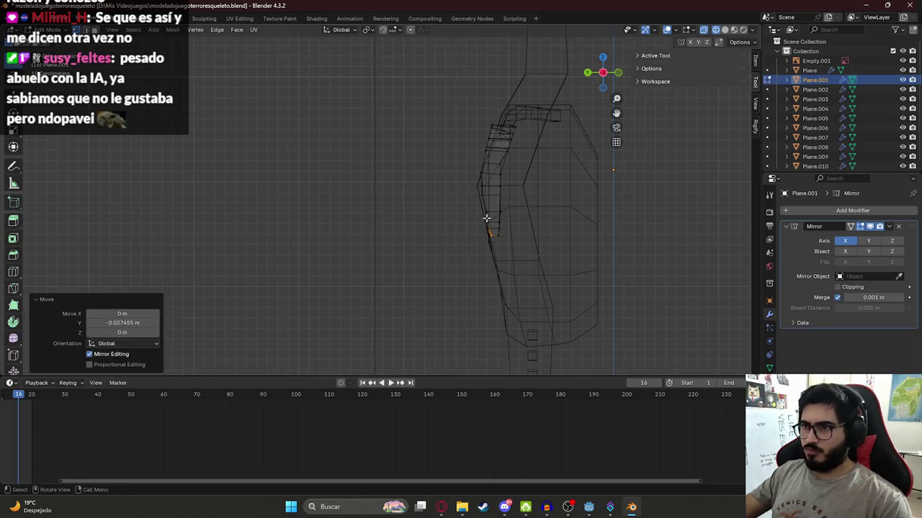
Nudge the next two vertices in the middle of the rib edge along Y
click(487, 217)
key(g)
key(y)
click(489, 221)
click(488, 221)
key(g)
key(y)
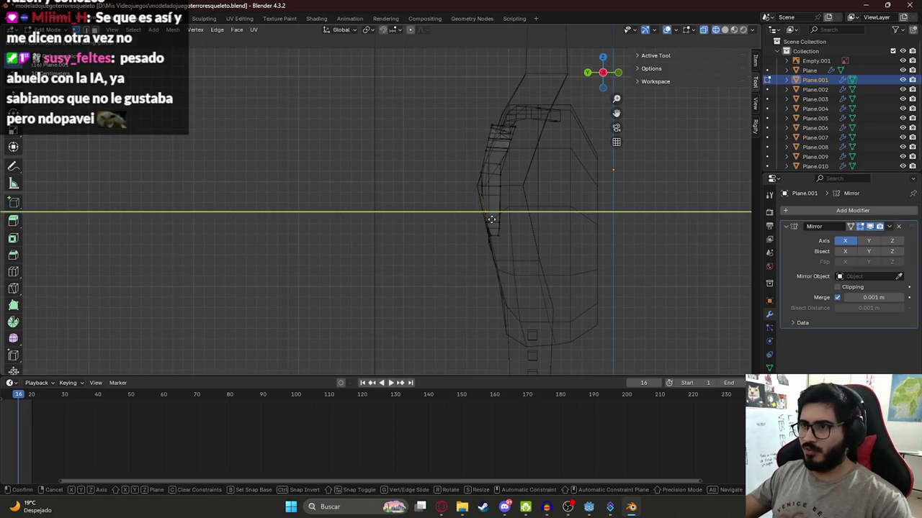
click(491, 219)
Shift two vertices higher up the rib edge along Y
click(479, 190)
key(g)
key(y)
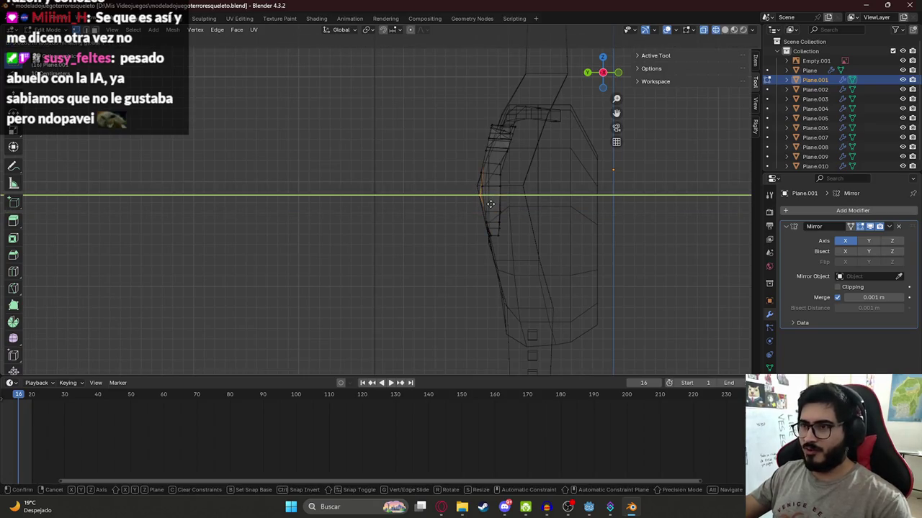
click(491, 205)
click(484, 187)
key(g)
key(y)
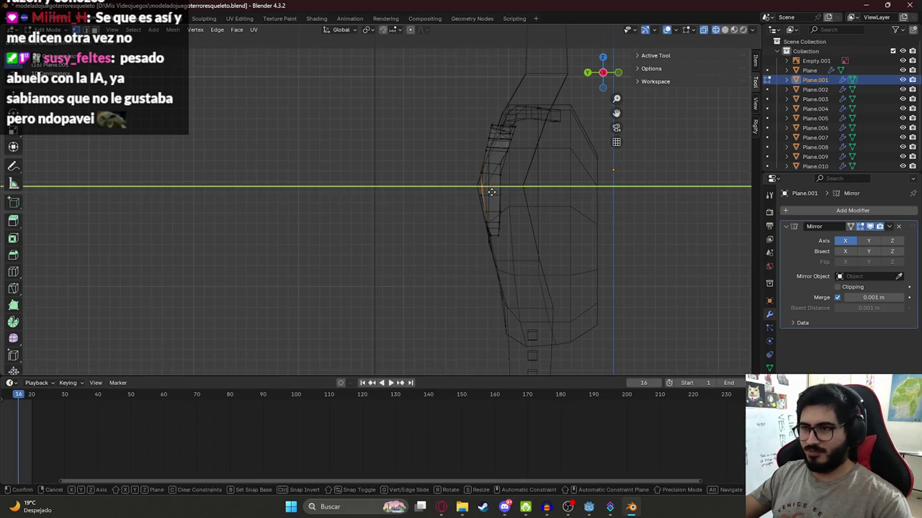
click(488, 190)
Recheck the photo, re-angle the view, and box-select and move the strip's top vertices along Y
key(alt+Tab)
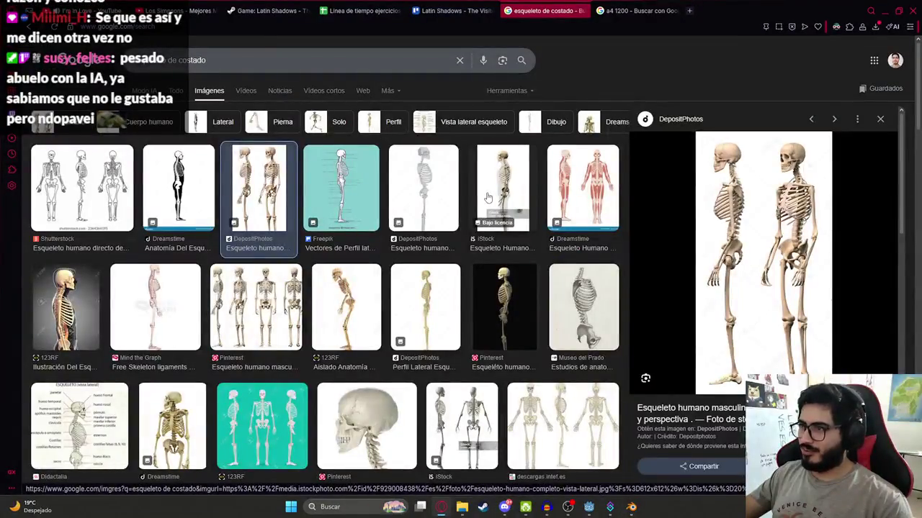
key(alt+Tab)
scroll(489, 151, up, 3)
middle_drag(494, 154, 405, 259)
key(b)
drag(446, 153, 469, 189)
key(g)
key(y)
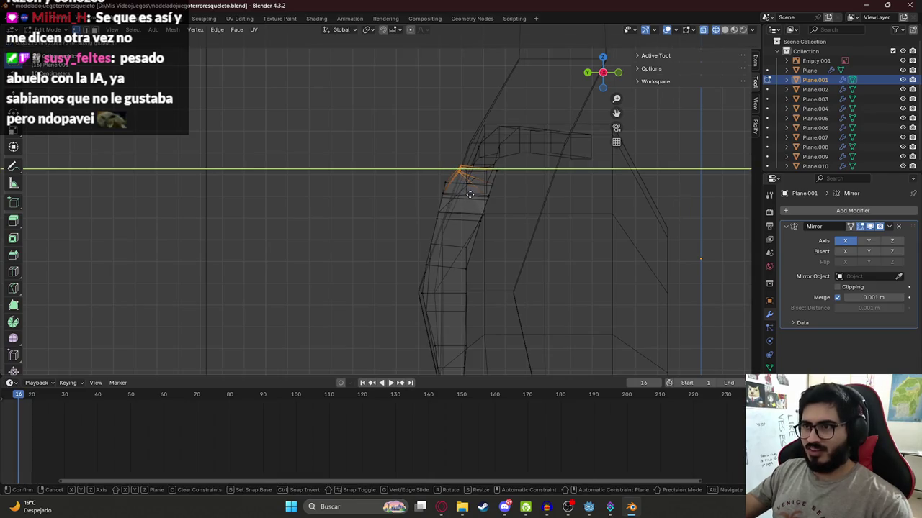
click(470, 194)
Move an extended vertex selection and a lower strip vertex along Y
shift+click(454, 196)
key(g)
key(y)
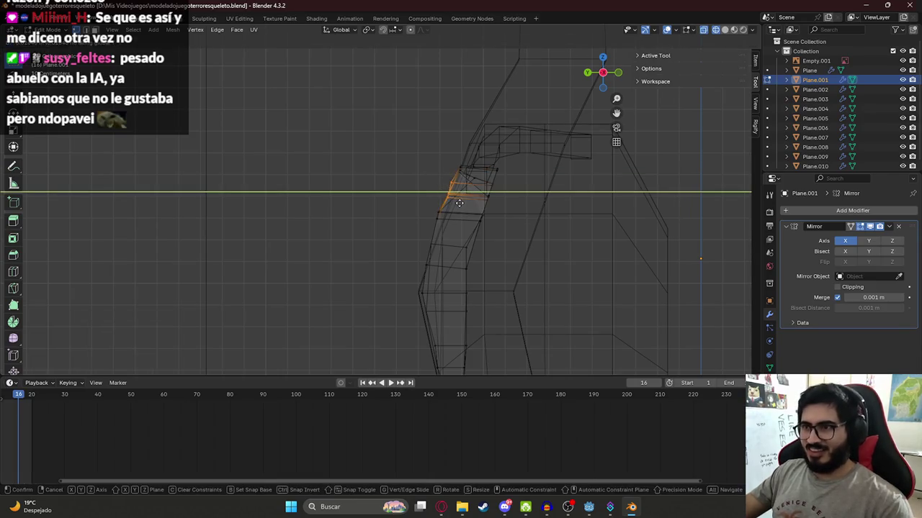
click(458, 203)
click(436, 214)
key(g)
key(y)
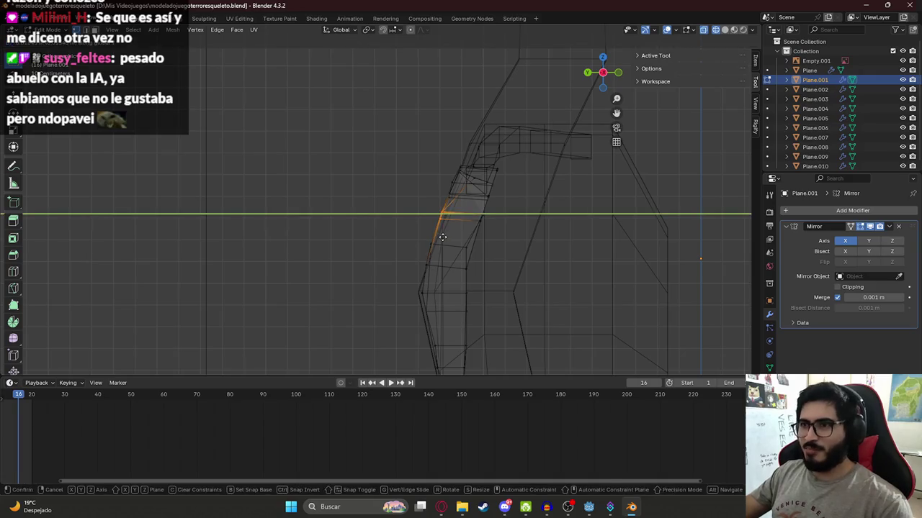
click(444, 238)
Readjust the upper and top vertices of the strip along Y
click(463, 205)
key(g)
key(y)
click(466, 207)
click(472, 184)
key(g)
key(y)
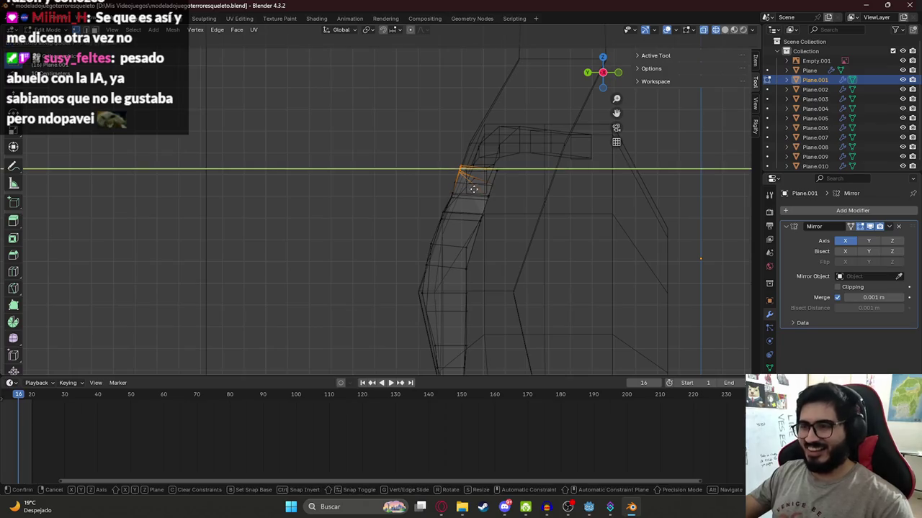
click(478, 191)
Pan to the lower strip and shift a left-edge vertex along Y
shift+middle_drag(477, 190, 402, 175)
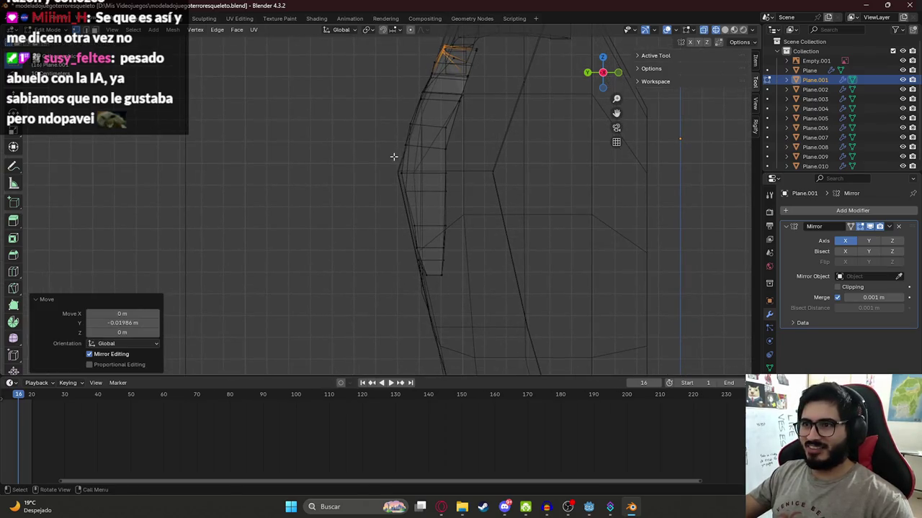
click(403, 176)
key(g)
key(y)
click(419, 166)
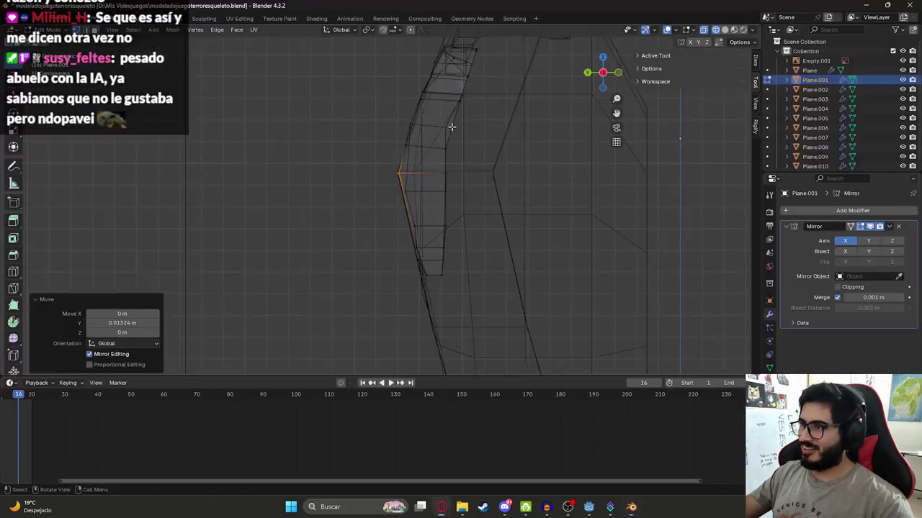
mouse_move(419, 166)
shift+middle_down()
mouse_move(449, 187)
mouse_move(462, 155)
shift+middle_up()
Box-select the upper shoulder vertices and move them along Y twice
drag(454, 103, 484, 170)
key(g)
key(y)
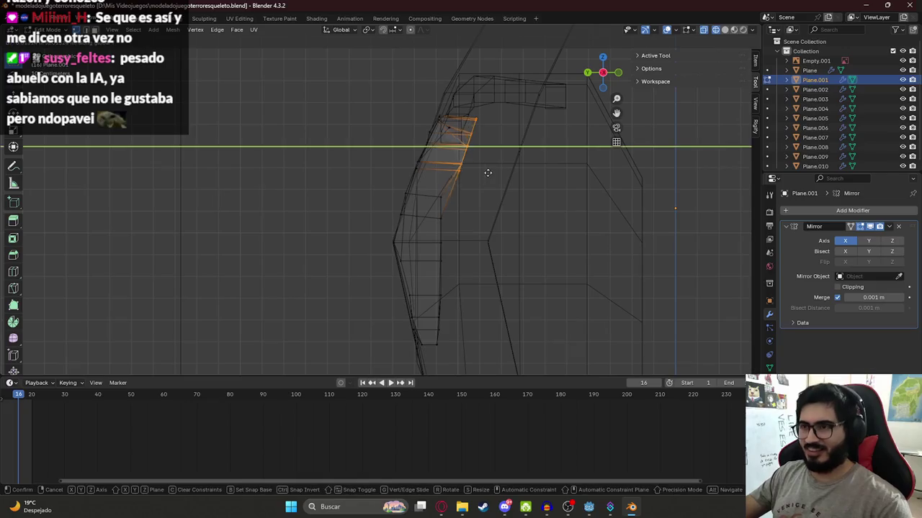
click(487, 171)
drag(455, 90, 483, 155)
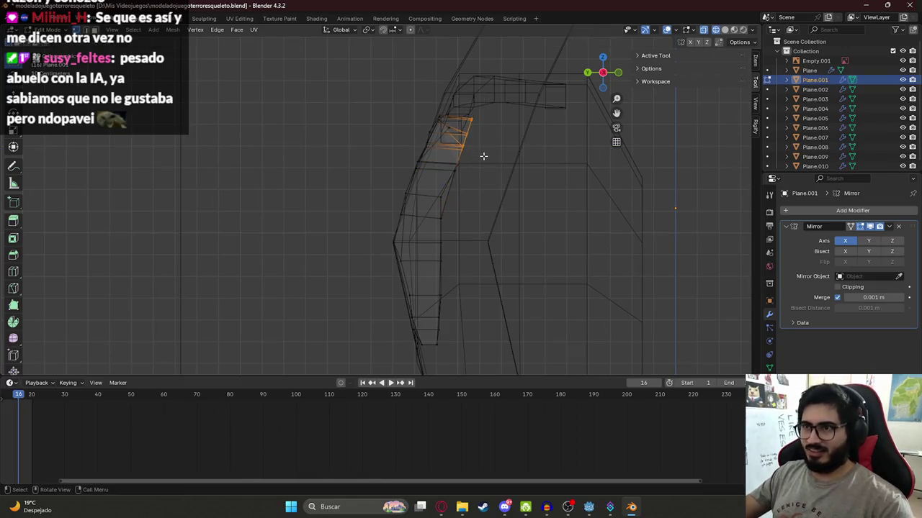
key(g)
key(y)
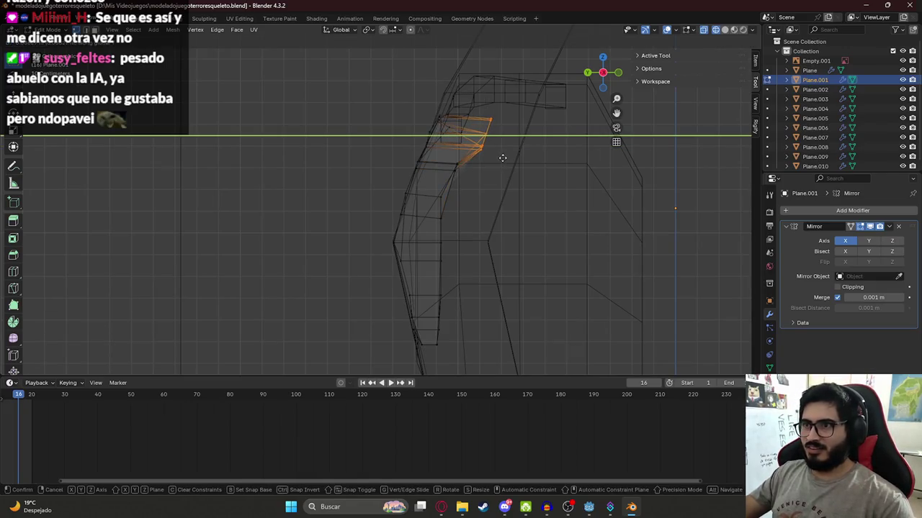
click(502, 158)
Refine the upper vertices' Y position, comparing the solid mesh against the reference images
key(alt+Tab)
key(alt+Tab)
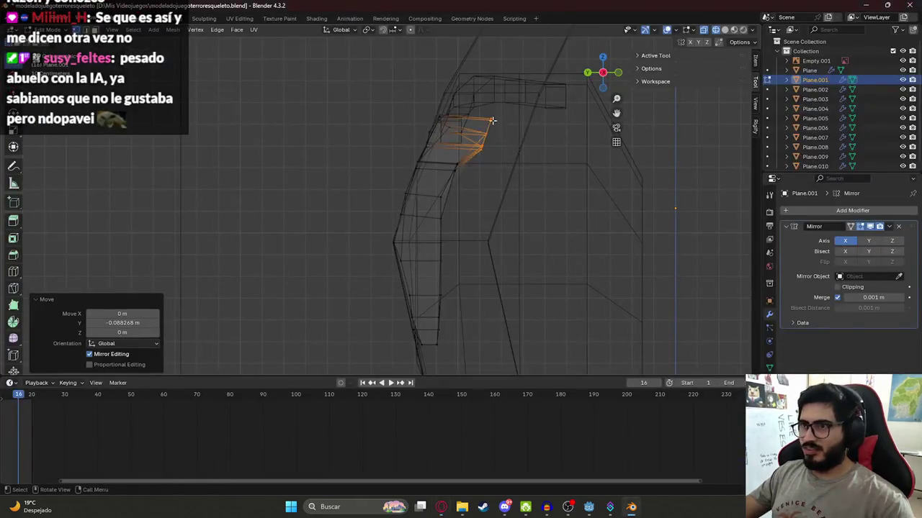
key(g)
key(y)
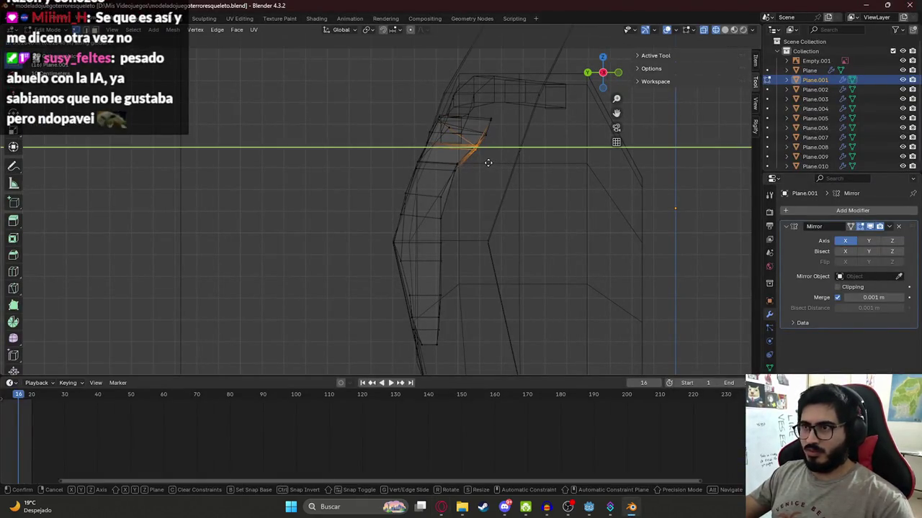
click(482, 171)
key(shift+z)
scroll(500, 185, down, 3)
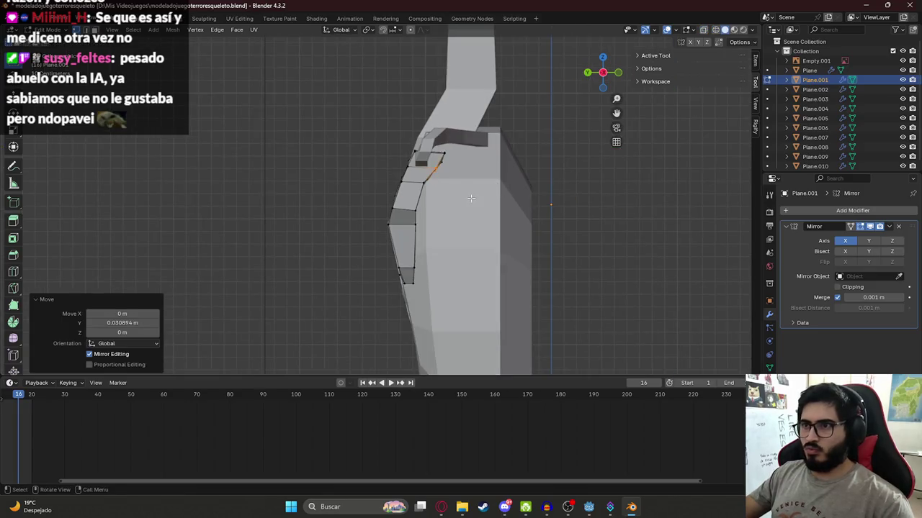
key(alt+Tab)
key(alt+Tab)
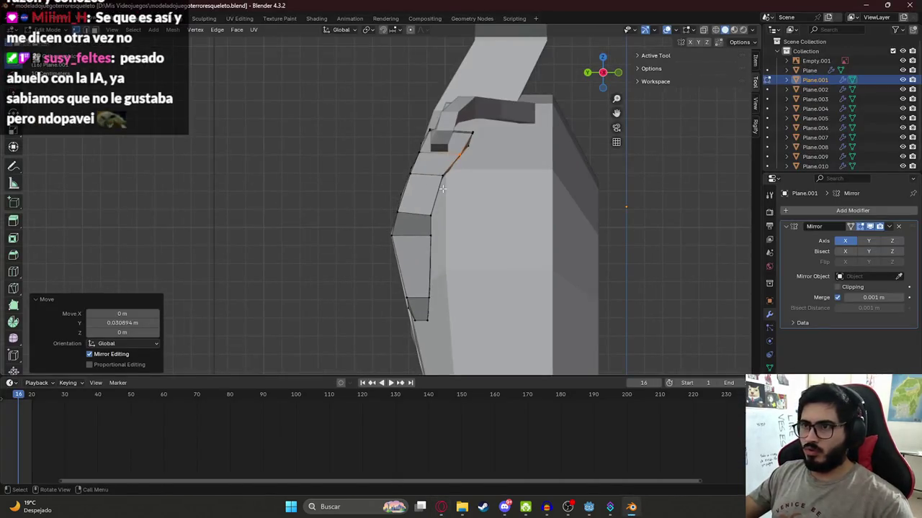
key(z)
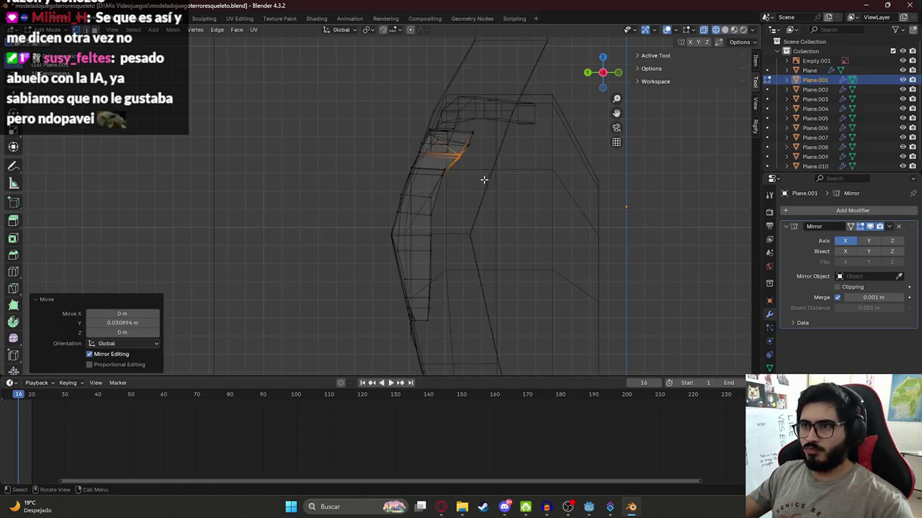
key(alt+Tab)
key(alt+Tab)
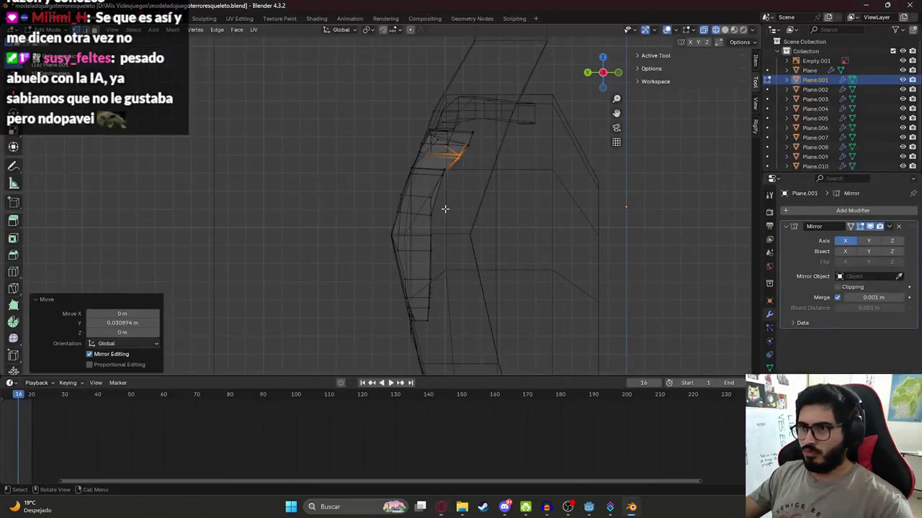
Move two vertices on the shoulder's inner edge along Y
click(436, 212)
key(g)
key(y)
click(451, 217)
click(450, 191)
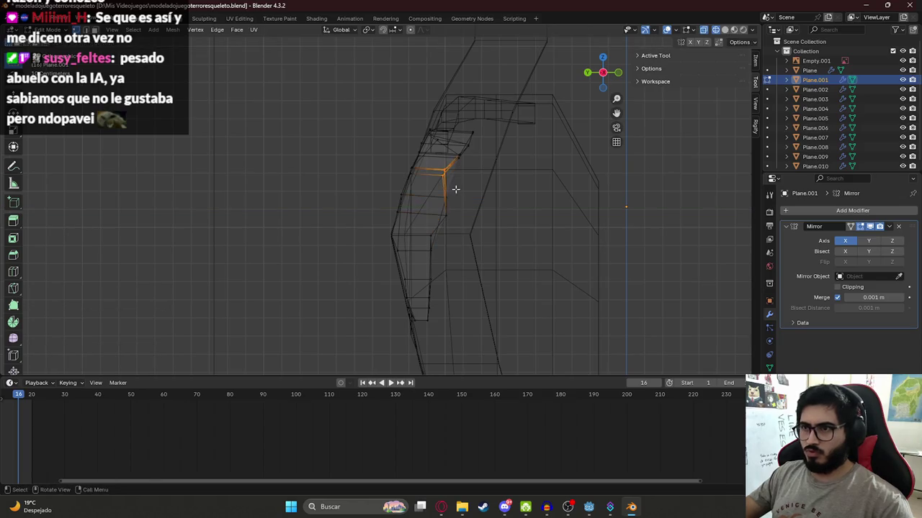
key(g)
key(y)
click(477, 191)
Shift the higher shoulder vertices and a top edge along Y, then pick a lower edge
drag(450, 123, 476, 157)
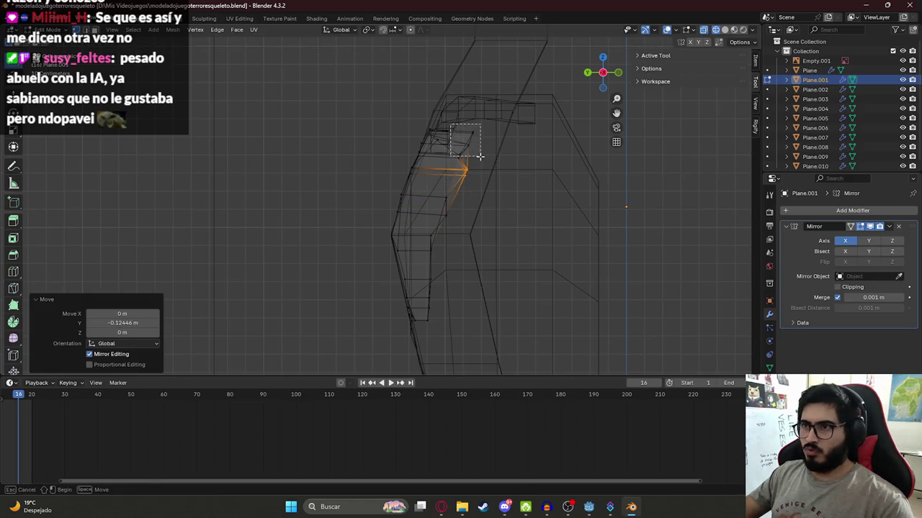
key(g)
key(y)
click(494, 152)
click(463, 158)
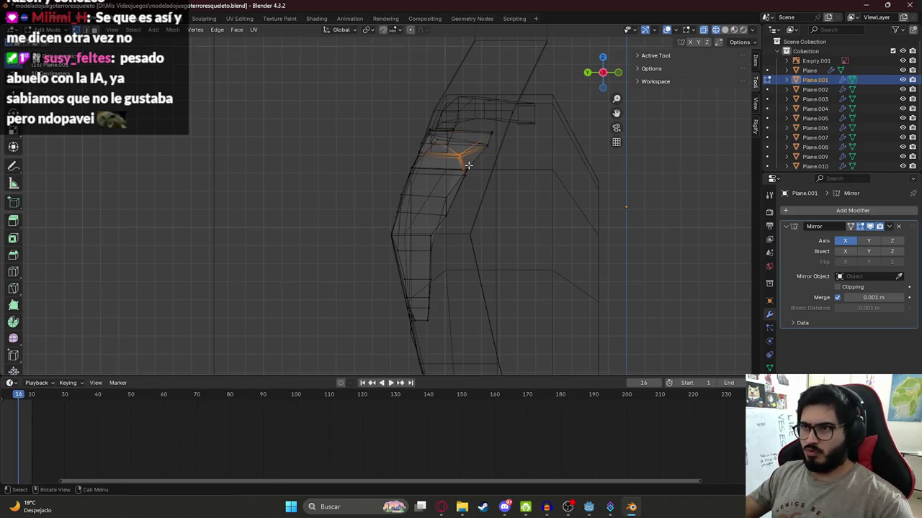
key(g)
key(y)
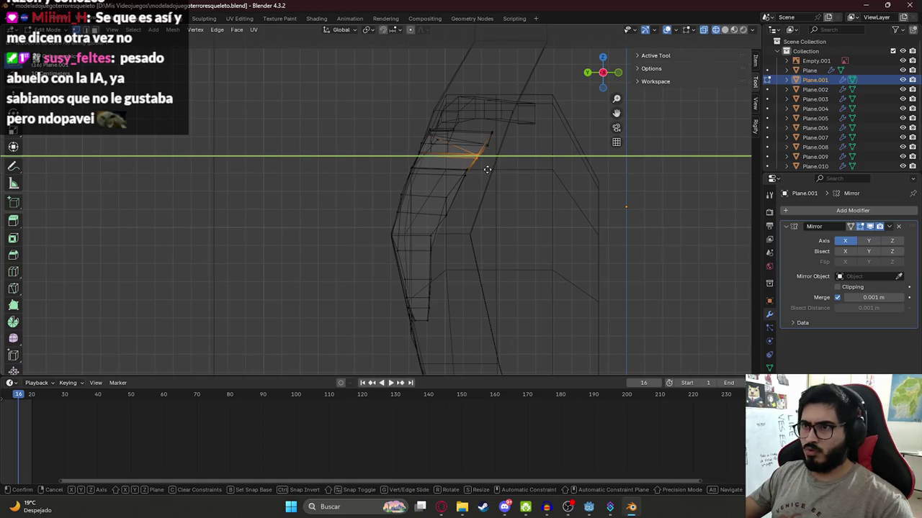
click(487, 169)
key(alt+Tab)
key(alt+Tab)
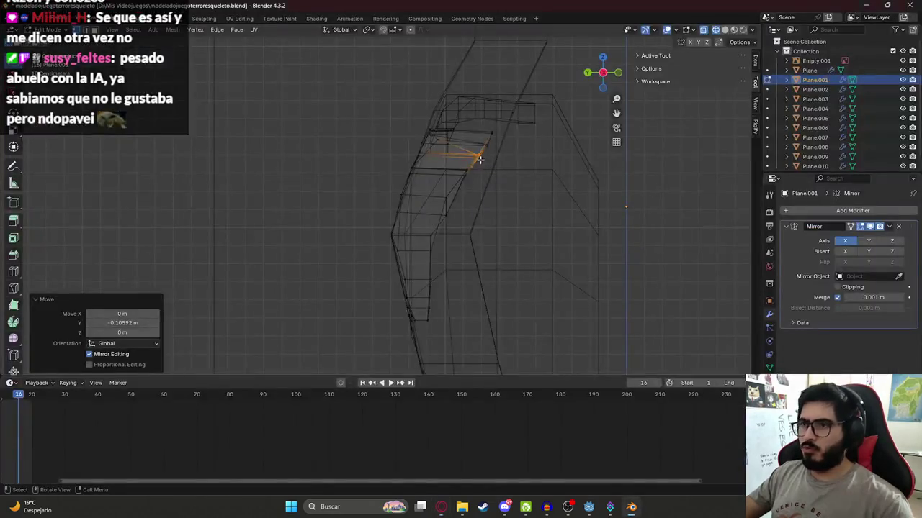
click(438, 239)
Slide the shoulder piece's lower and middle edges along Y toward the skeleton
key(g)
key(y)
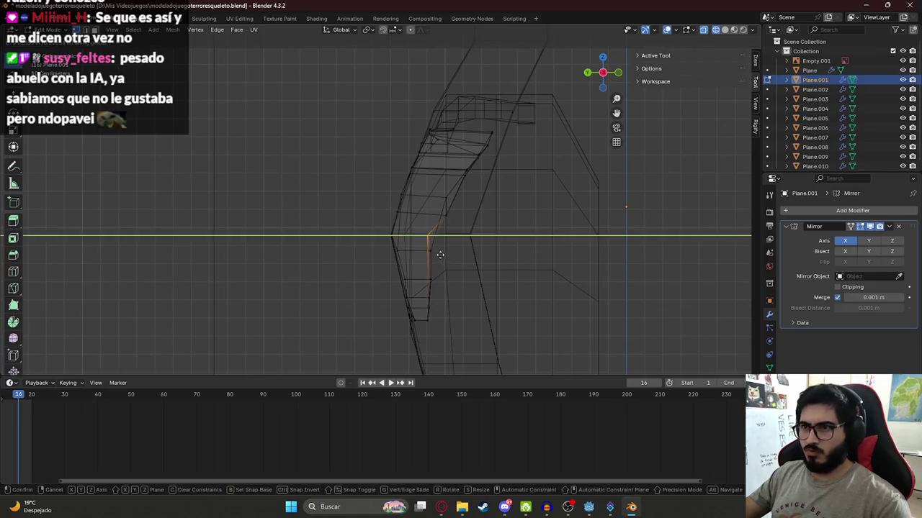
click(428, 306)
click(423, 276)
drag(439, 334, 421, 294)
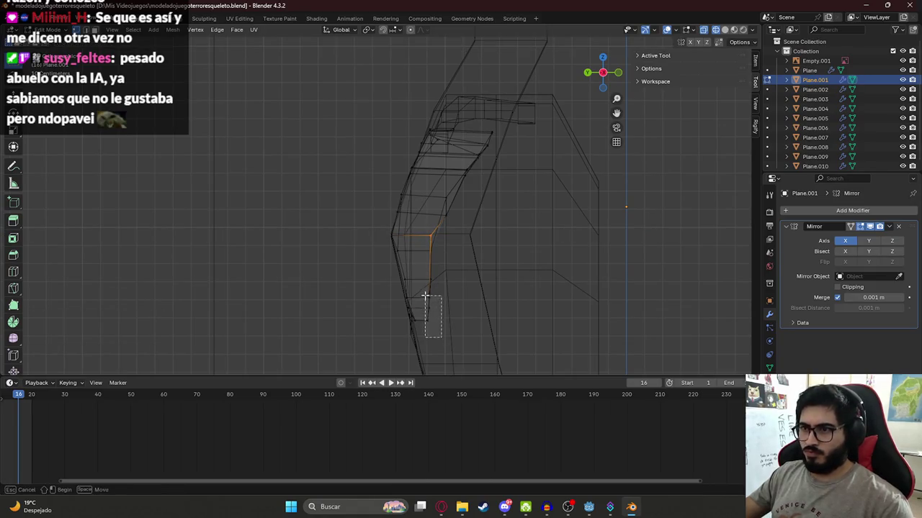
key(g)
key(y)
click(432, 315)
click(438, 286)
key(g)
key(y)
click(434, 288)
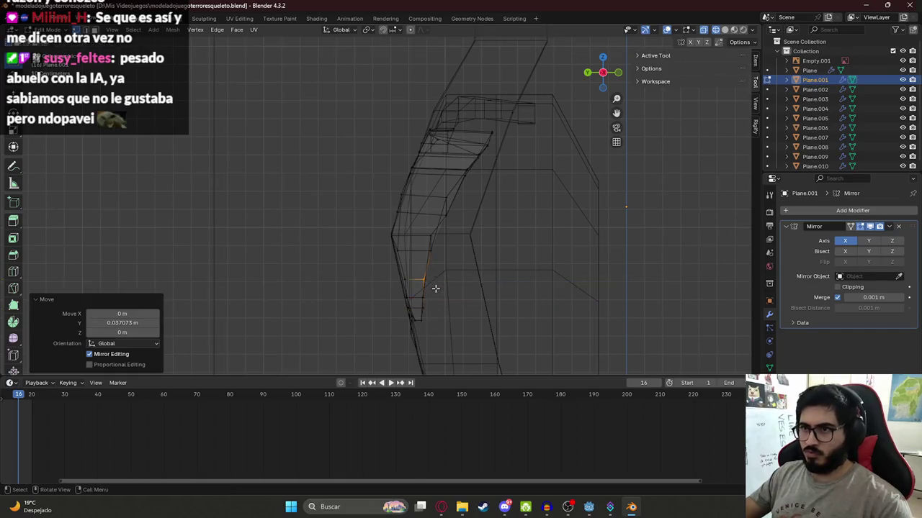
click(432, 254)
key(g)
key(y)
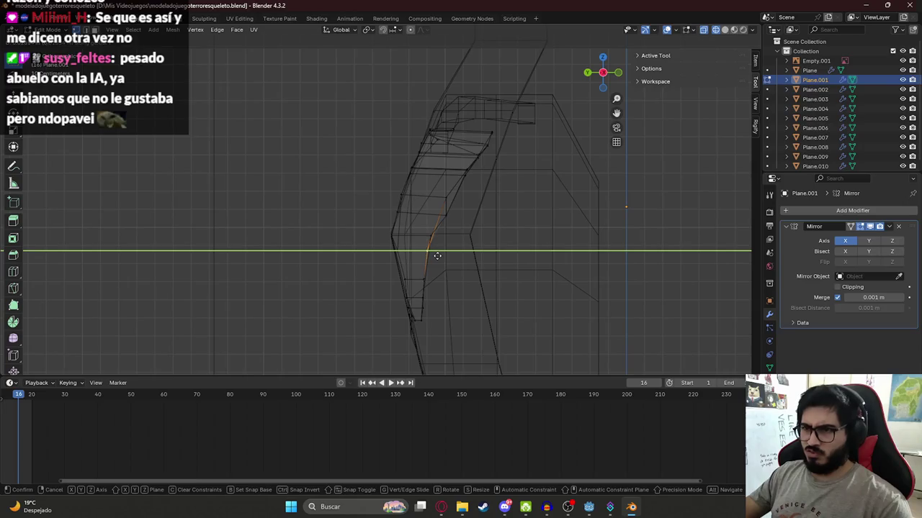
click(437, 256)
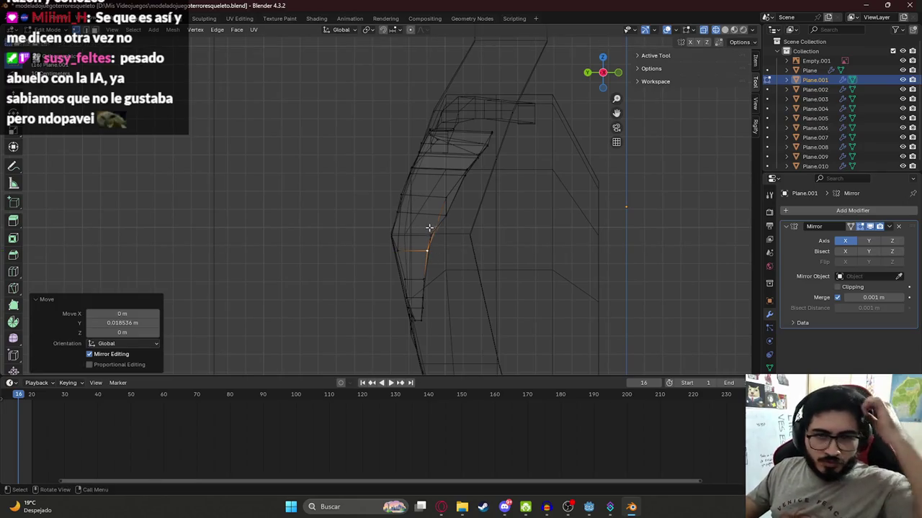
Slide the upper shoulder edges along Y, up to the top edge
click(435, 239)
key(g)
key(y)
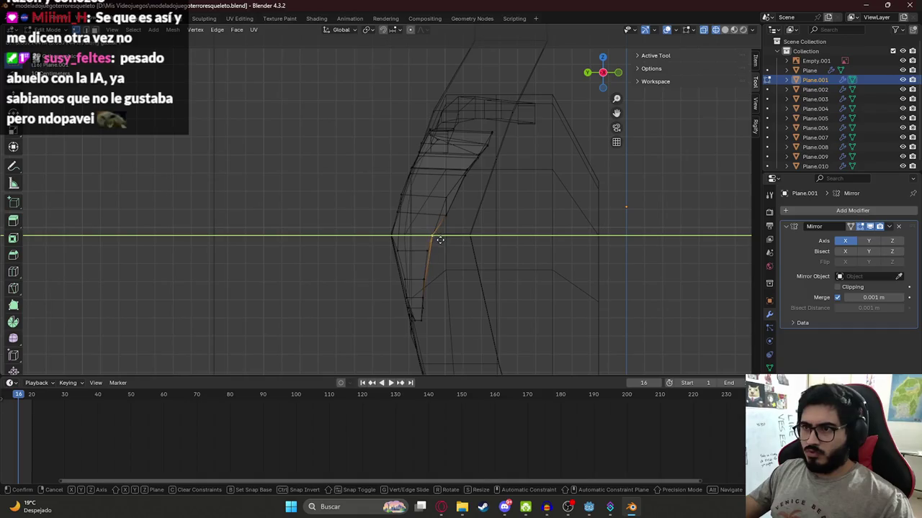
click(439, 240)
click(444, 214)
key(g)
key(y)
click(453, 226)
click(456, 168)
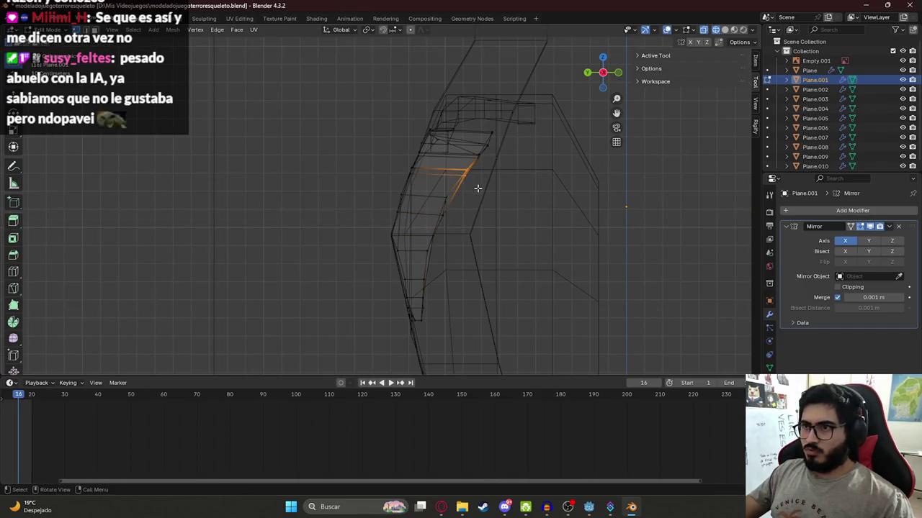
key(g)
key(y)
click(483, 160)
click(475, 151)
key(g)
key(y)
click(493, 173)
click(493, 149)
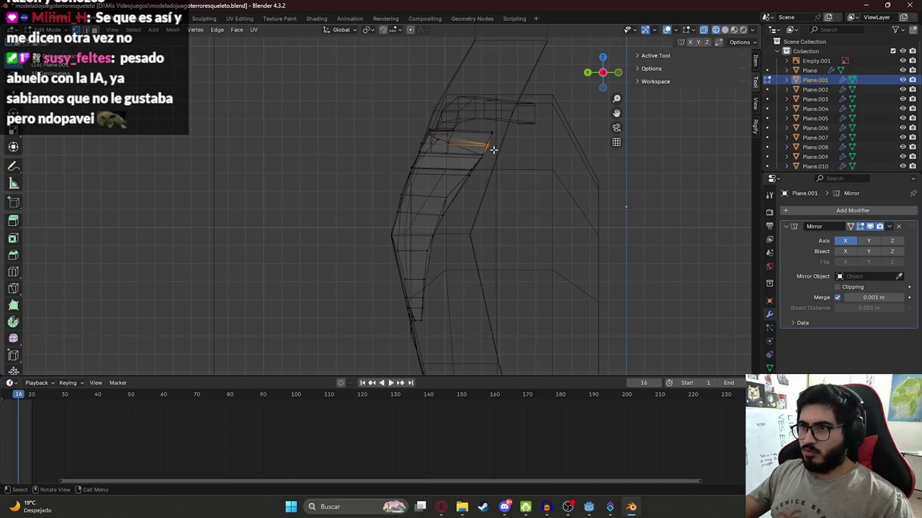
key(g)
key(y)
click(496, 153)
Extrude the top shoulder edge along Y into a new face and shift its edge along Y
key(e)
key(y)
click(496, 153)
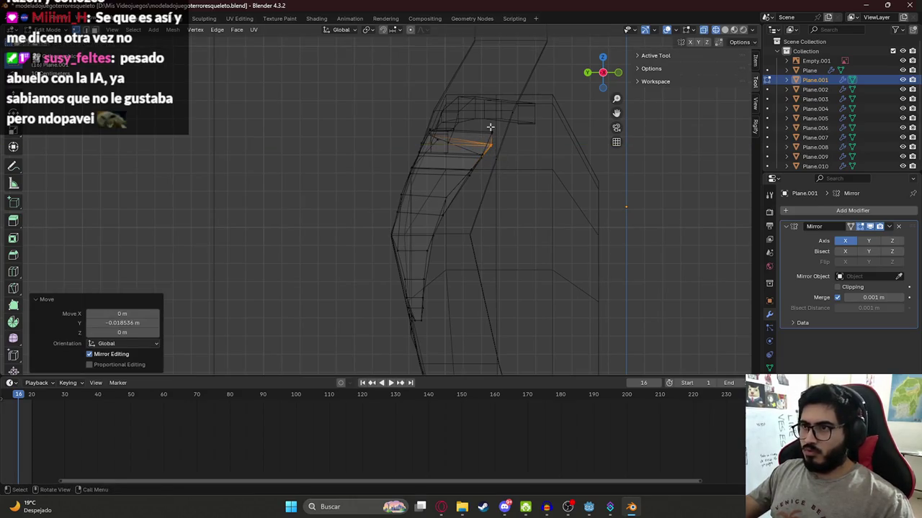
shift+click(504, 146)
click(497, 140)
key(g)
key(y)
click(512, 139)
Switch to solid shading, leave Edit Mode and deselect the shoulder piece
key(z)
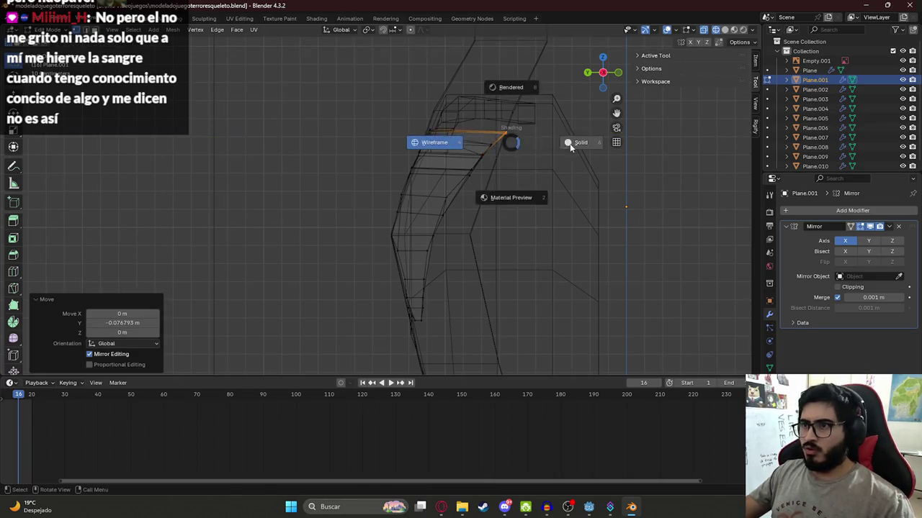
click(569, 143)
key(Tab)
click(576, 204)
middle_drag(576, 204, 312, 181)
Loop-cut the shoulder piece at its centre and move the new loop along Y, then exit Edit Mode
key(Tab)
key(ctrl+r)
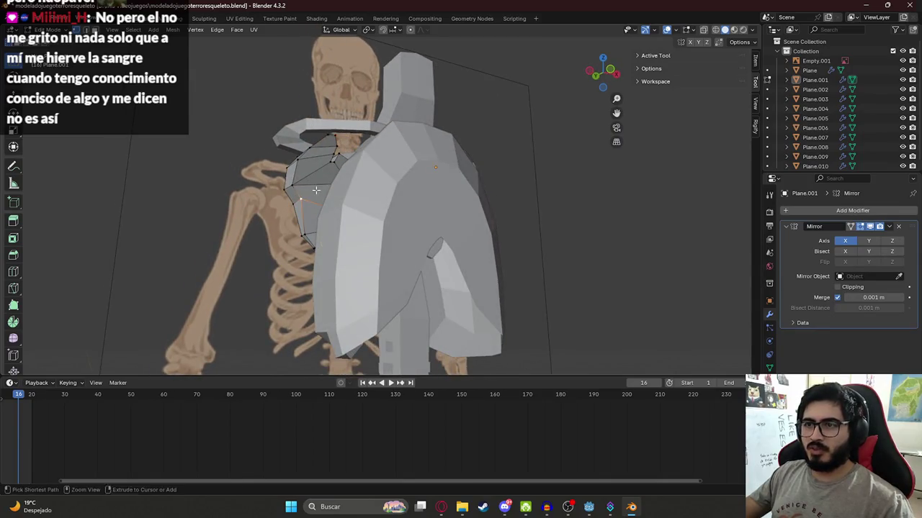
click(317, 191)
right_click(317, 190)
middle_drag(317, 191, 358, 199)
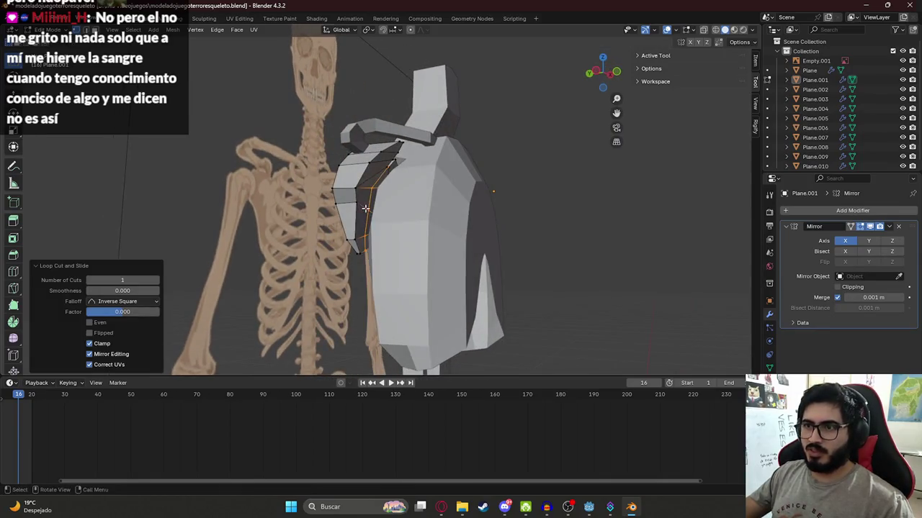
click(373, 199)
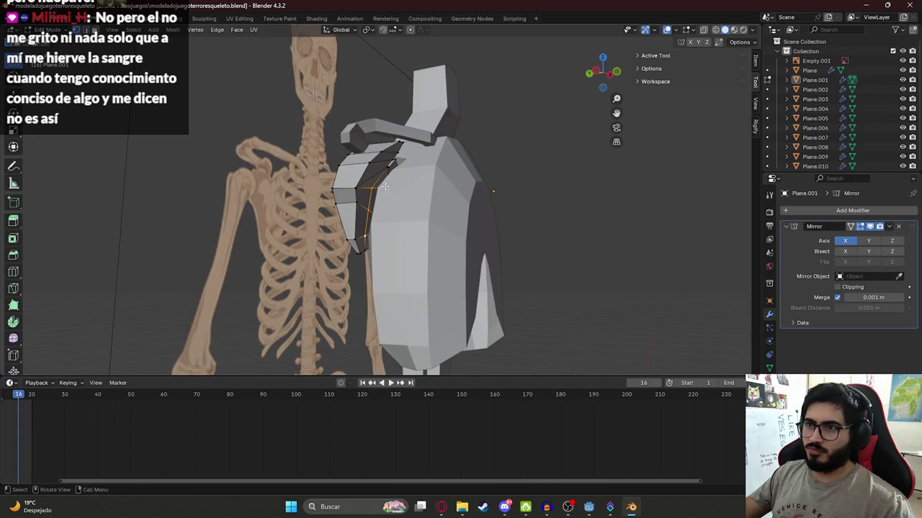
key(g)
key(y)
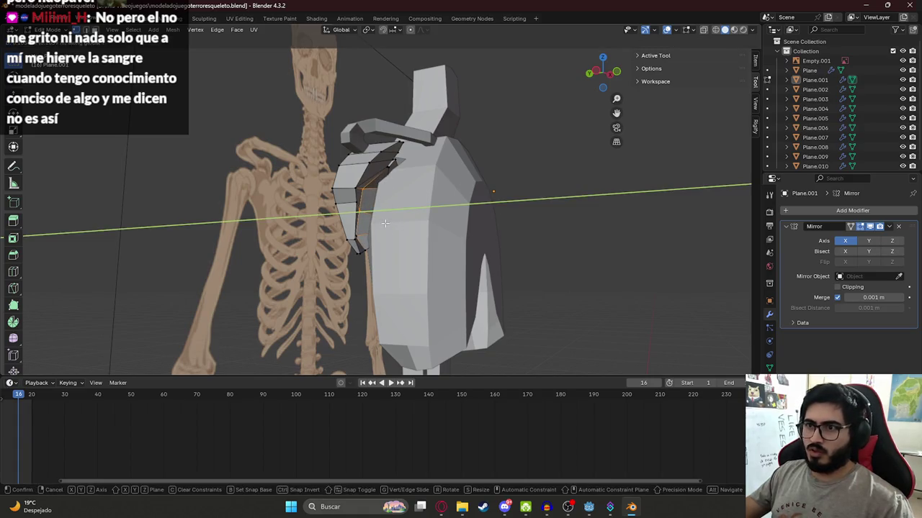
click(385, 224)
key(Tab)
mouse_move(349, 235)
middle_down()
mouse_move(461, 228)
mouse_move(478, 259)
mouse_move(432, 238)
mouse_move(331, 238)
mouse_move(484, 252)
mouse_move(377, 122)
mouse_move(498, 153)
mouse_move(507, 126)
mouse_move(368, 154)
mouse_move(292, 153)
mouse_move(318, 97)
mouse_move(305, 146)
mouse_move(353, 179)
mouse_move(423, 152)
mouse_move(417, 249)
mouse_move(452, 174)
mouse_move(509, 200)
mouse_move(453, 212)
mouse_move(404, 205)
middle_up()
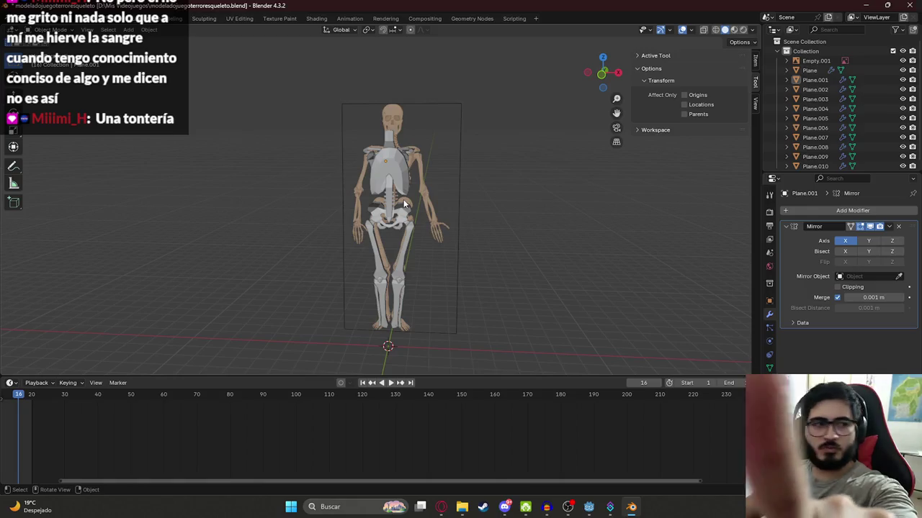
Review the whole skeleton from the side, save the project and select the torso mesh
mouse_move(348, 205)
middle_down()
mouse_move(241, 191)
mouse_move(413, 191)
mouse_move(394, 152)
mouse_move(440, 200)
mouse_move(152, 172)
mouse_move(338, 167)
mouse_move(433, 184)
middle_up()
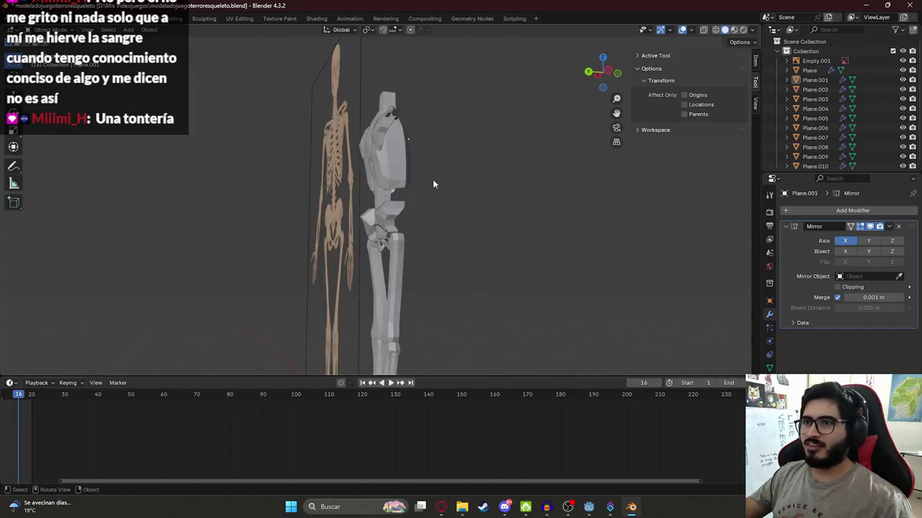
scroll(433, 184, down, 3)
mouse_move(432, 216)
middle_down()
mouse_move(427, 226)
mouse_move(405, 185)
middle_up()
key(ctrl+s)
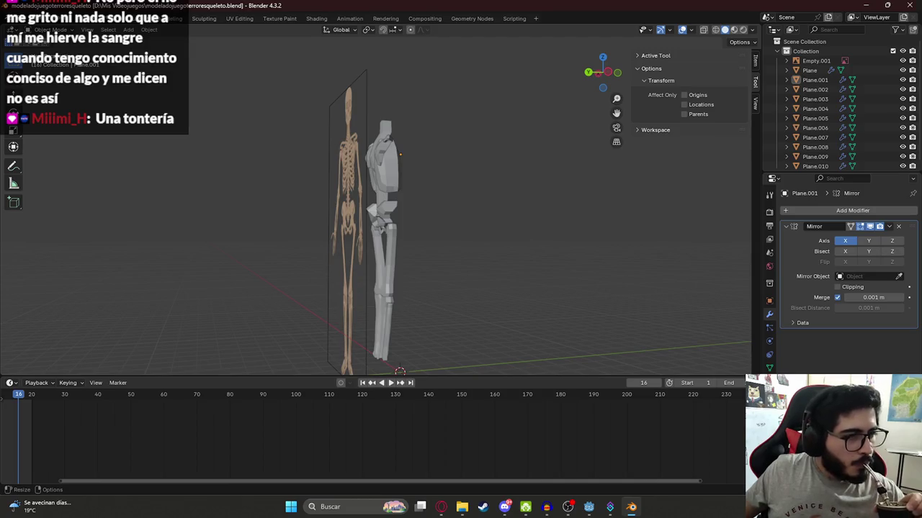
click(385, 191)
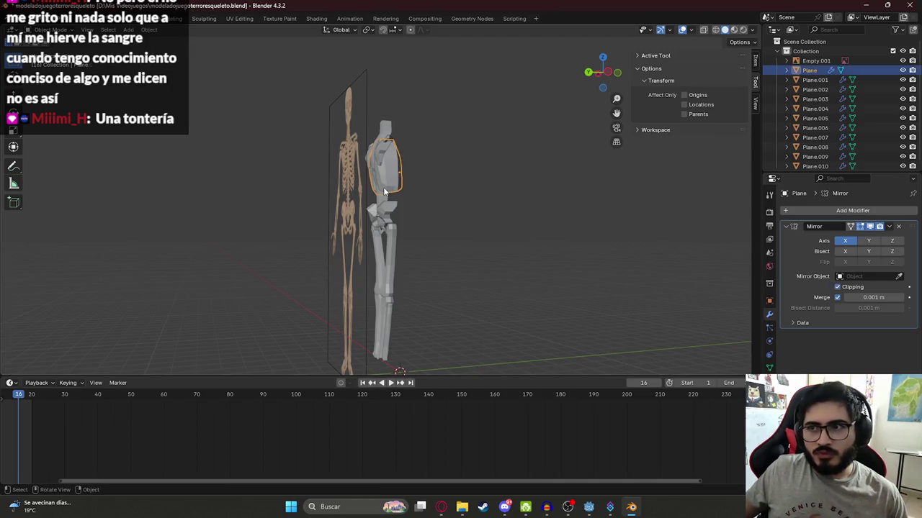
Switch to the orthographic side view in wireframe, framing the torso against the reference
key(KP_3)
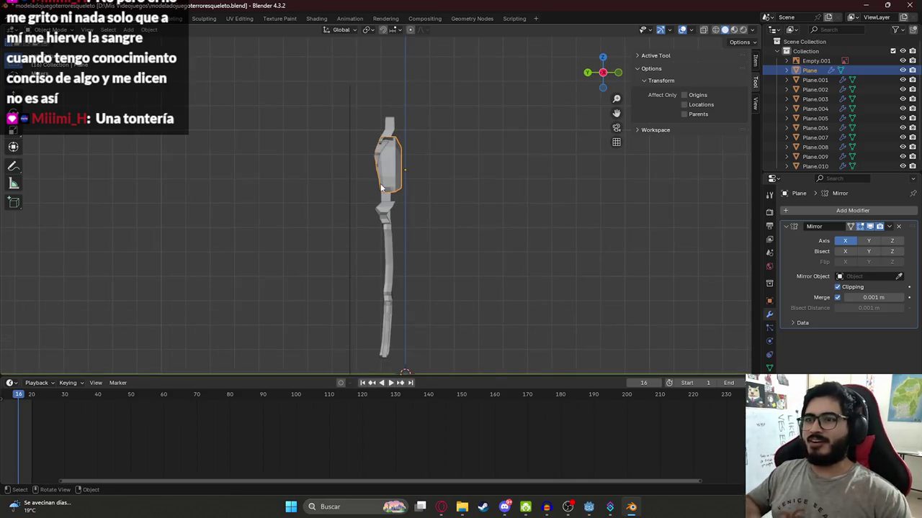
scroll(382, 182, up, 3)
key(alt+Tab)
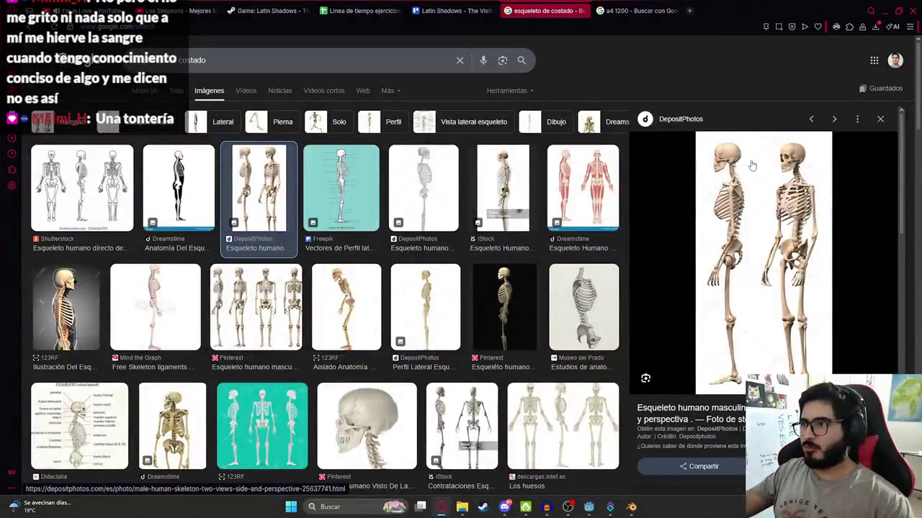
key(alt+Tab)
shift+middle_drag(427, 115, 447, 142)
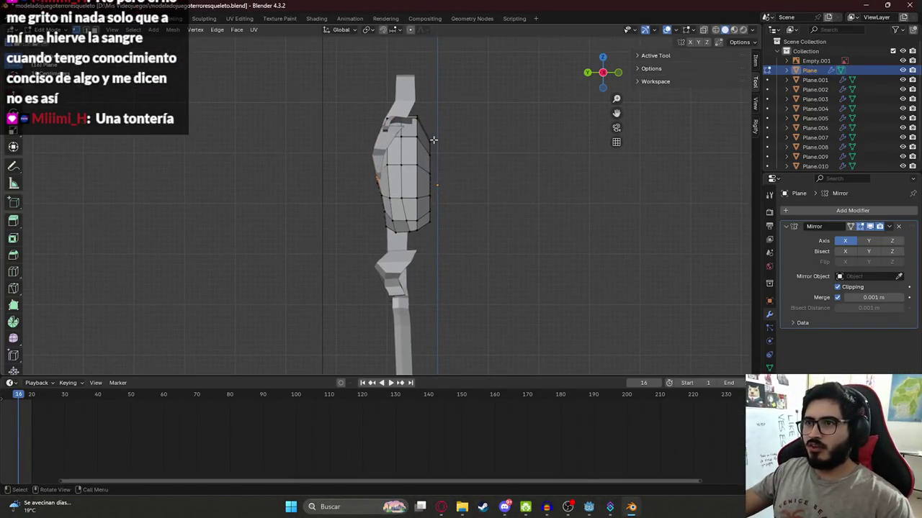
key(shift+z)
Push the first front chest edges along Y to match the side-view reference
alt+click(429, 144)
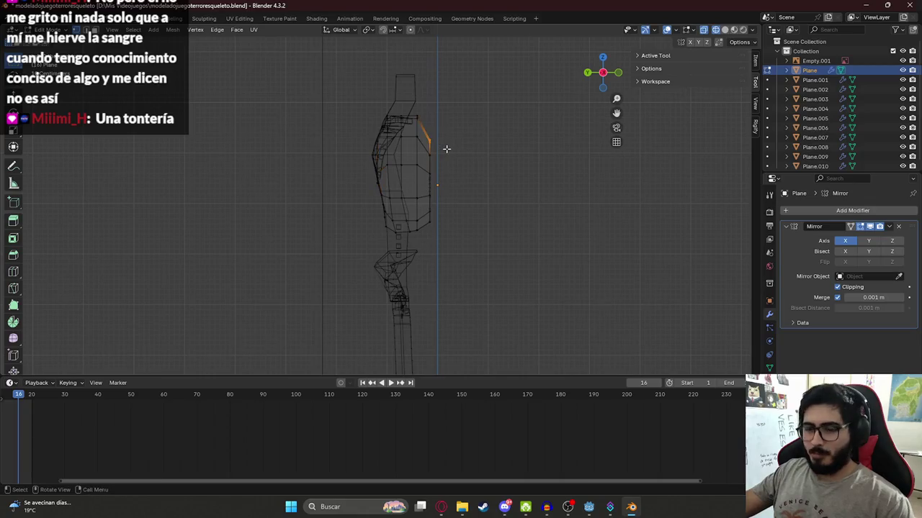
key(g)
key(y)
click(432, 157)
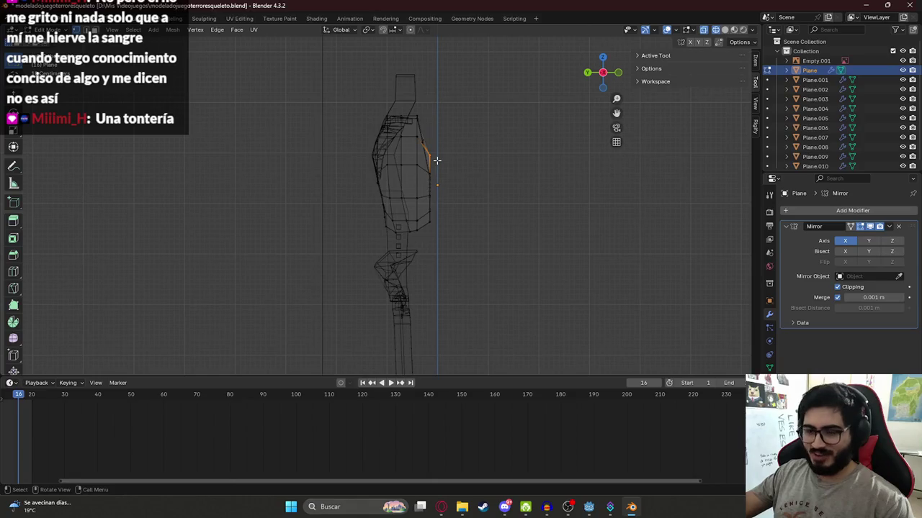
key(g)
key(y)
click(432, 157)
key(alt+Tab)
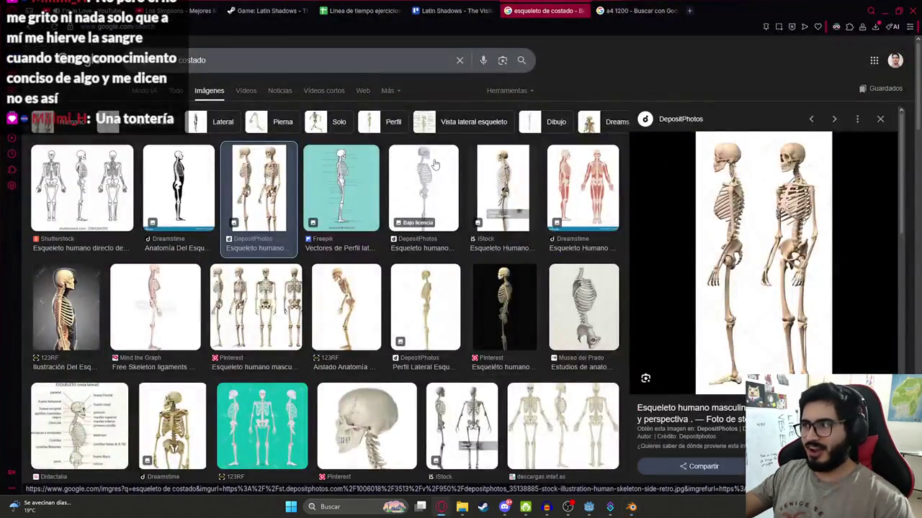
key(alt+Tab)
click(438, 200)
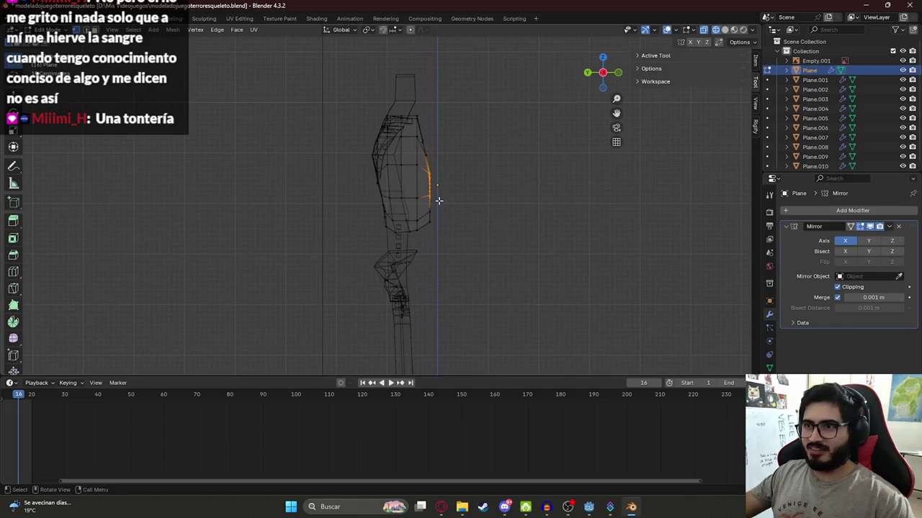
key(g)
key(y)
click(428, 185)
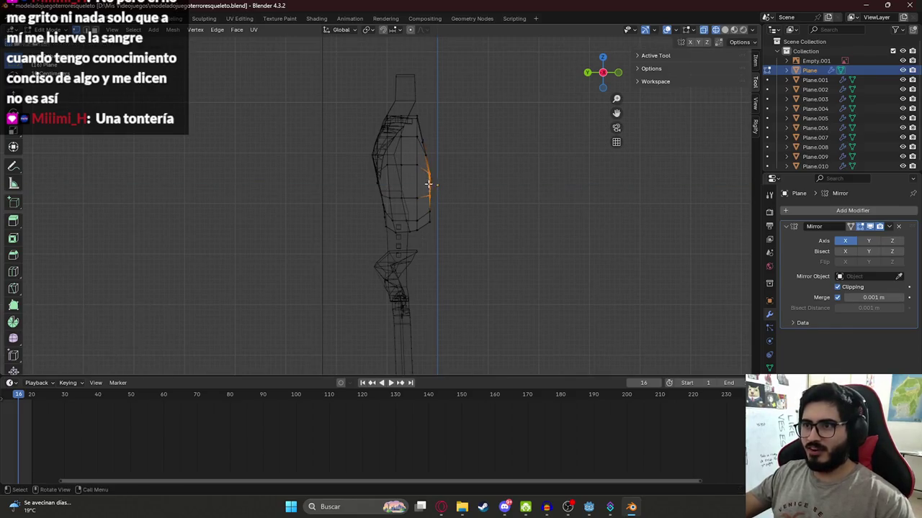
key(g)
key(y)
click(455, 193)
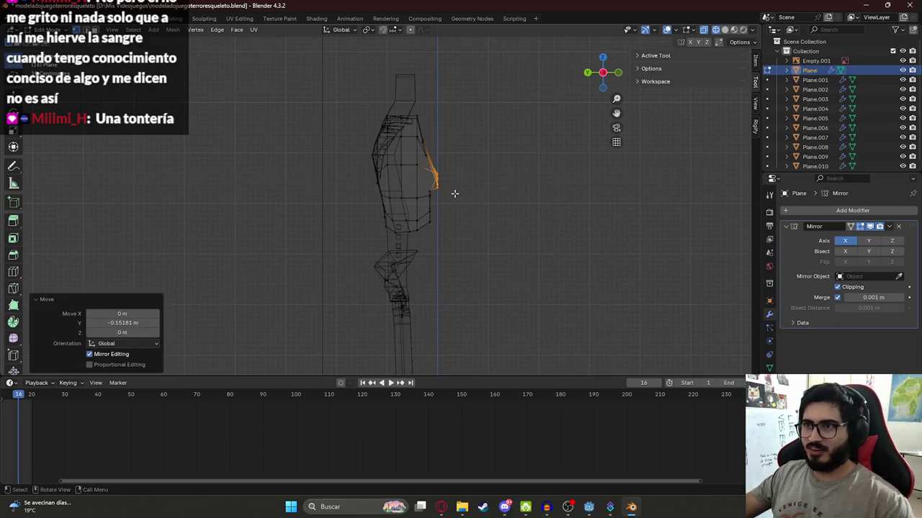
key(ctrl+z)
key(alt+Tab)
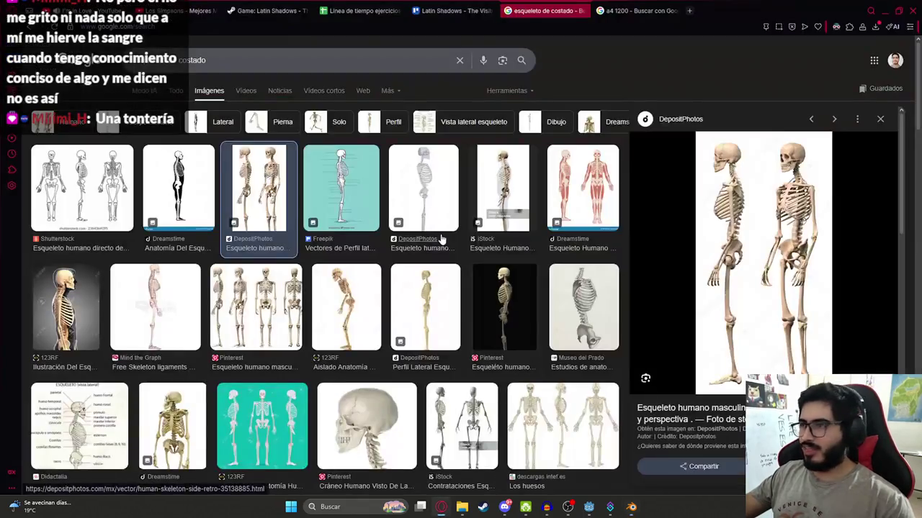
key(alt+Tab)
key(g)
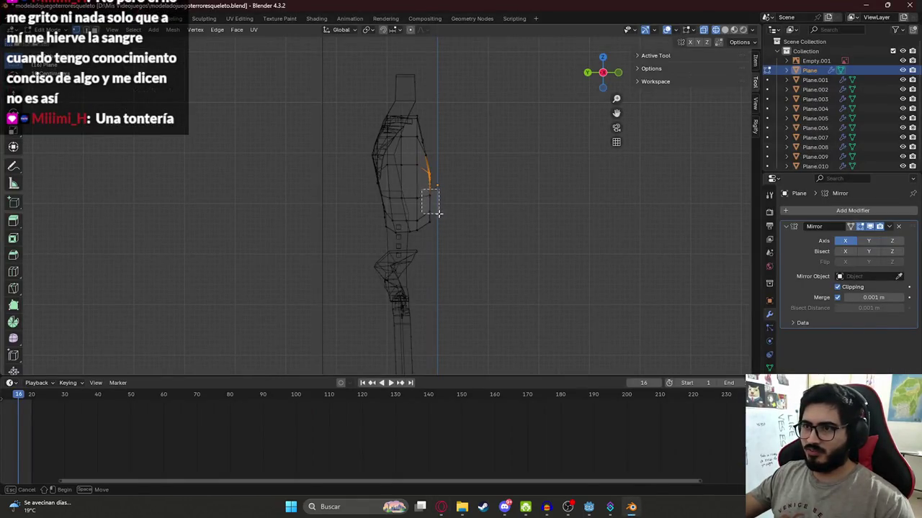
key(y)
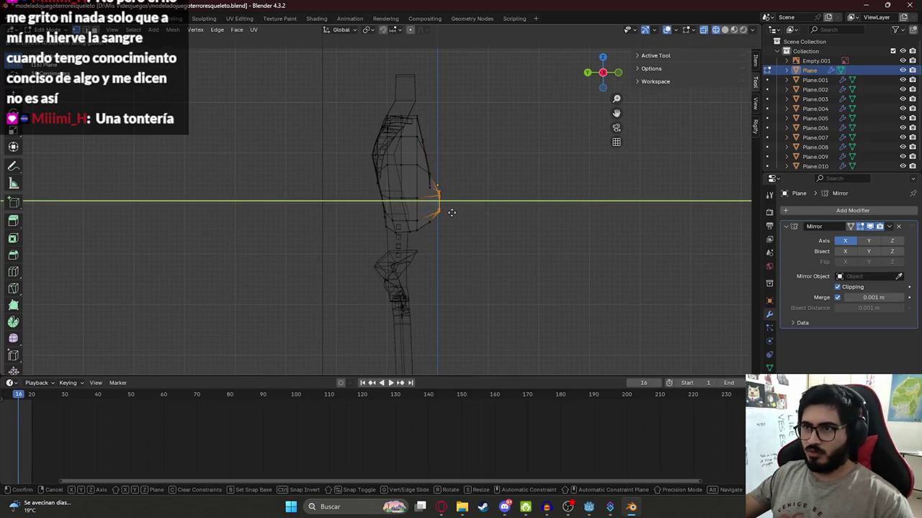
click(441, 191)
Shift further chest-front edges along Y to continue the rounded profile
click(430, 188)
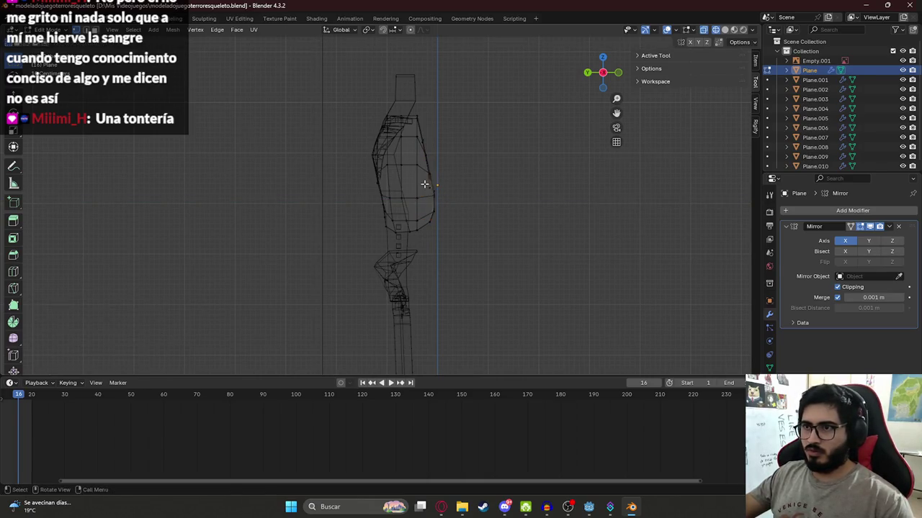
key(g)
key(y)
click(435, 193)
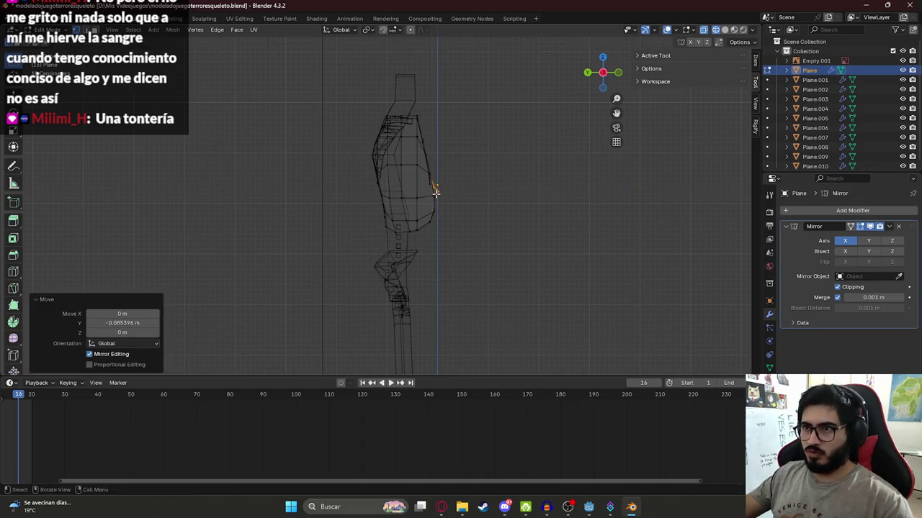
scroll(443, 196, up, 3)
scroll(450, 206, up, 2)
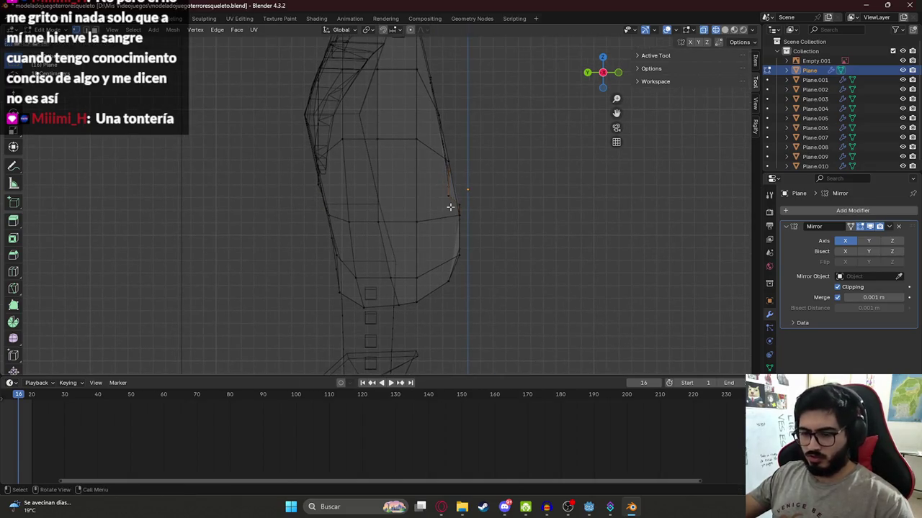
key(g)
key(y)
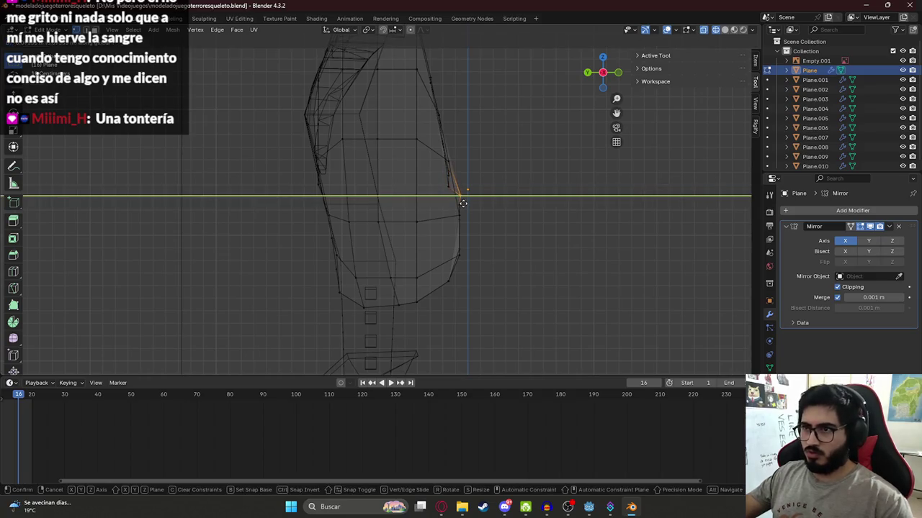
click(461, 201)
click(448, 185)
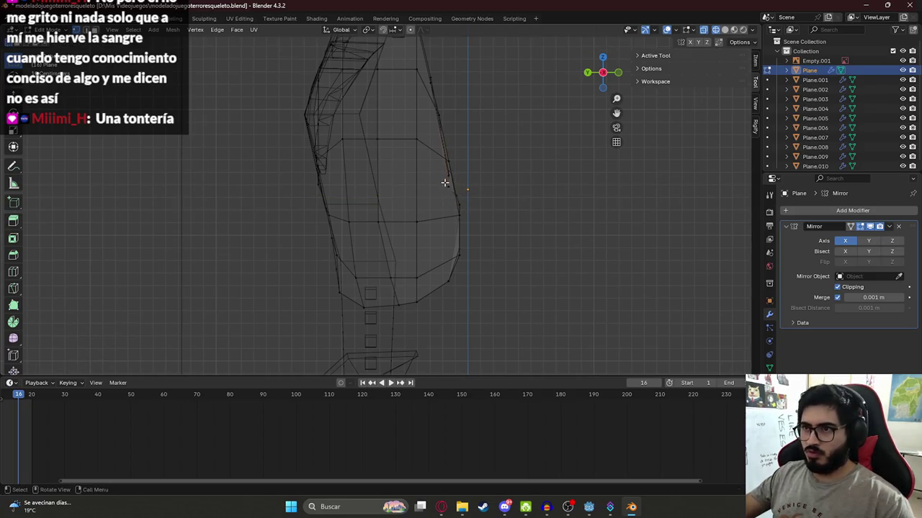
key(g)
key(y)
click(459, 196)
click(451, 183)
key(g)
key(y)
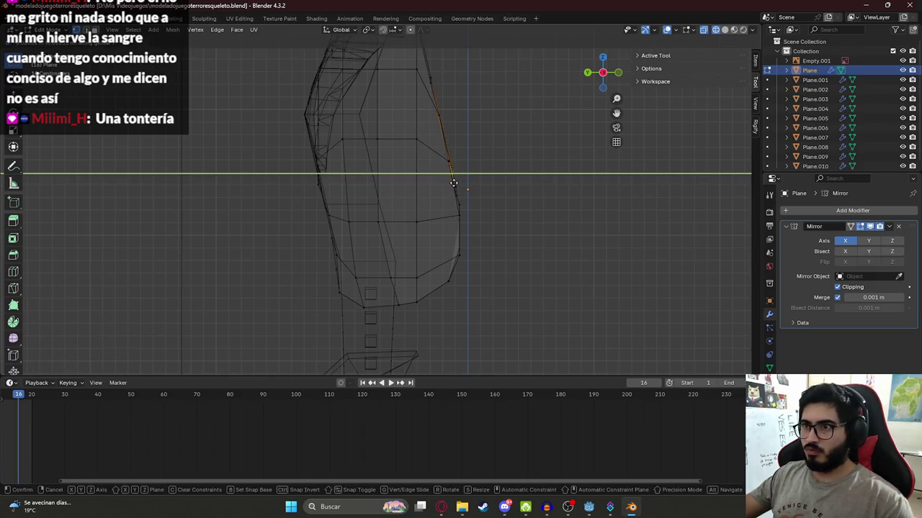
click(453, 183)
scroll(454, 200, down, 3)
middle_drag(454, 199, 443, 190)
key(alt+Tab)
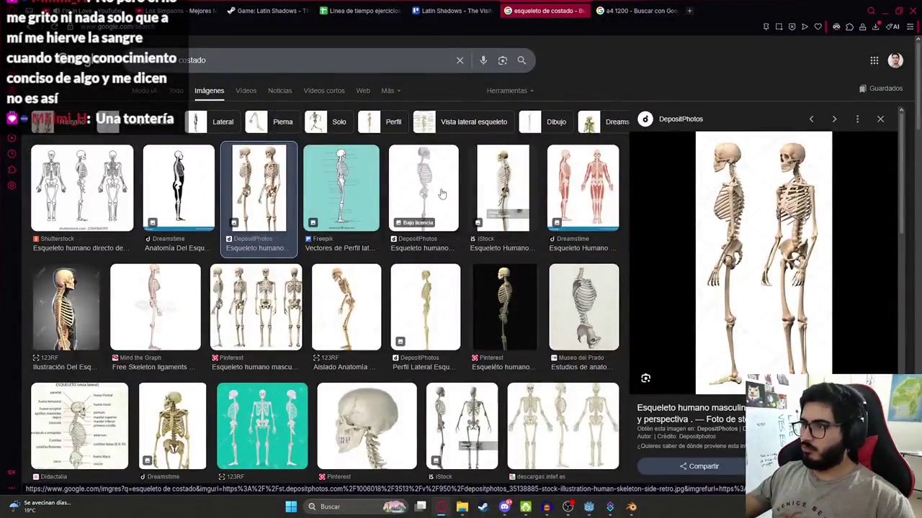
key(alt+Tab)
middle_drag(434, 123, 399, 82)
Adjust the upper and lower chest edges and lower front vertices along Y, then exit Edit Mode
click(416, 109)
key(g)
key(y)
click(411, 113)
click(426, 156)
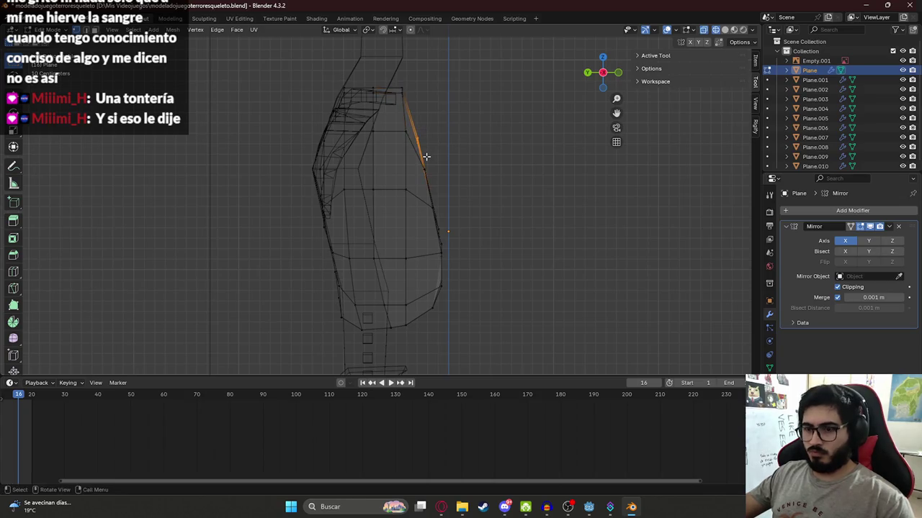
key(g)
key(y)
click(423, 158)
click(432, 182)
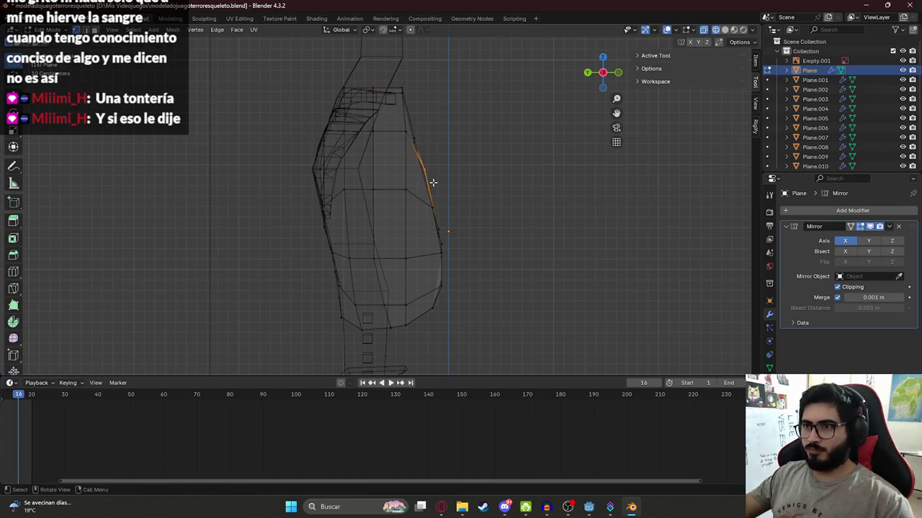
key(g)
key(y)
click(429, 181)
click(438, 223)
key(g)
key(y)
click(447, 225)
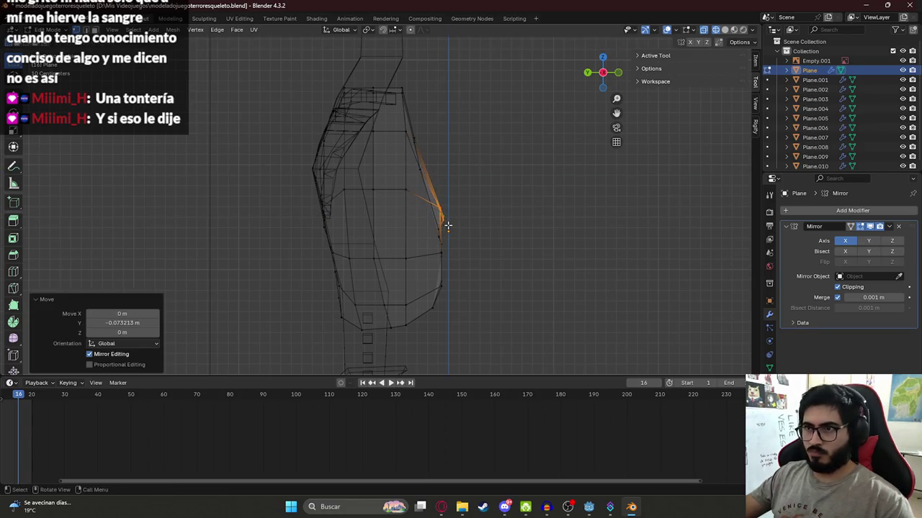
drag(426, 199, 463, 297)
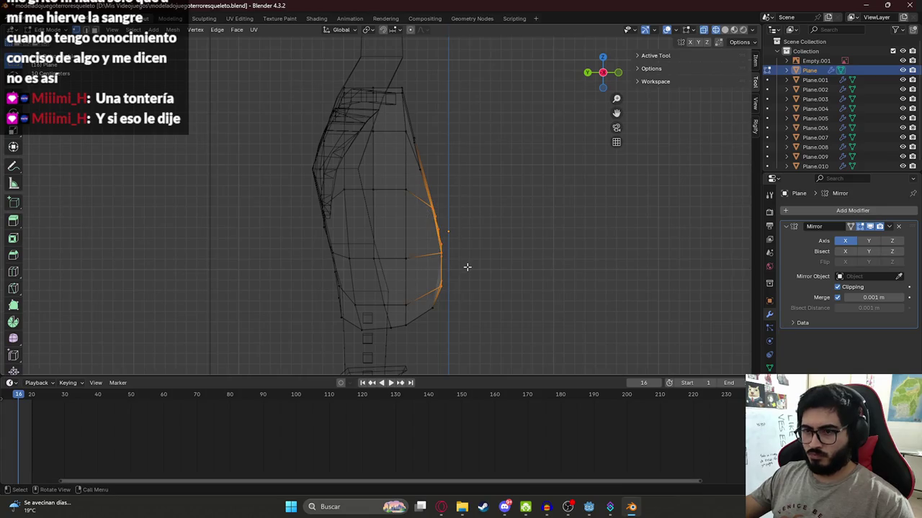
key(g)
key(y)
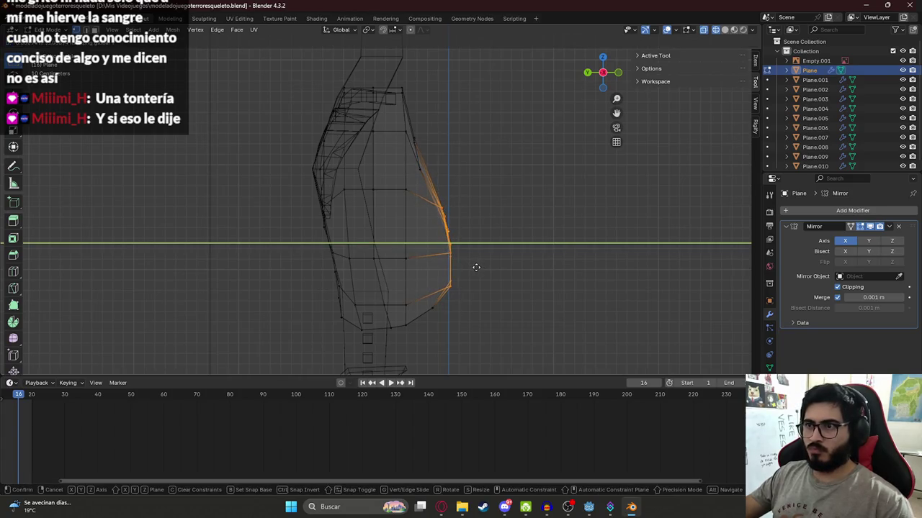
click(476, 267)
scroll(473, 263, down, 4)
key(Tab)
Return to solid shading, orbit around the model, deselect the torso and save the file
key(z)
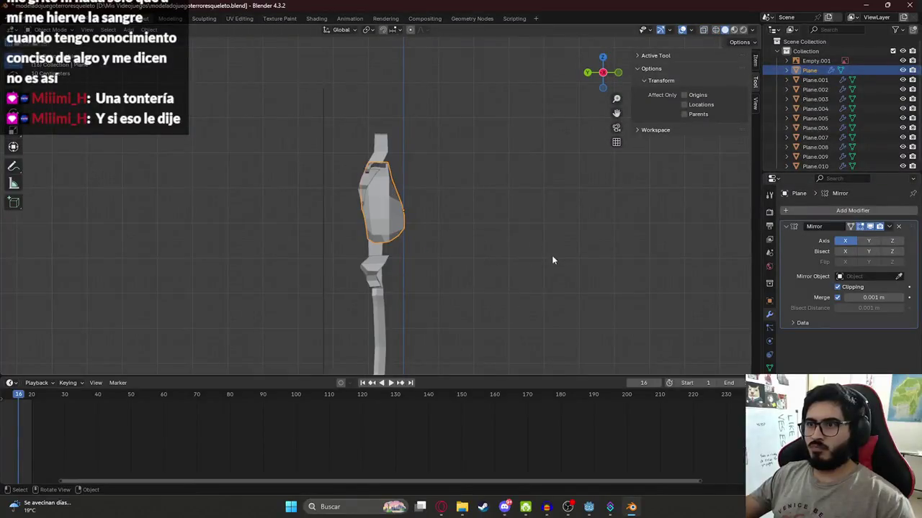
middle_drag(552, 259, 481, 259)
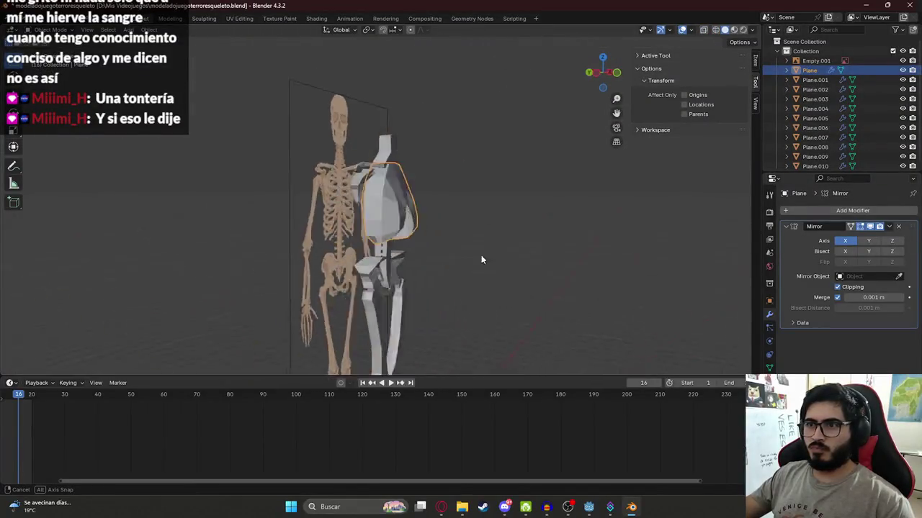
scroll(438, 170, up, 4)
key(Tab)
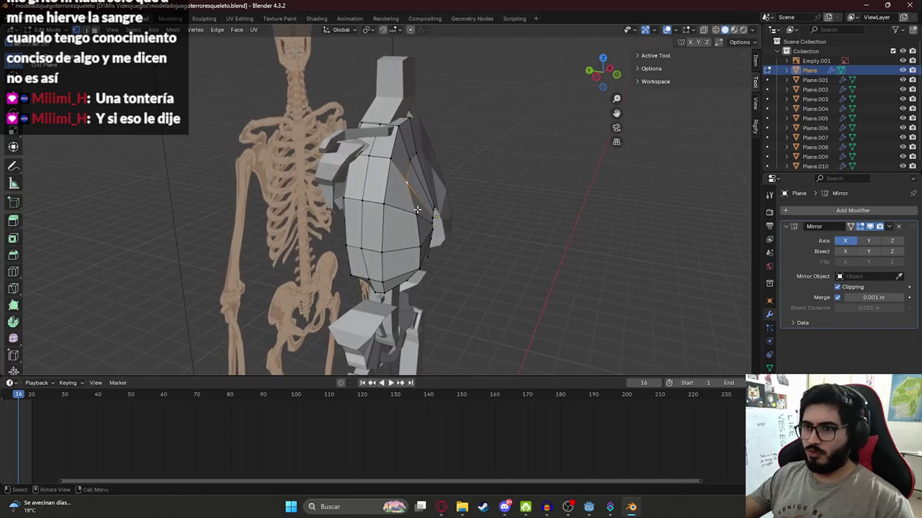
key(Tab)
middle_drag(417, 209, 457, 221)
mouse_move(507, 243)
middle_down()
mouse_move(476, 186)
mouse_move(485, 191)
middle_up()
click(485, 192)
key(ctrl+s)
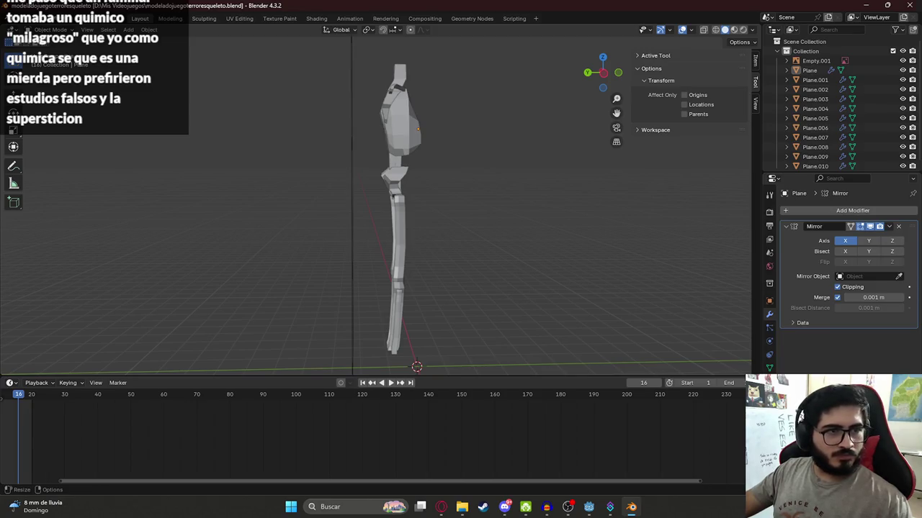
Frame the skeleton reference in a see-through front orthographic view, back in Object Mode
middle_drag(465, 224, 351, 116)
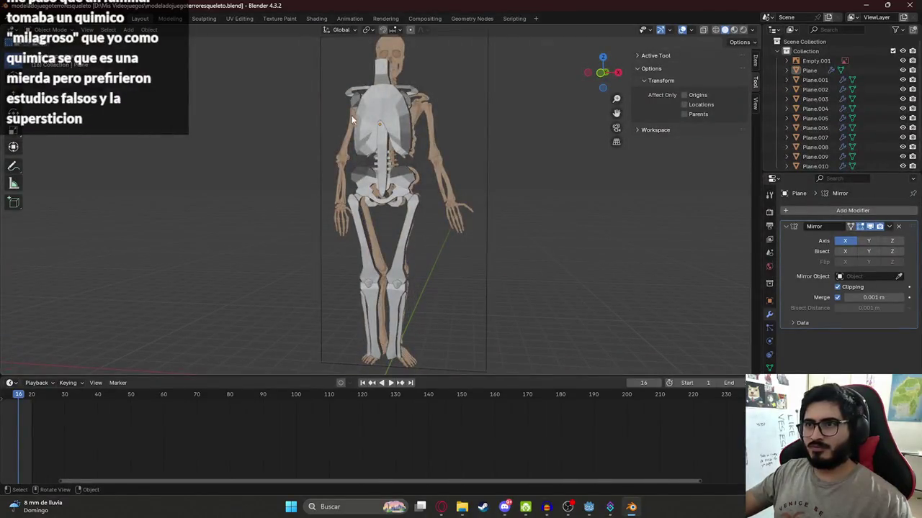
click(353, 115)
key(KP_1)
scroll(374, 138, up, 1)
scroll(385, 209, up, 3)
key(alt+z)
scroll(402, 214, up, 3)
key(Tab)
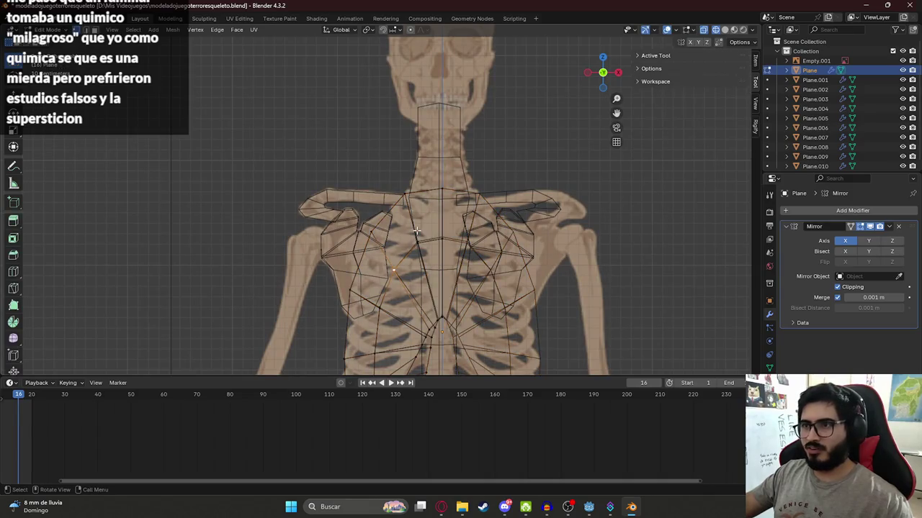
key(ctrl+Tab)
click(351, 231)
scroll(483, 234, down, 3)
scroll(480, 169, down, 1)
click(394, 224)
mouse_move(395, 224)
middle_down()
mouse_move(378, 213)
mouse_move(210, 207)
mouse_move(414, 246)
mouse_move(278, 244)
middle_up()
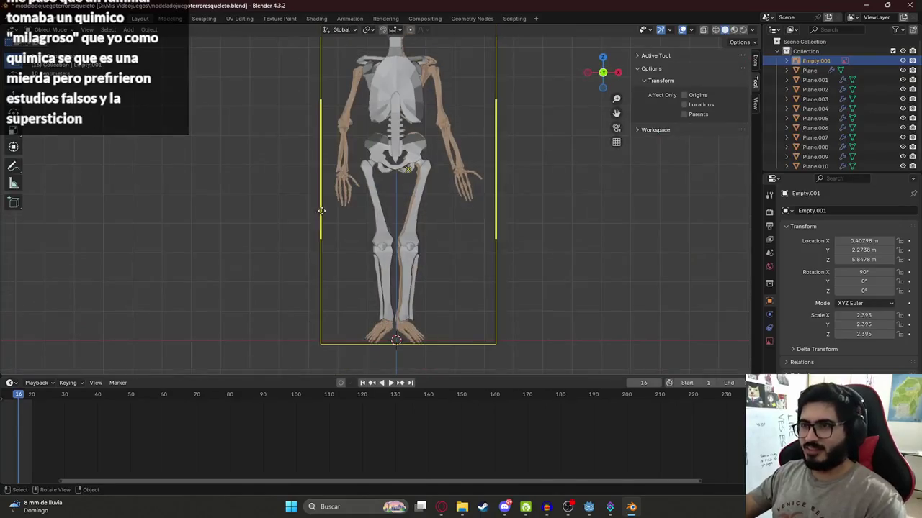
Duplicate the lower-leg mesh in place
click(391, 105)
key(Tab)
key(Tab)
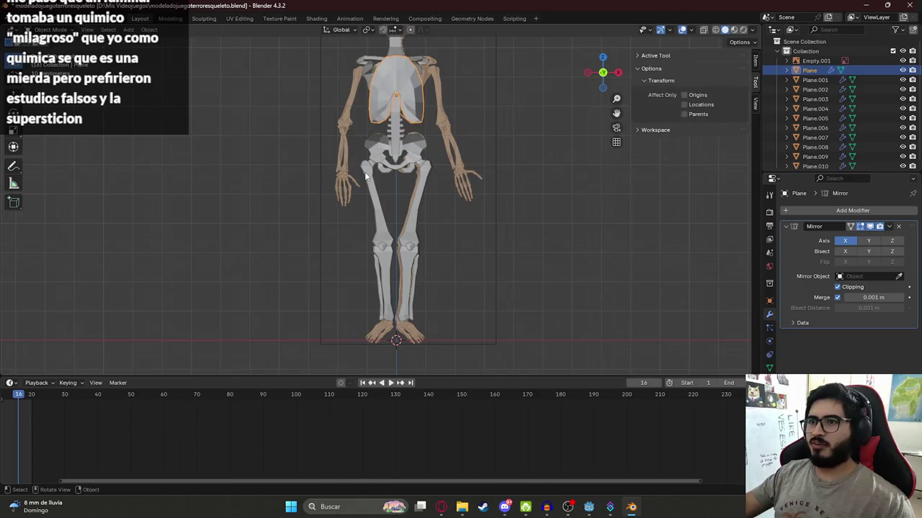
click(367, 177)
shift+middle_drag(225, 291, 192, 228)
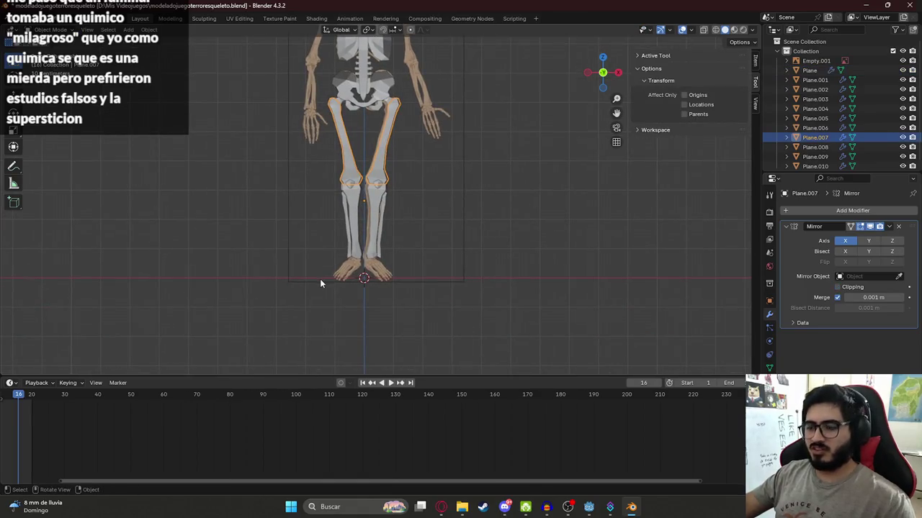
scroll(328, 288, up, 2)
scroll(334, 202, up, 2)
click(338, 183)
scroll(318, 199, up, 3)
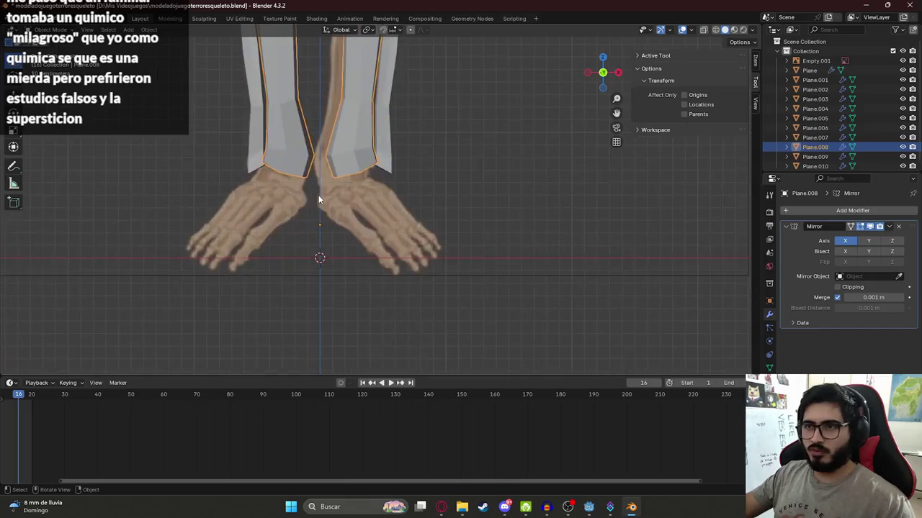
key(shift+d)
right_click(254, 147)
In the copy, delete the outer strip's faces and the leftover outline vertices
key(Tab)
scroll(292, 216, up, 2)
shift+middle_drag(267, 43, 292, 221)
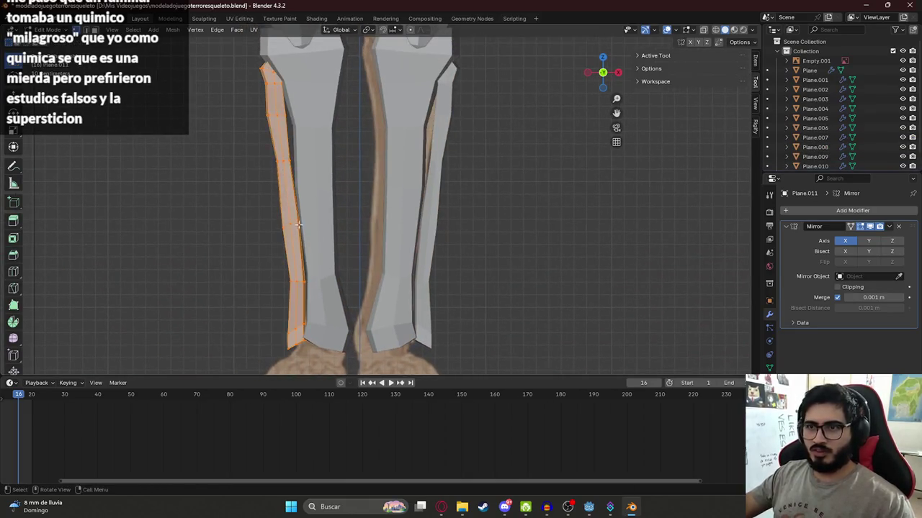
key(x)
click(292, 212)
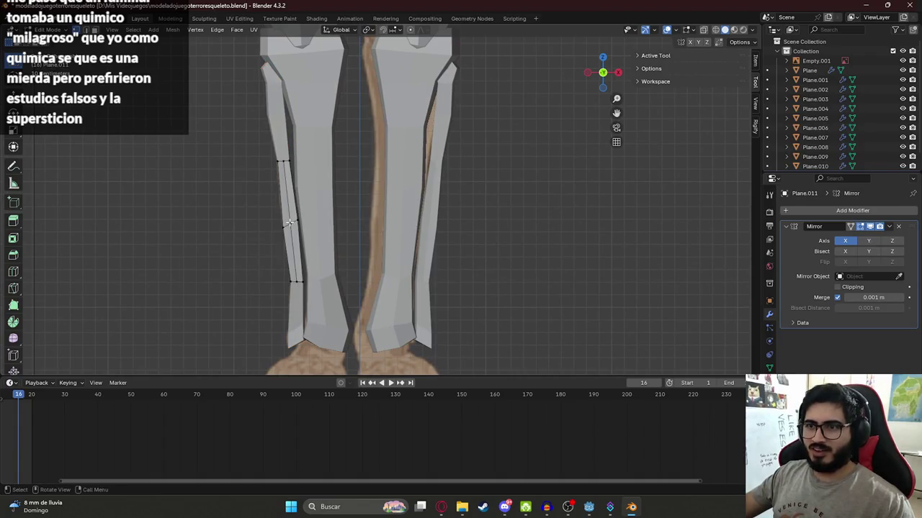
key(ctrl+z)
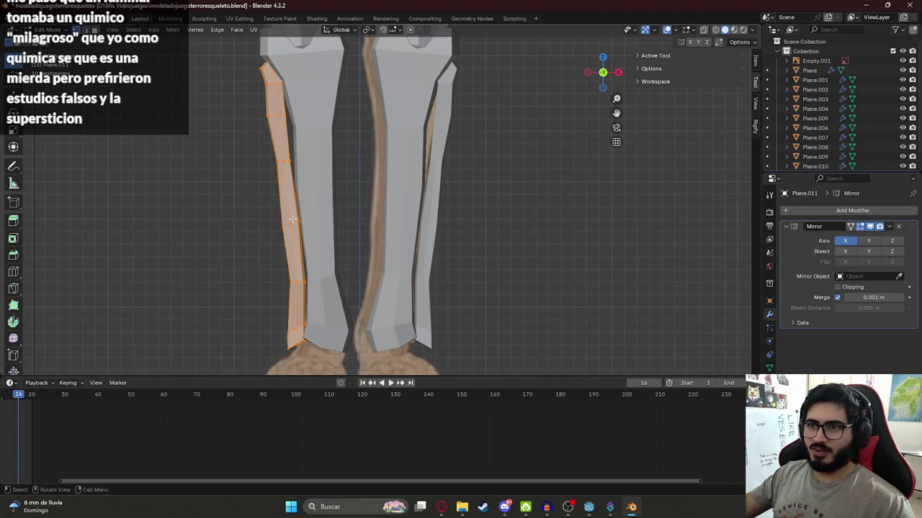
key(x)
click(291, 227)
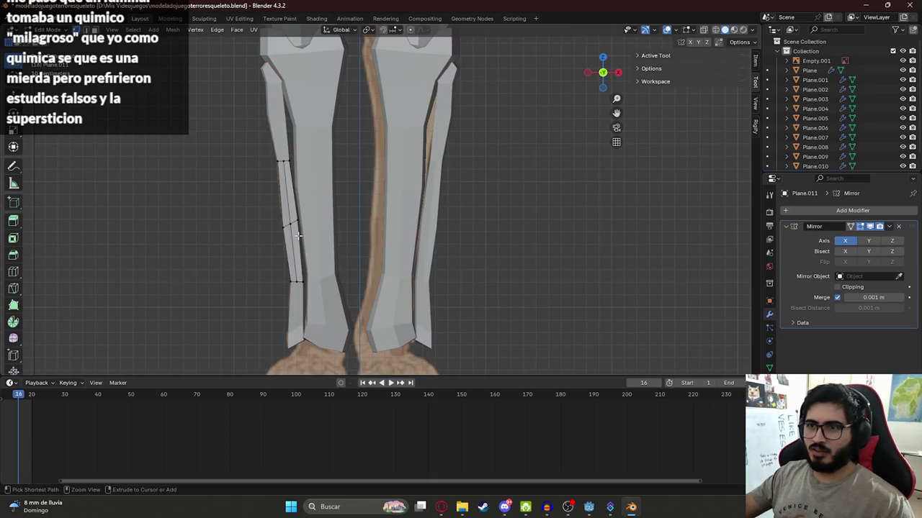
key(x)
click(265, 202)
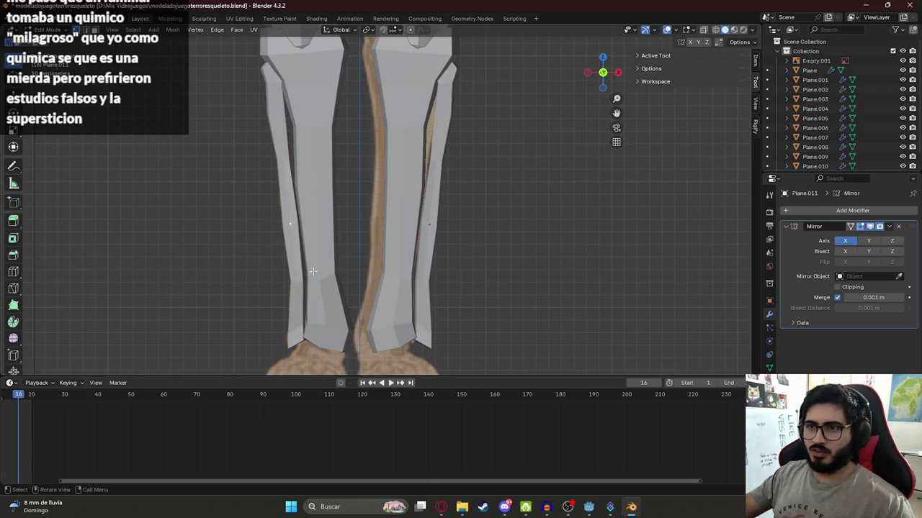
Move the remaining vertices down to the ankles above the reference feet
shift+middle_drag(314, 272, 303, 136)
key(g)
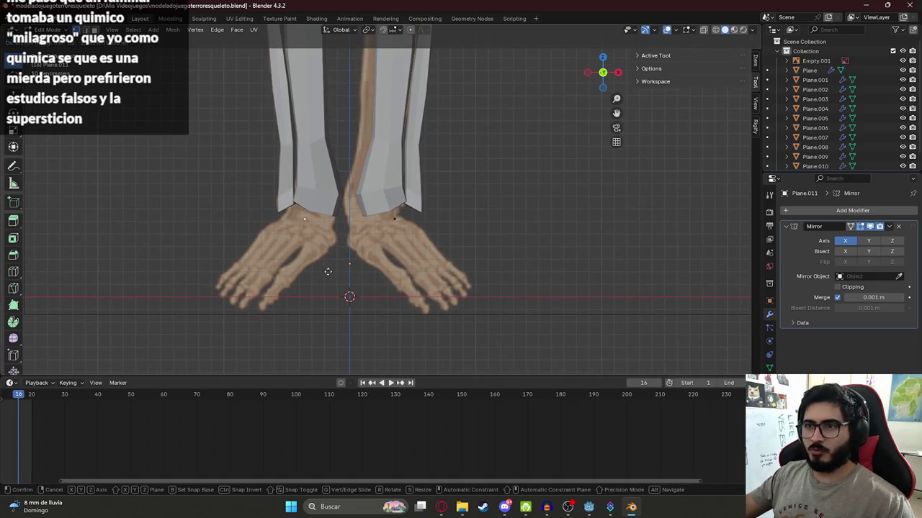
click(353, 270)
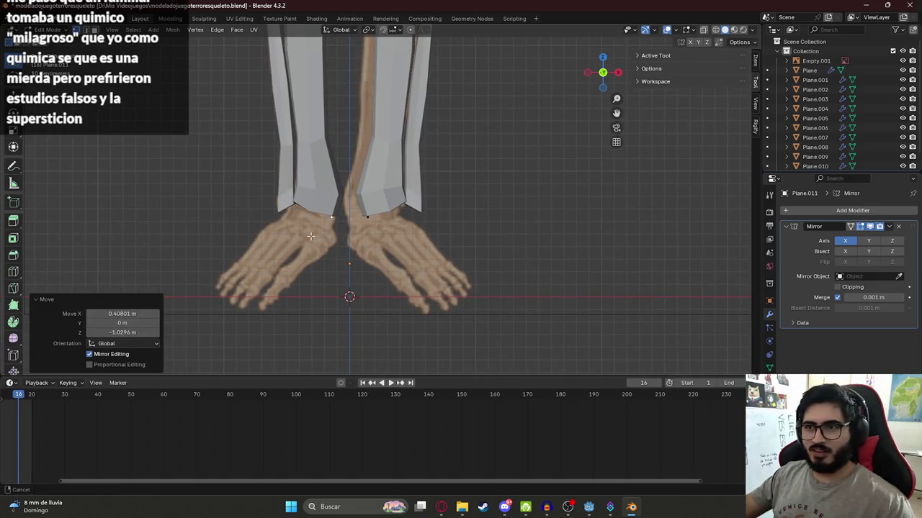
scroll(360, 229, up, 2)
key(g)
right_click(365, 229)
Extrude a chain of vertices around the ankle
key(e)
click(362, 250)
key(e)
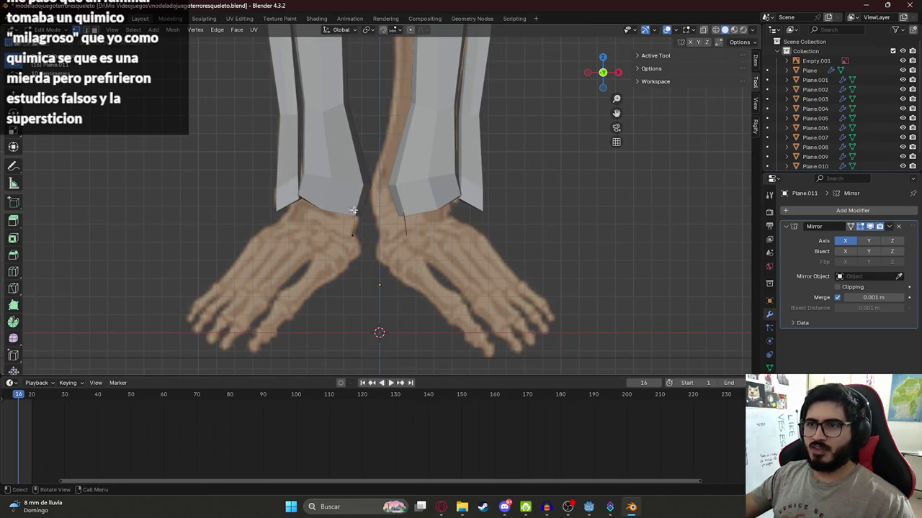
click(298, 196)
key(e)
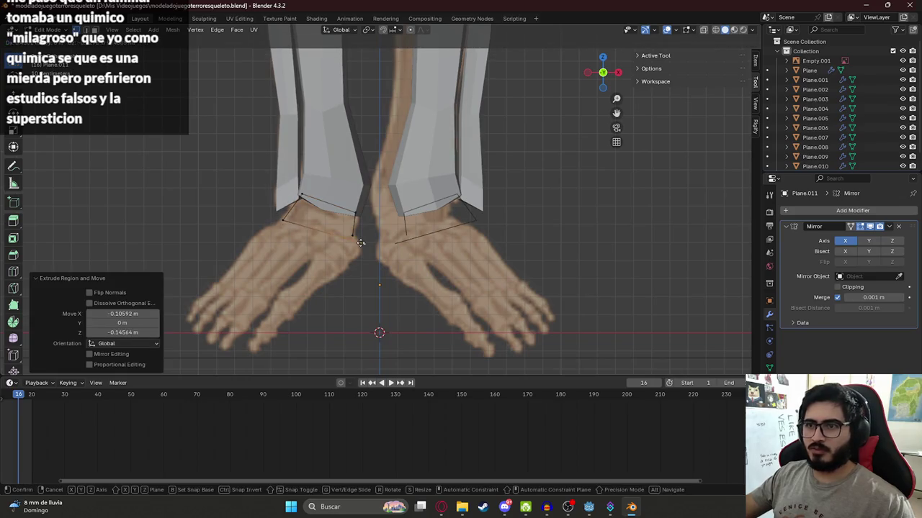
click(353, 238)
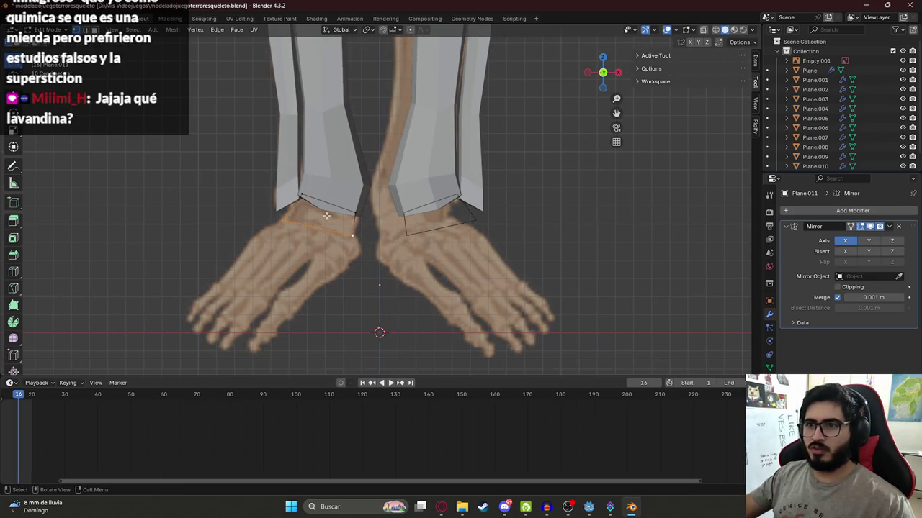
Add a centred loop cut across the ankle band
shift+click(353, 213)
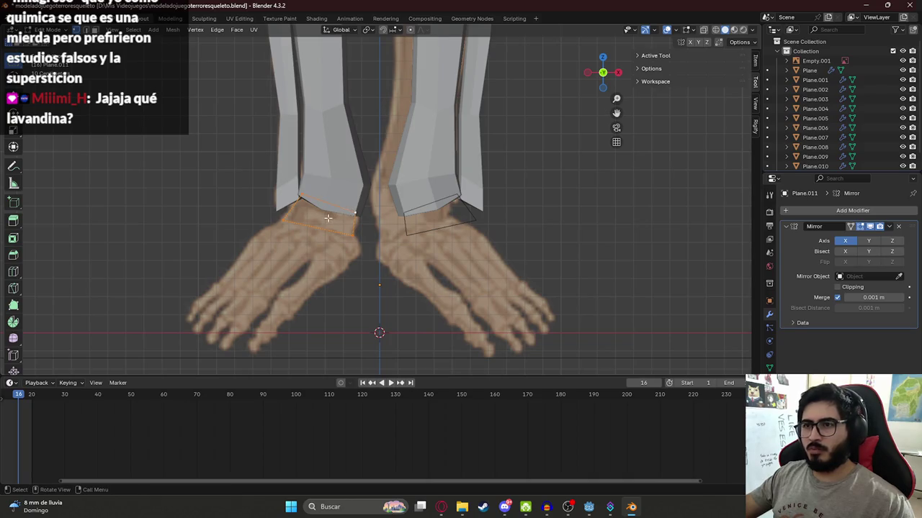
key(ctrl+r)
click(326, 220)
right_click(325, 233)
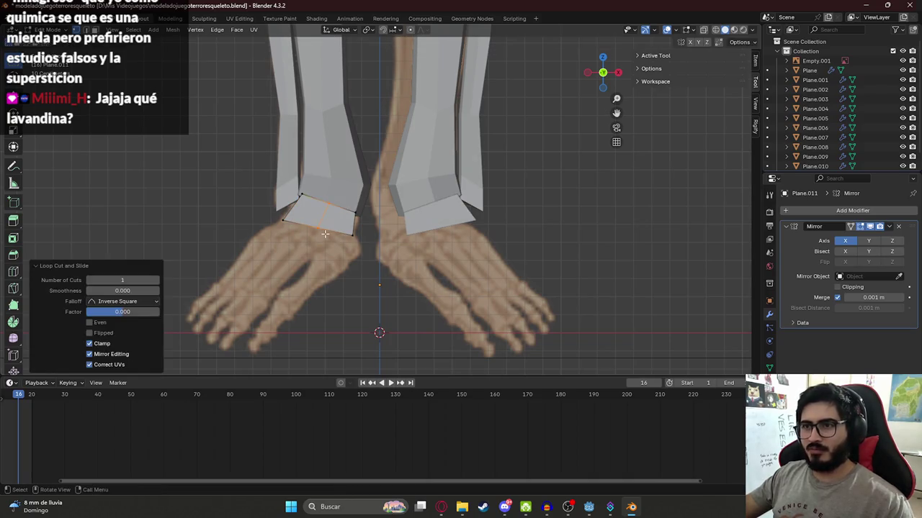
shift+middle_drag(325, 233, 353, 178)
Extrude vertices from the ankle corners down the foot's outer and inner sides
key(g)
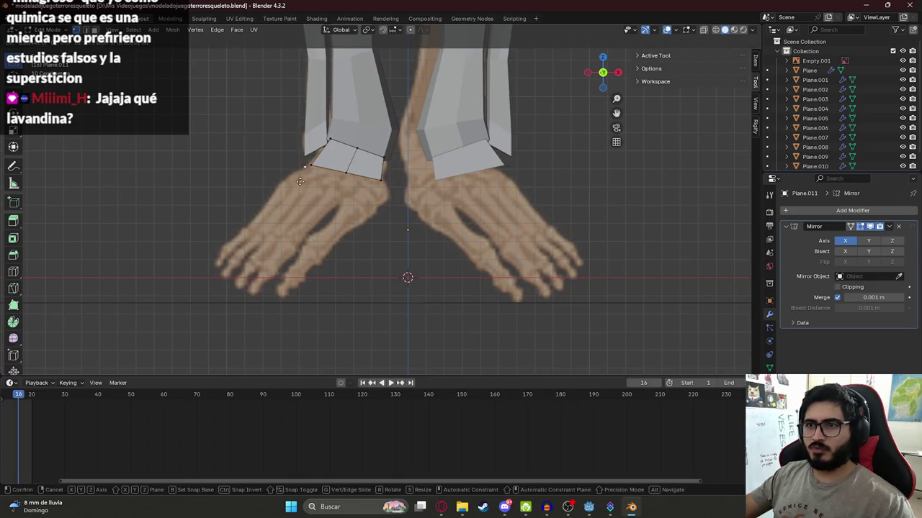
click(290, 193)
click(69, 282)
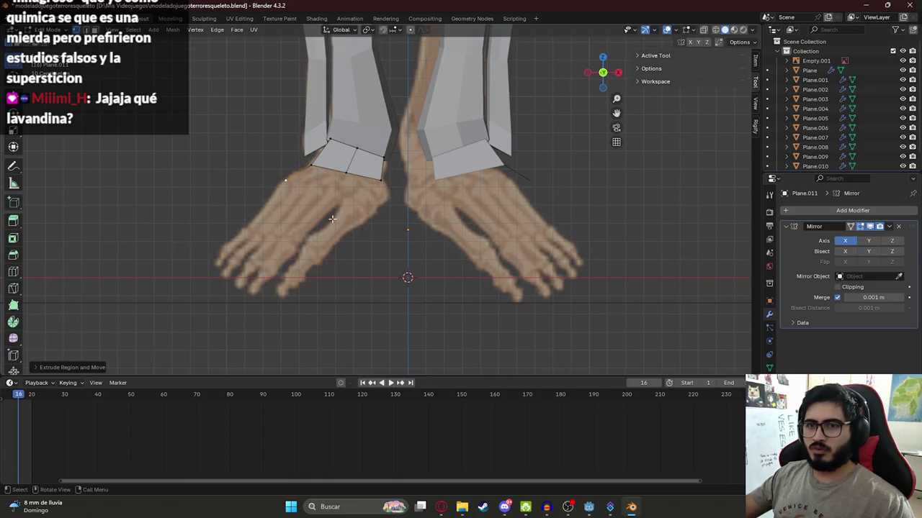
key(e)
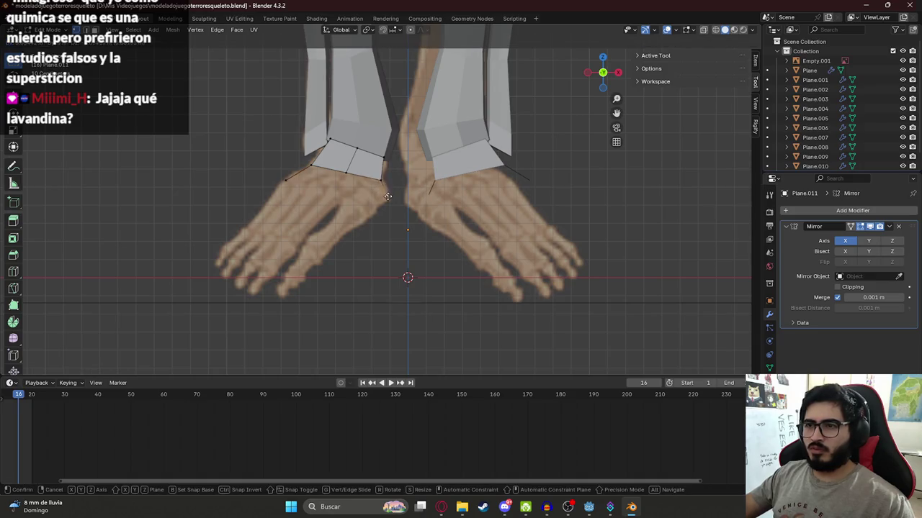
click(391, 201)
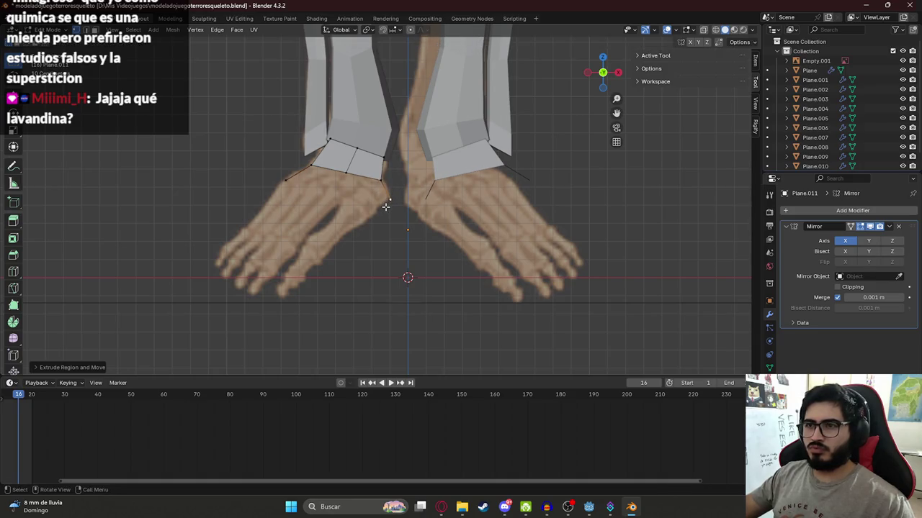
key(e)
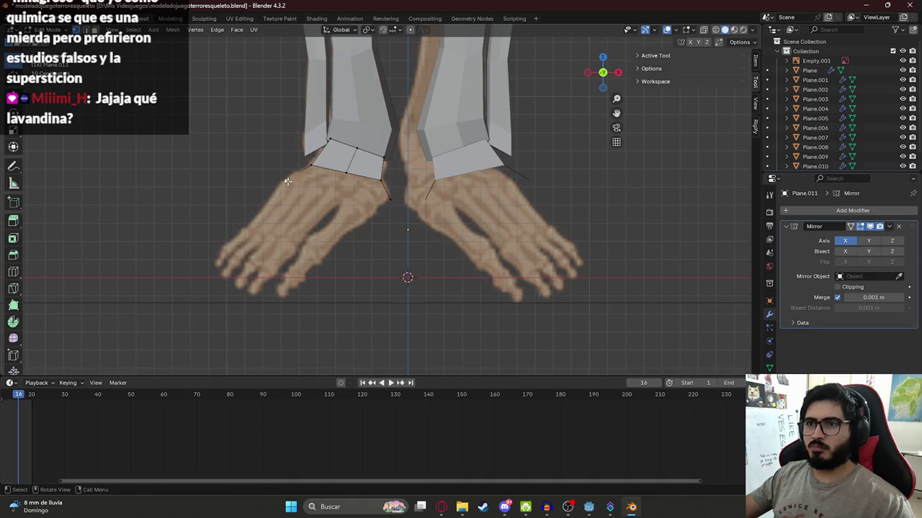
click(243, 233)
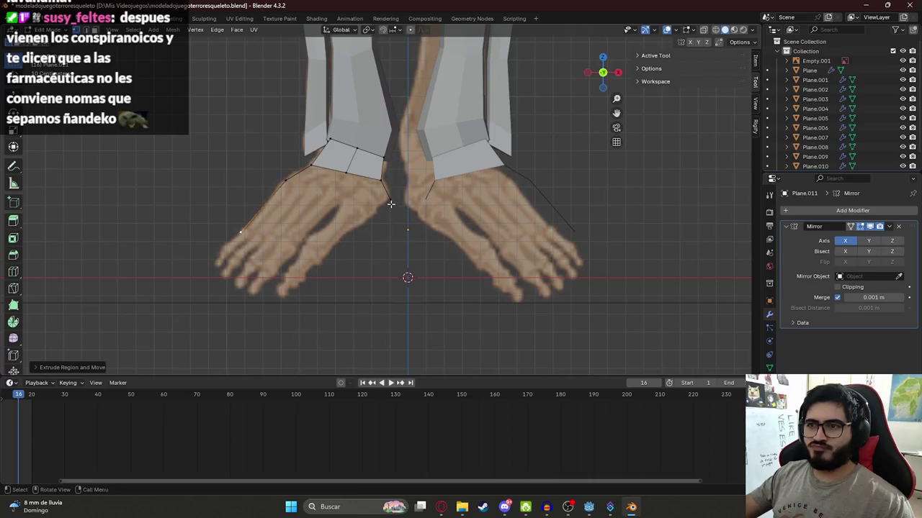
Extend the outer and inner foot outlines to the little toes and big toe
key(e)
click(358, 225)
key(e)
click(318, 268)
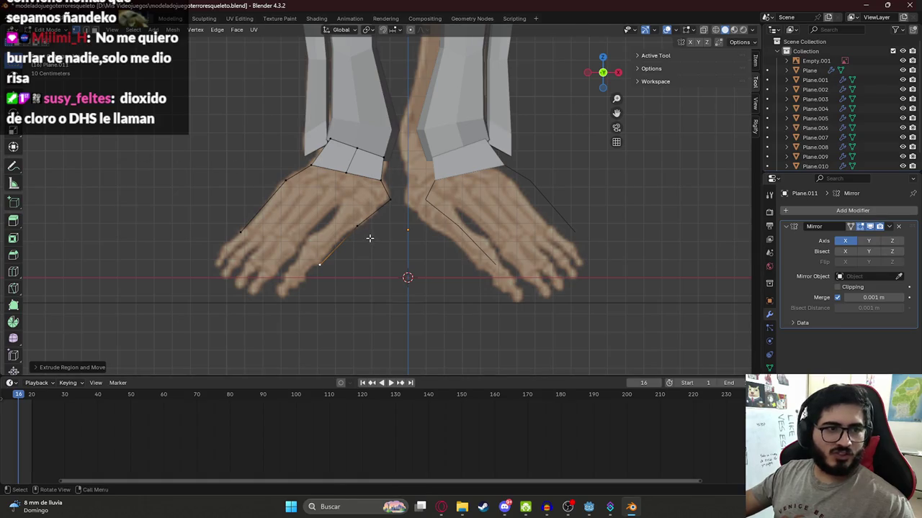
scroll(348, 255, up, 1)
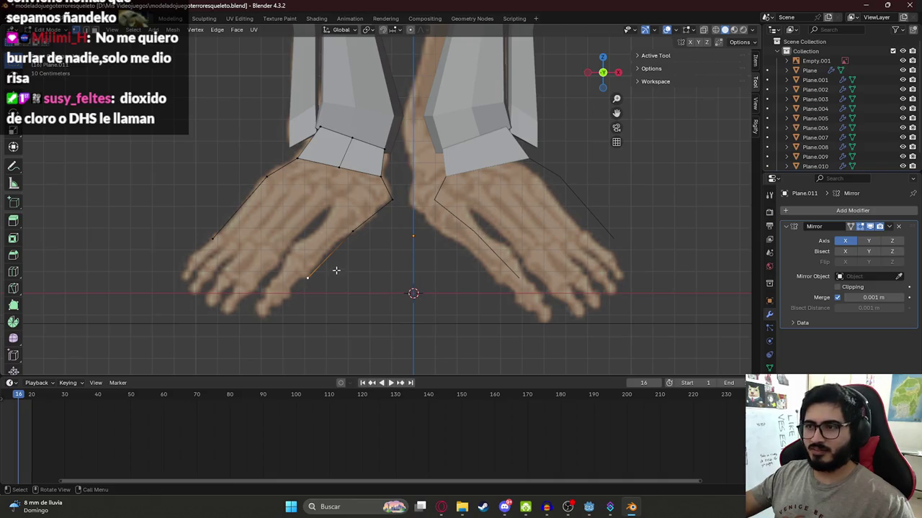
scroll(337, 267, down, 4)
scroll(407, 202, up, 3)
Select the whole foot mesh and return to editing it
key(ctrl+l)
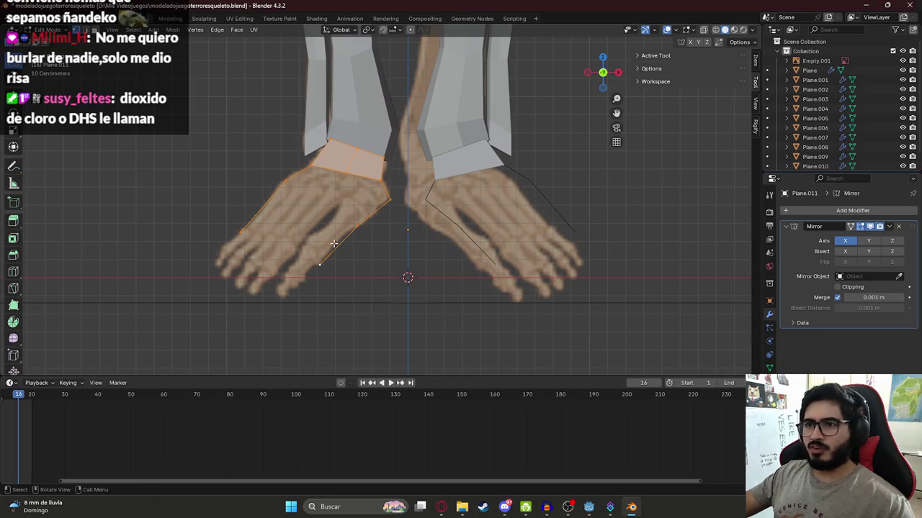
key(Tab)
click(382, 210)
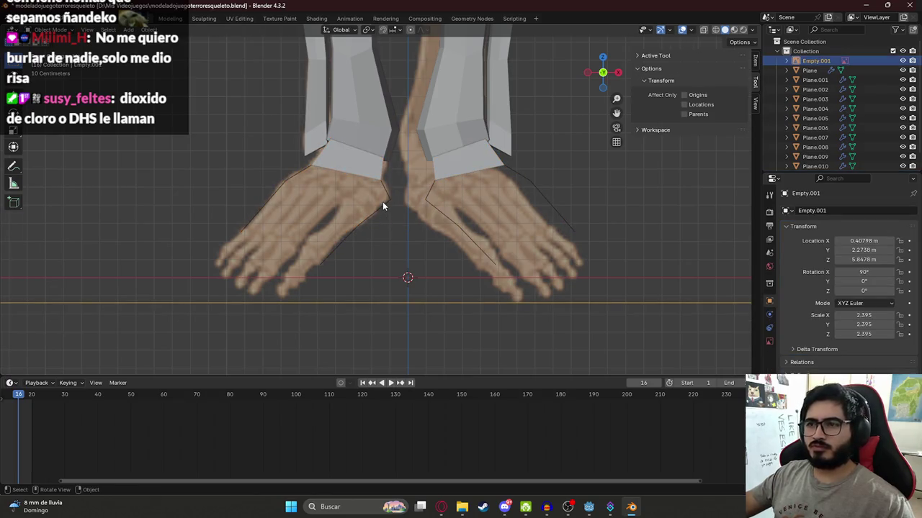
click(382, 205)
key(Tab)
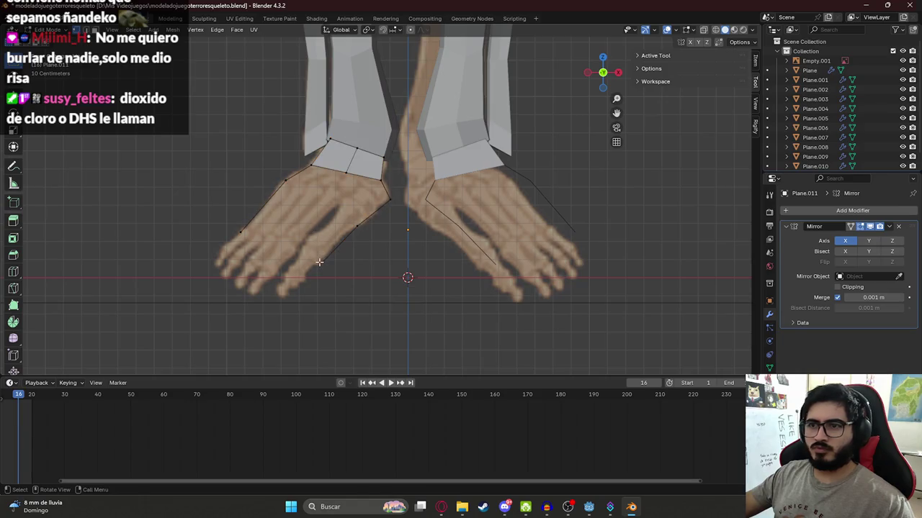
Extrude a line of vertices from the middle ankle vertex down the foot toward the toes
click(347, 173)
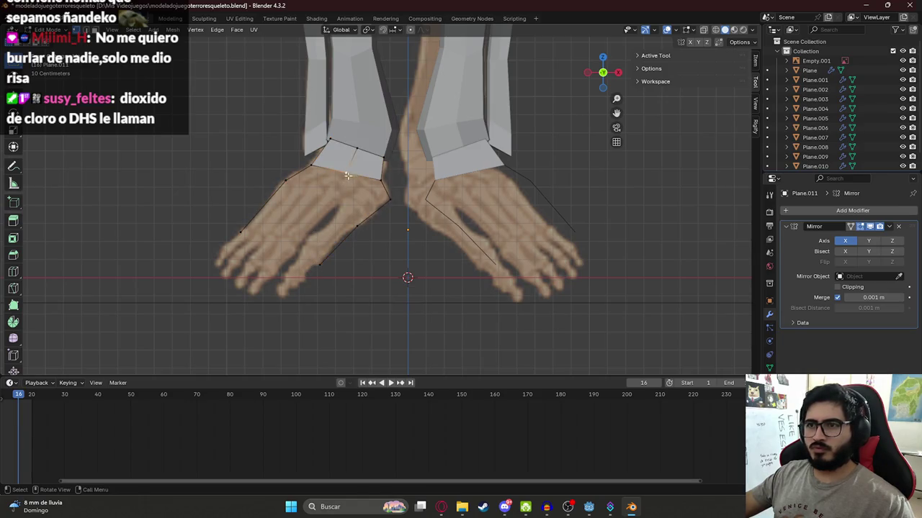
key(e)
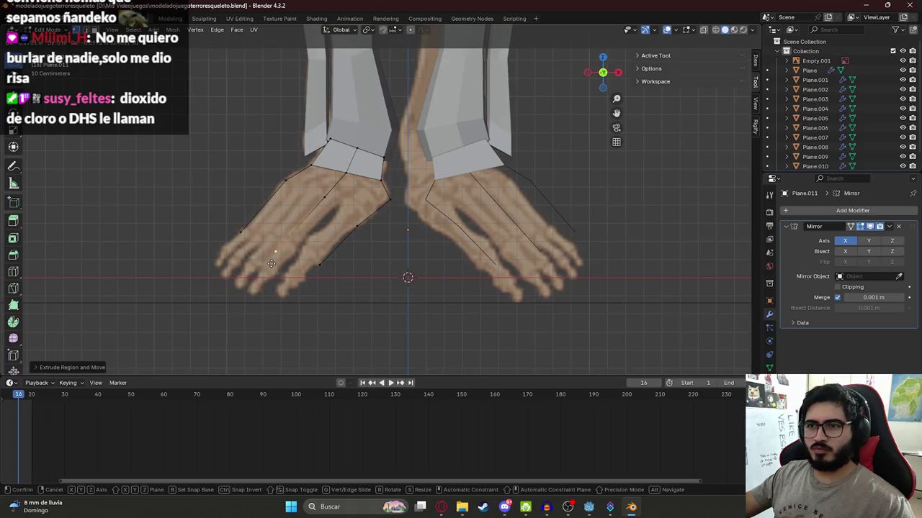
right_click(274, 264)
ctrl+right_click(279, 253)
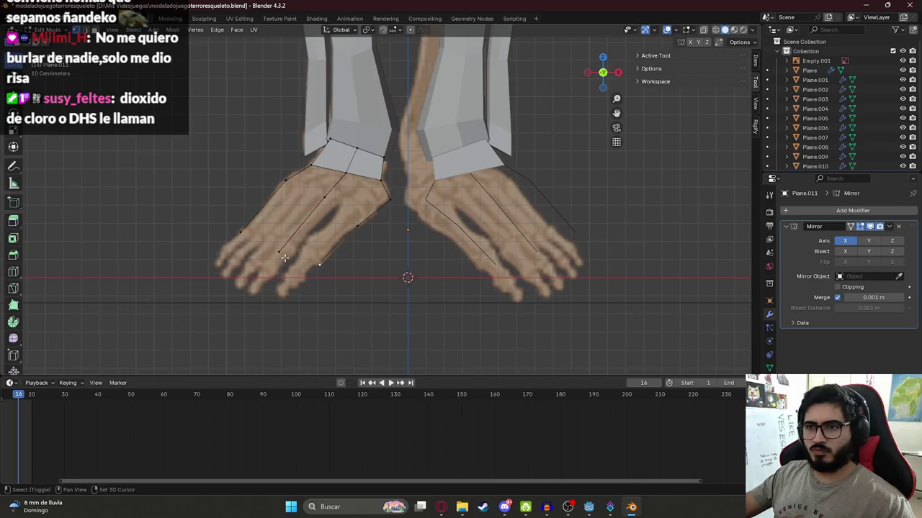
ctrl+right_click(242, 234)
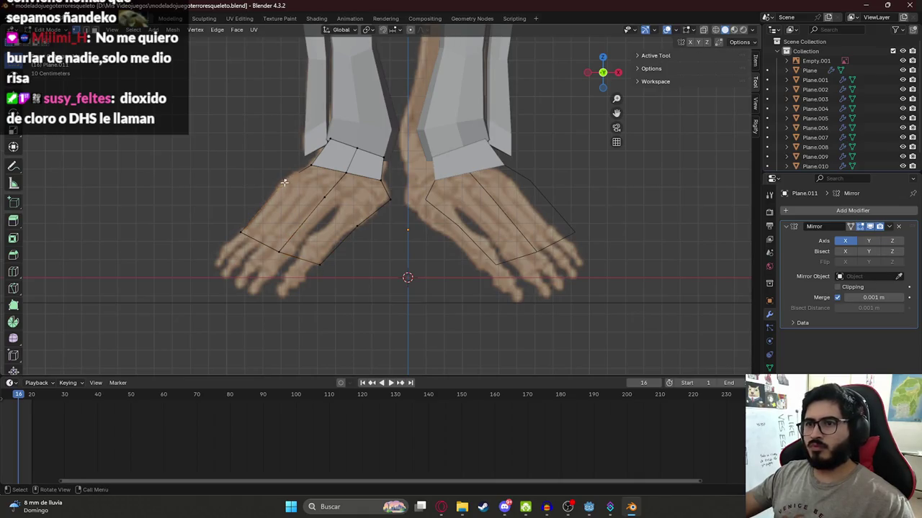
key(f)
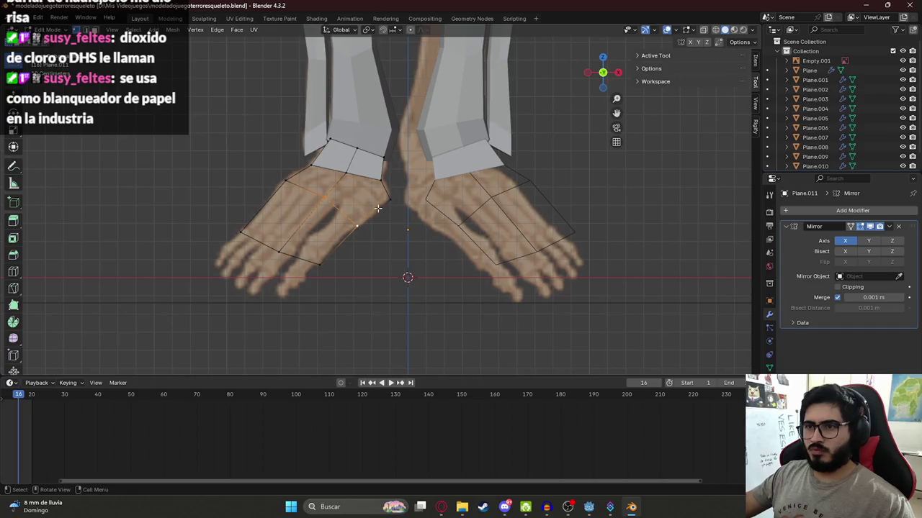
click(384, 180)
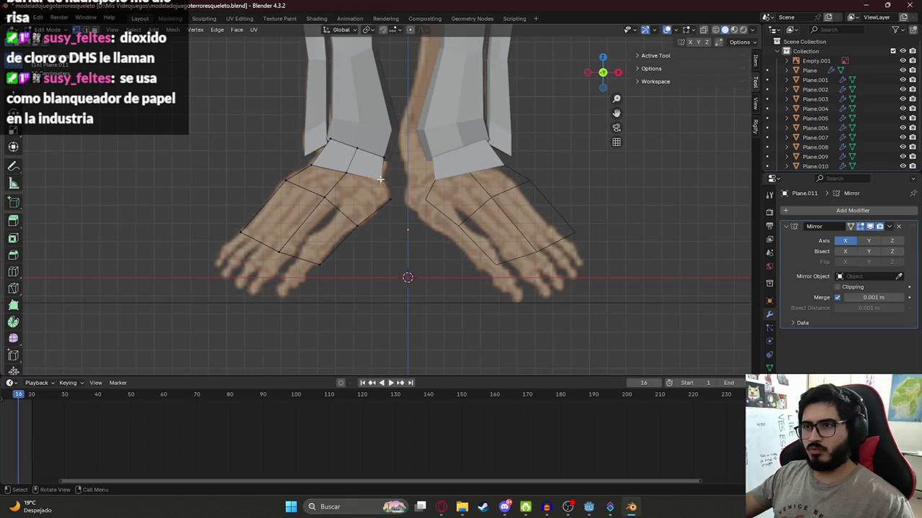
In front orthographic view, delete the stray vertex and its edges
scroll(389, 205, down, 3)
scroll(389, 212, up, 3)
mouse_move(392, 216)
middle_down()
mouse_move(345, 219)
mouse_move(367, 226)
middle_up()
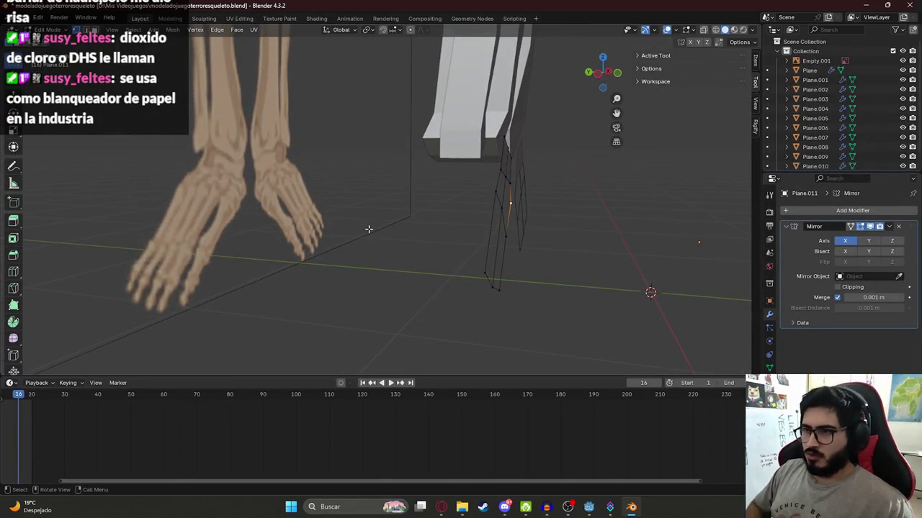
key(KP_1)
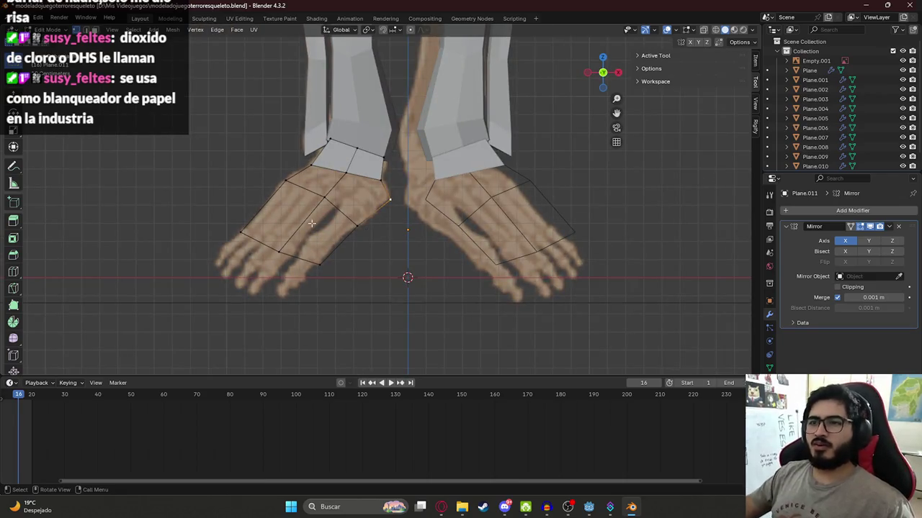
scroll(288, 257, down, 1)
middle_drag(326, 214, 352, 220)
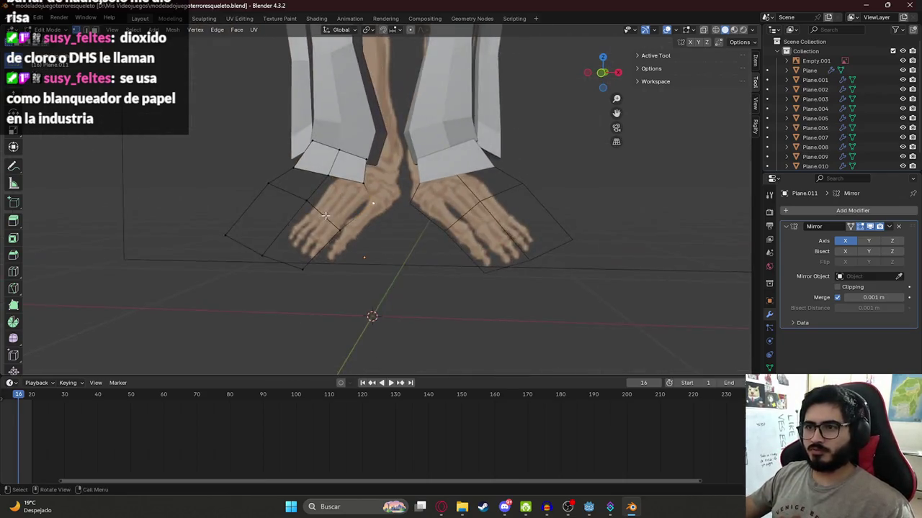
key(KP_1)
scroll(379, 199, up, 2)
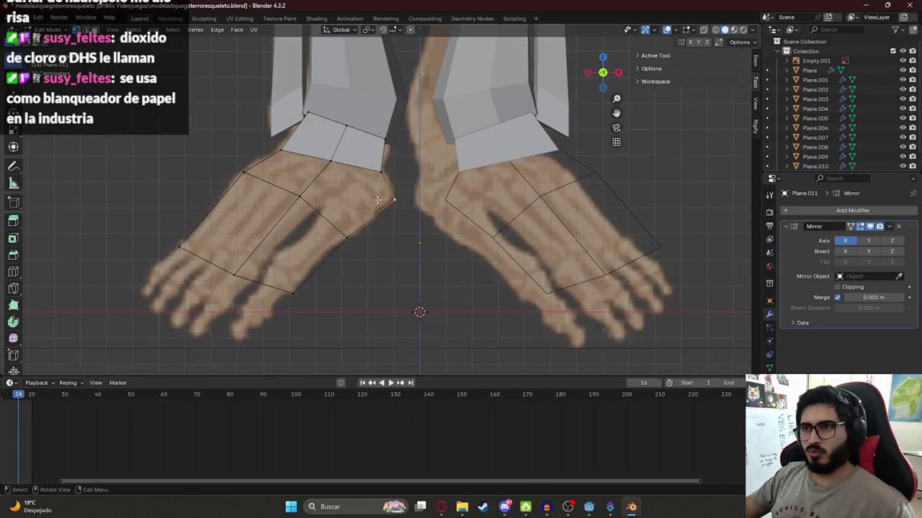
key(x)
click(345, 234)
Fill the foot outline with quad faces from ankle to toe base
key(f)
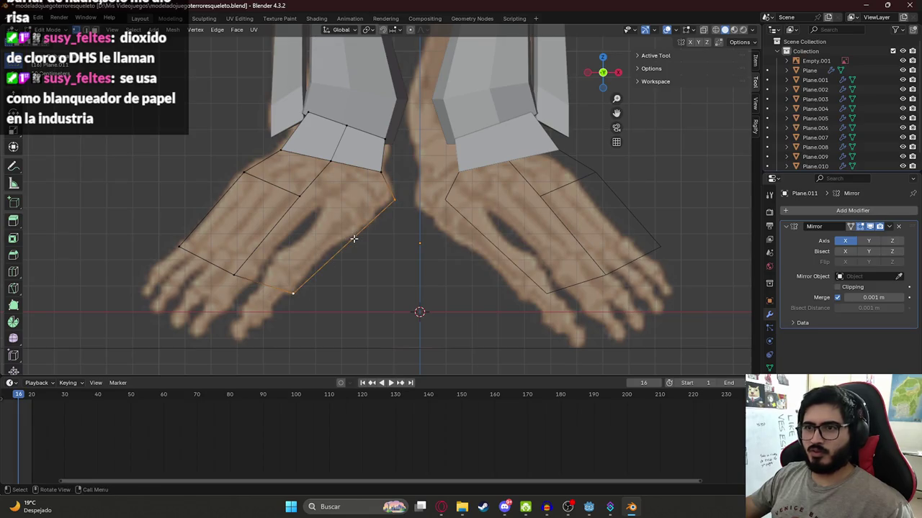
shift+click(243, 268)
key(f)
click(242, 174)
shift+click(180, 246)
key(f)
click(336, 195)
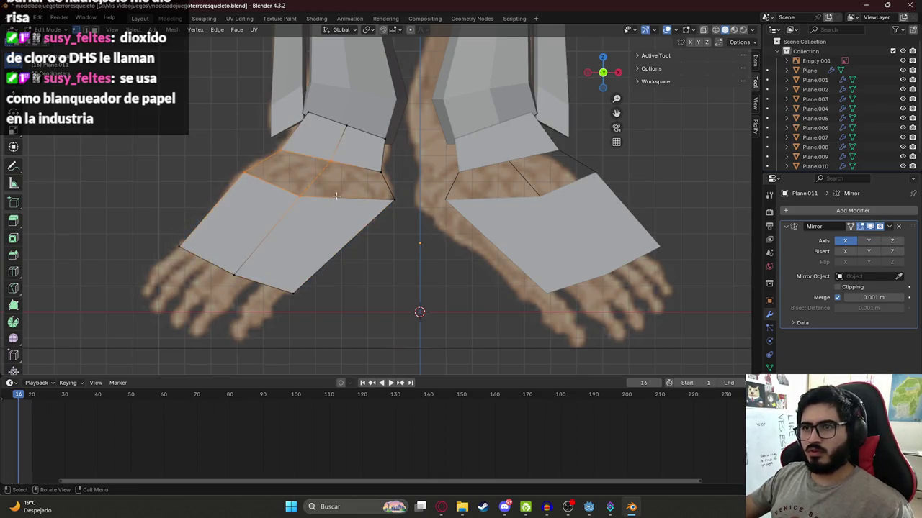
shift+click(331, 164)
key(f)
drag(389, 210, 390, 211)
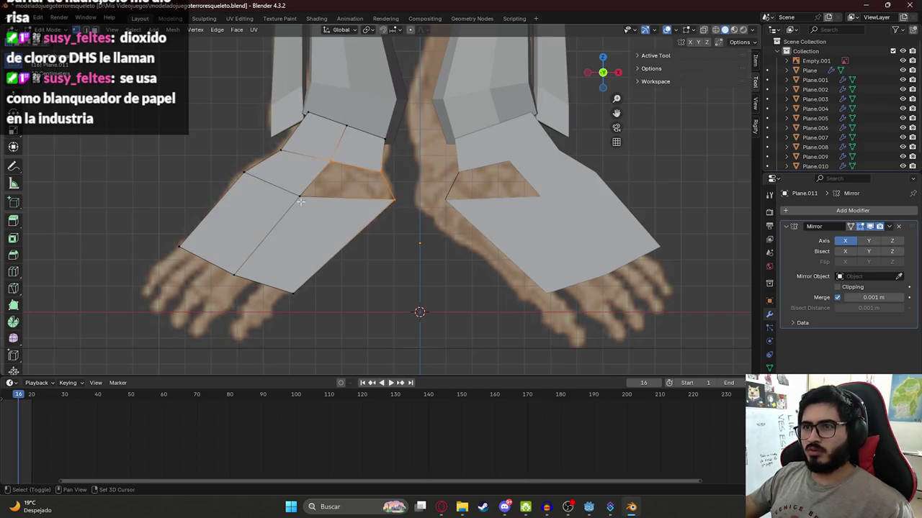
key(f)
click(363, 262)
scroll(392, 203, down, 2)
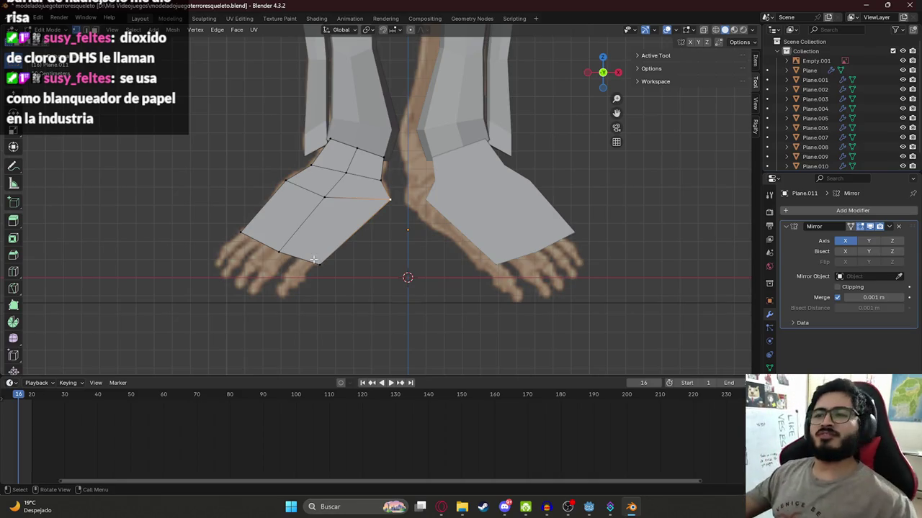
Select the whole foot mesh and rotate it about Y in right side orthographic view
key(a)
mouse_move(304, 240)
middle_down()
mouse_move(394, 239)
mouse_move(475, 254)
middle_up()
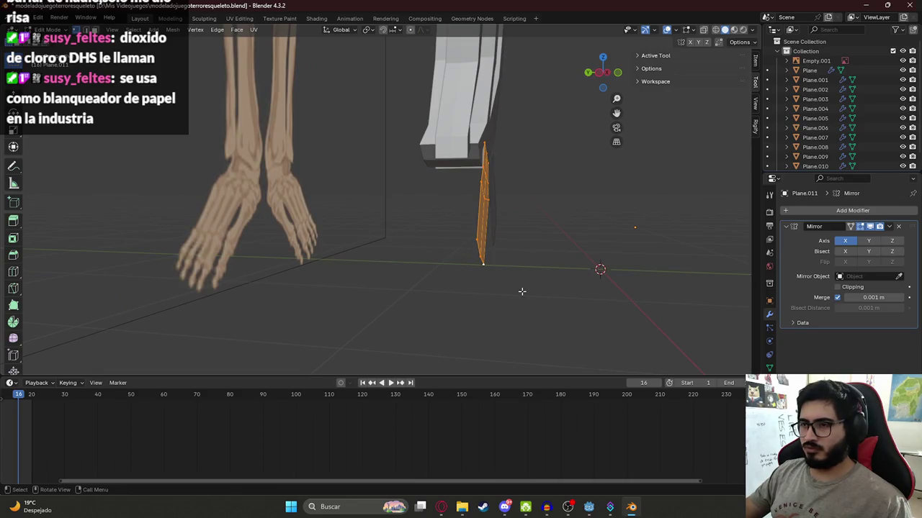
key(ctrl+KP_3)
key(KP_1)
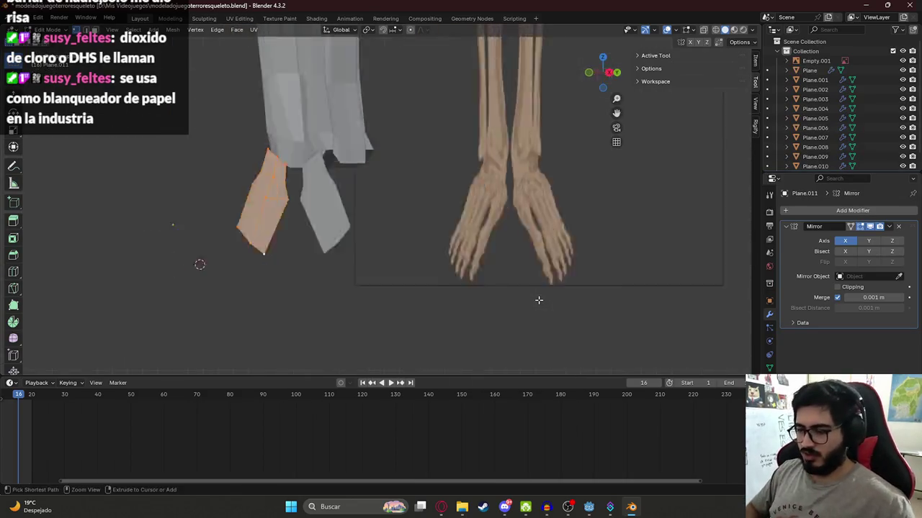
key(KP_3)
key(r)
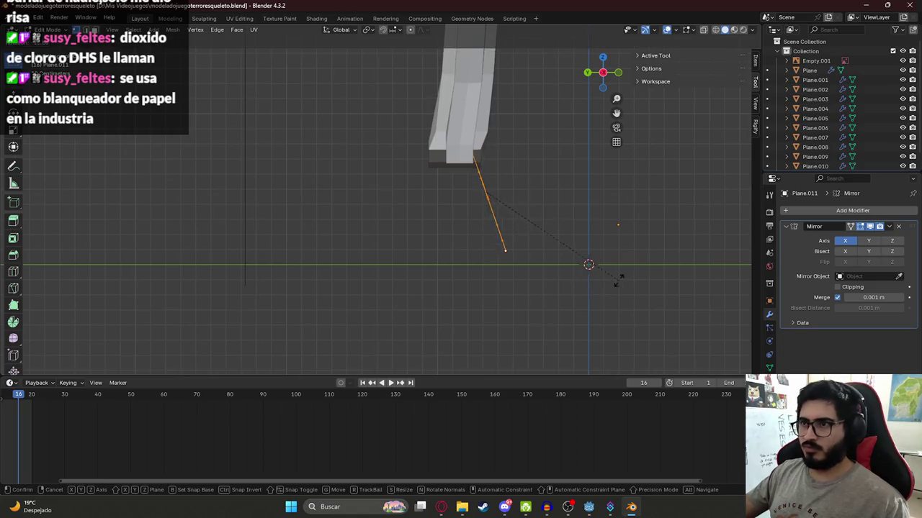
click(583, 260)
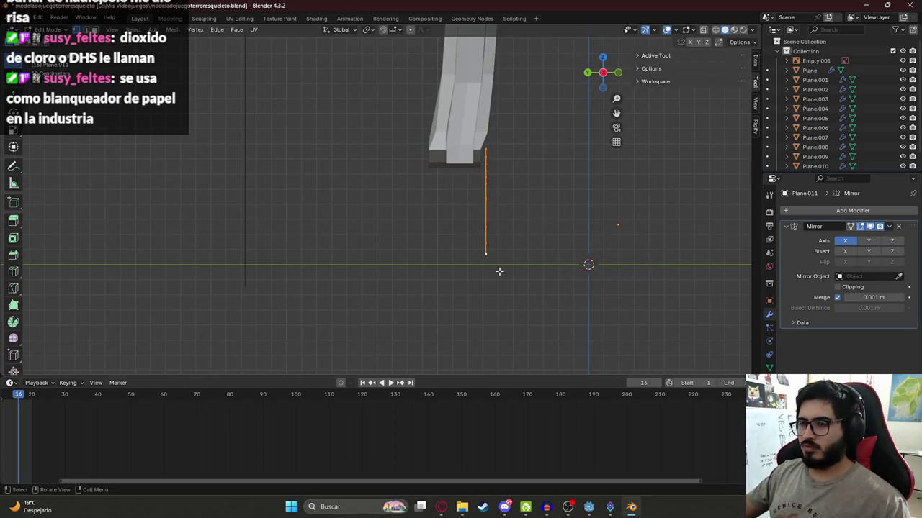
drag(473, 223, 535, 269)
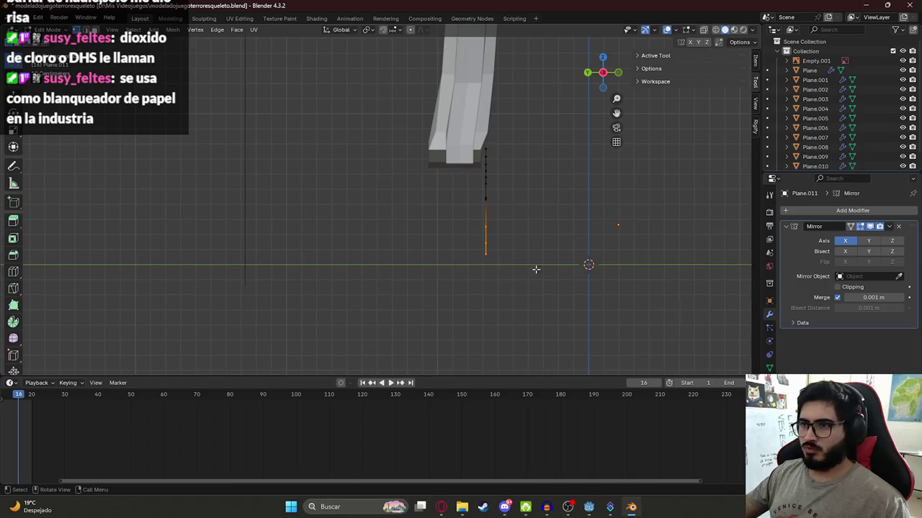
key(a)
key(r)
key(y)
key(y)
click(639, 242)
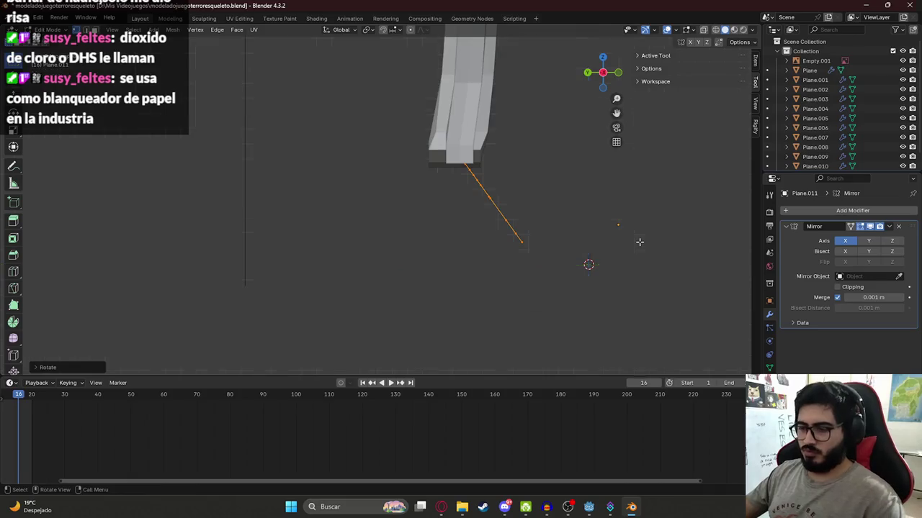
Rotate the foot again in side view so it slopes down toward the toes
key(KP_1)
scroll(349, 253, up, 1)
scroll(349, 256, down, 2)
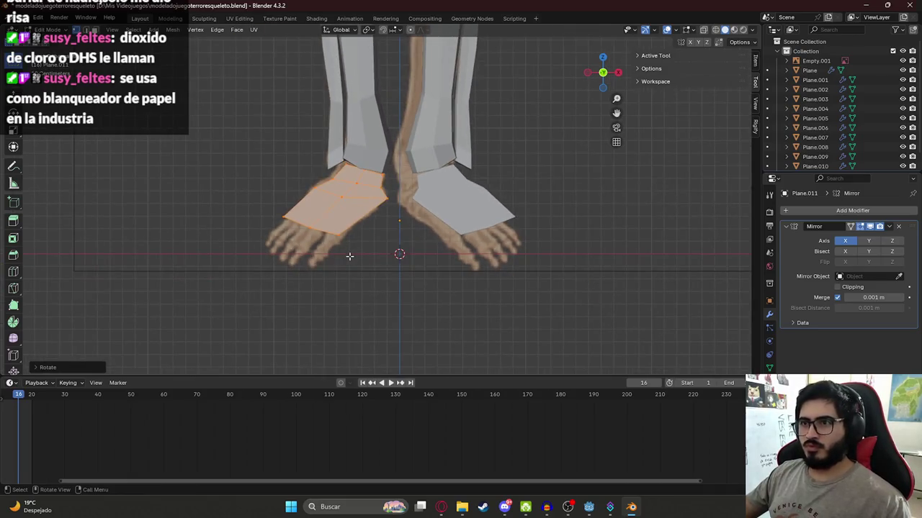
key(ctrl+KP_1)
key(KP_3)
key(KP_1)
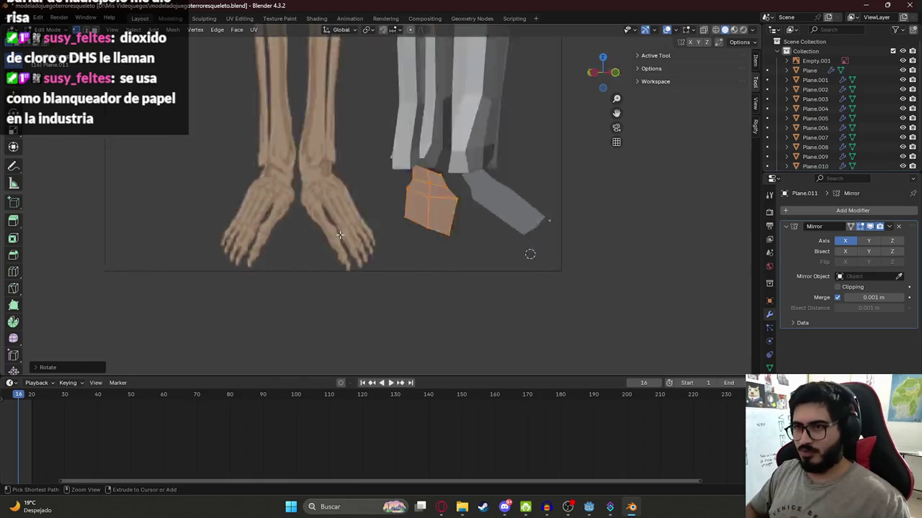
key(ctrl+KP_3)
key(r)
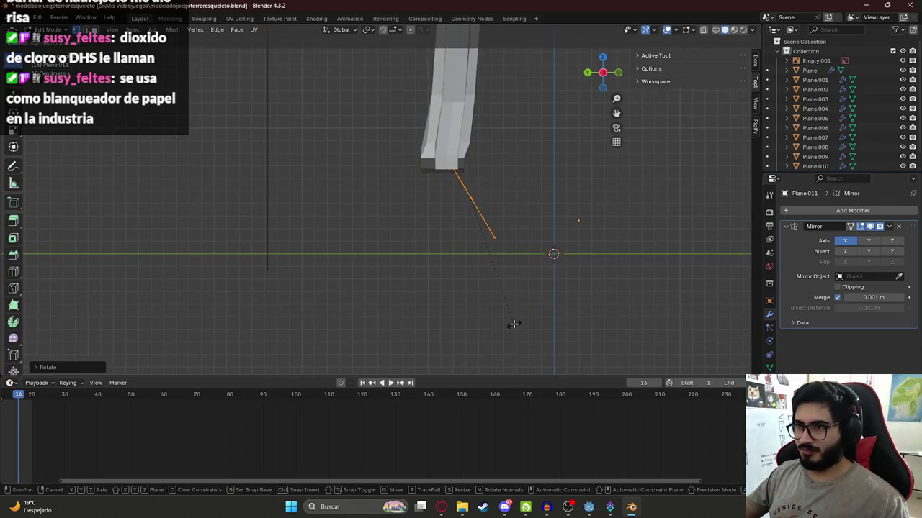
click(513, 324)
With X-ray on, move foot vertices over the bones and start a Z-constrained move
key(KP_1)
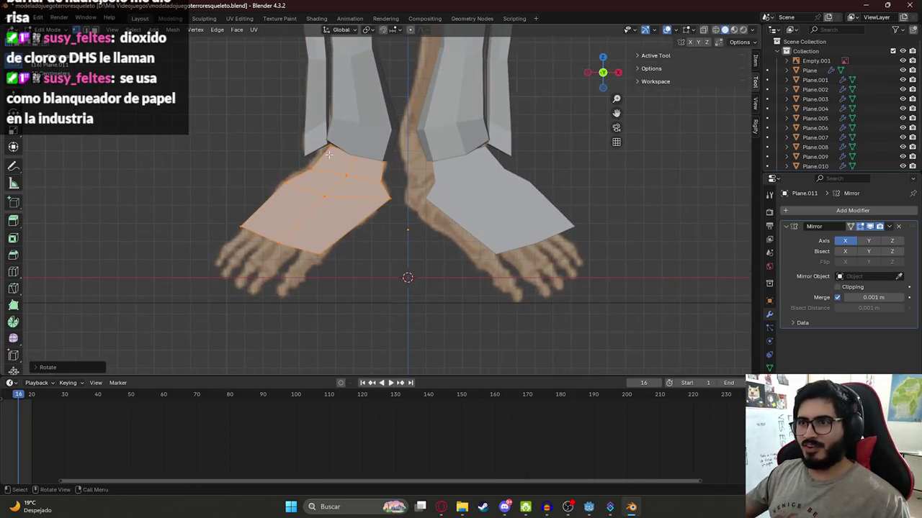
key(alt+z)
click(326, 148)
key(g)
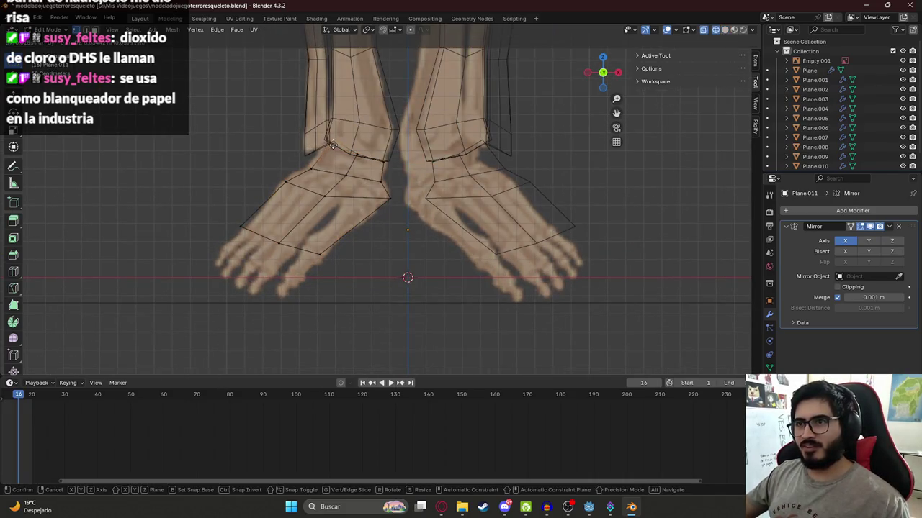
click(385, 156)
shift+middle_drag(385, 156, 395, 119)
click(289, 207)
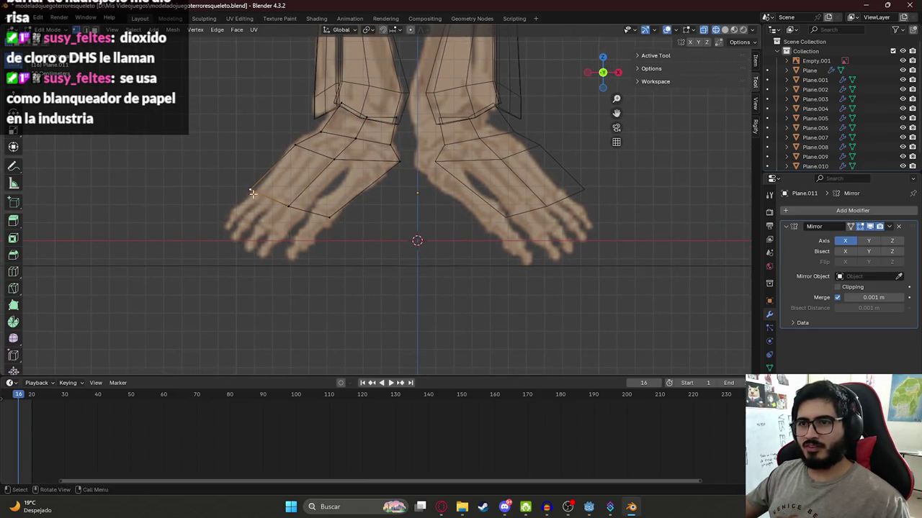
mouse_move(236, 216)
middle_down()
mouse_move(351, 226)
mouse_move(385, 215)
mouse_move(392, 200)
mouse_move(420, 206)
middle_up()
key(g)
key(z)
key(z)
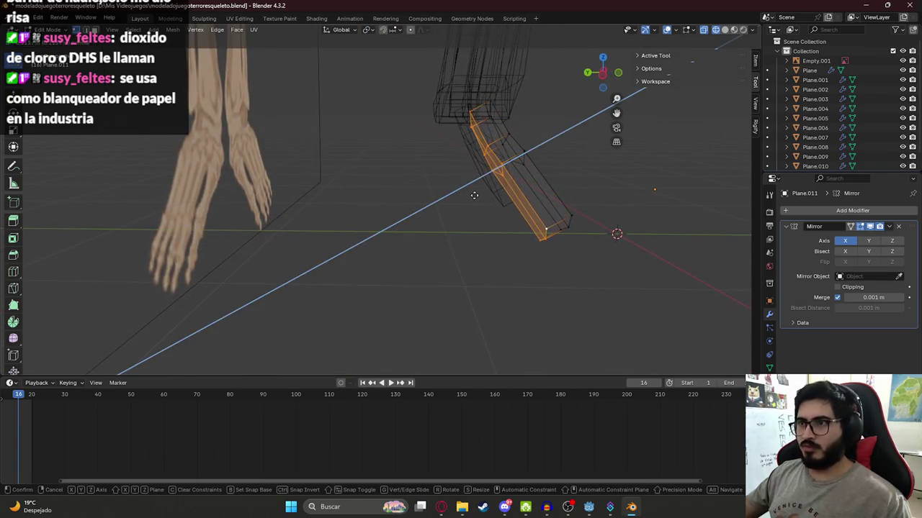
Extrude the foot section along the Y axis toward the reference toes
key(z)
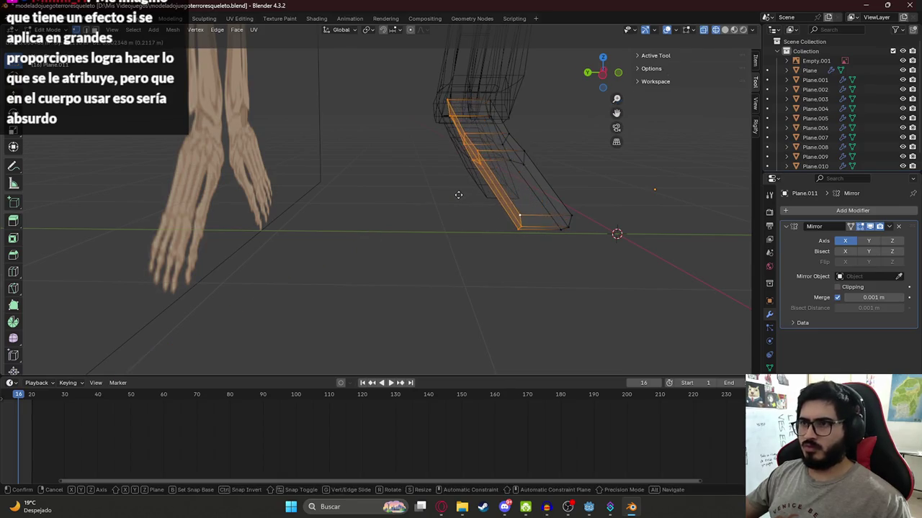
key(z)
key(y)
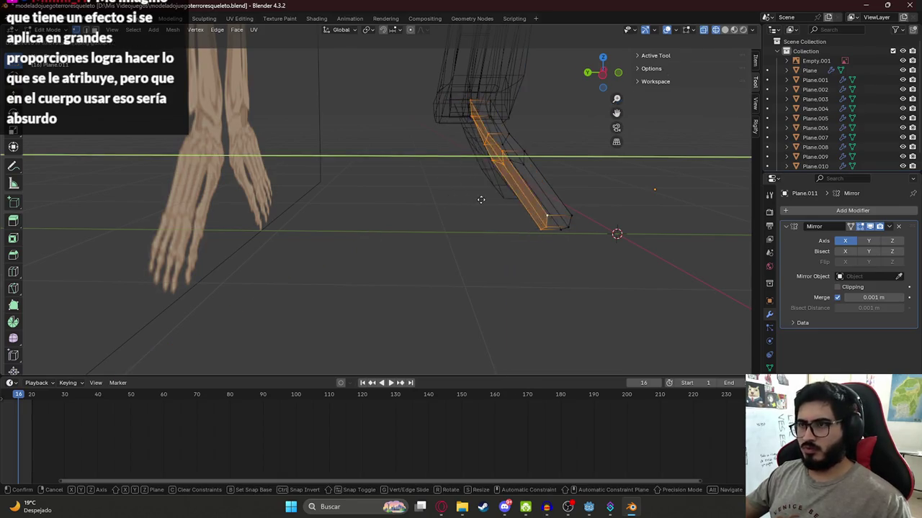
click(461, 202)
middle_drag(461, 202, 410, 191)
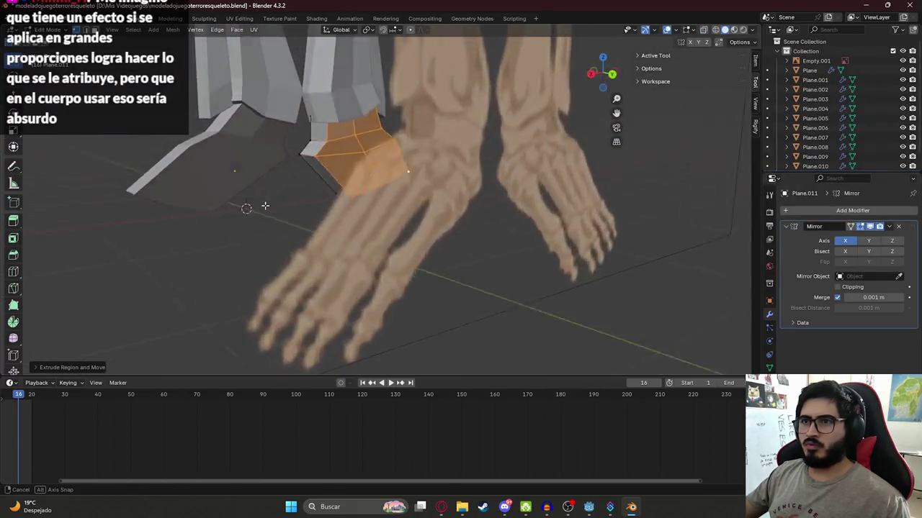
mouse_move(410, 190)
middle_down()
mouse_move(525, 214)
mouse_move(629, 172)
middle_up()
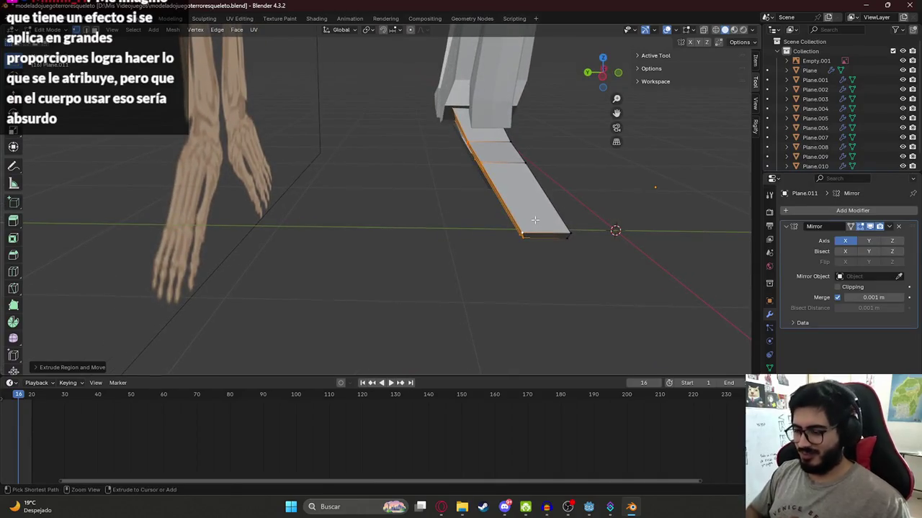
key(KP_3)
Extrude the end of the foot a second time along Y and frame it in side view
key(e)
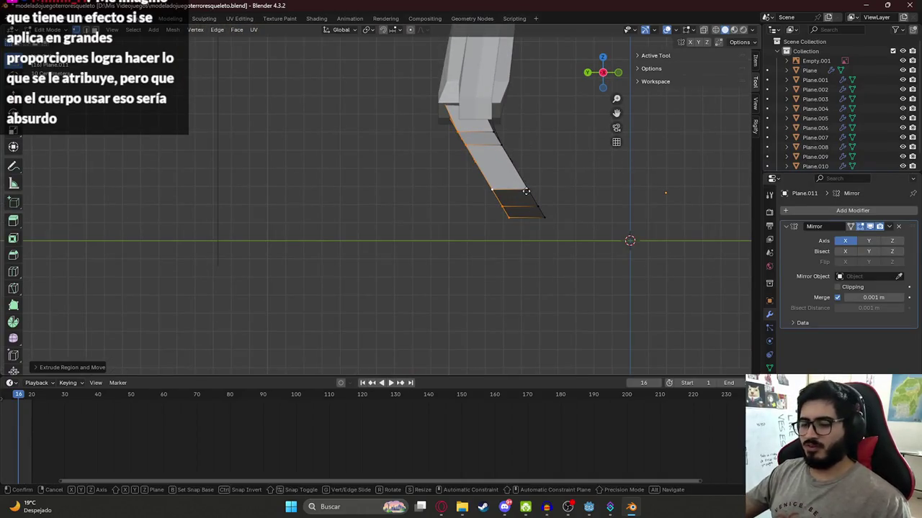
key(y)
click(523, 206)
mouse_move(572, 214)
middle_down()
mouse_move(342, 162)
mouse_move(346, 199)
middle_up()
key(KP_3)
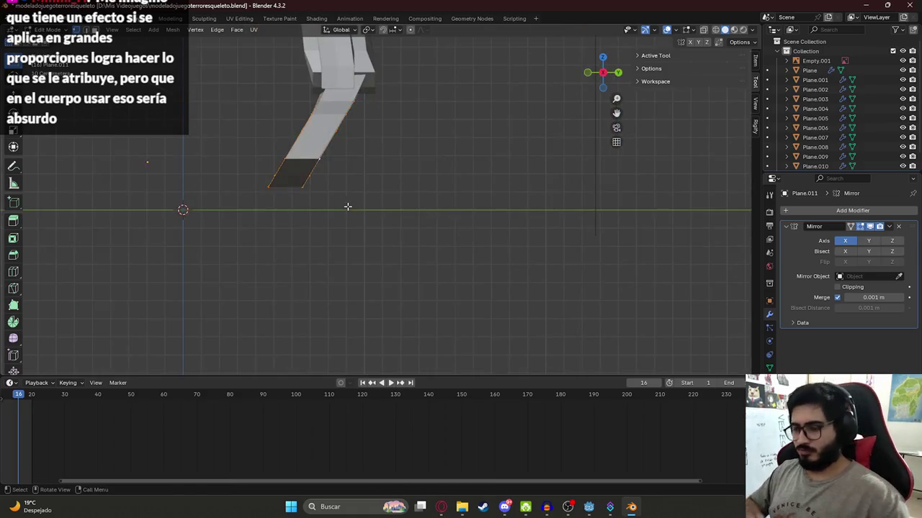
scroll(423, 195, down, 1)
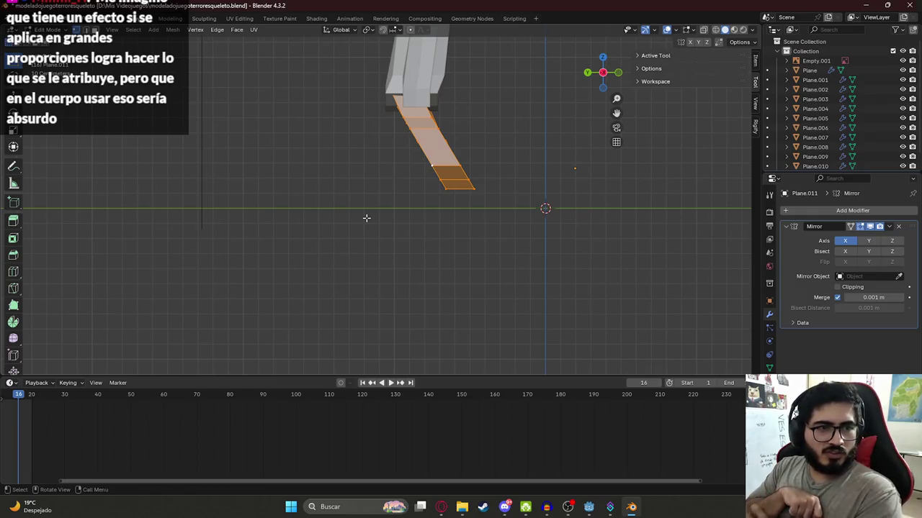
scroll(340, 183, up, 2)
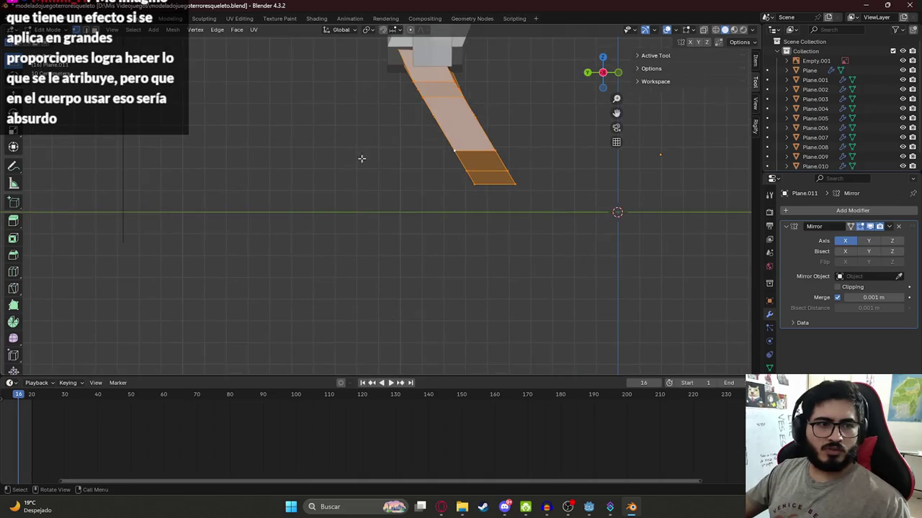
shift+middle_drag(360, 159, 278, 242)
Tilt the foot faces and shift them along Y to line up with the reference foot
key(s)
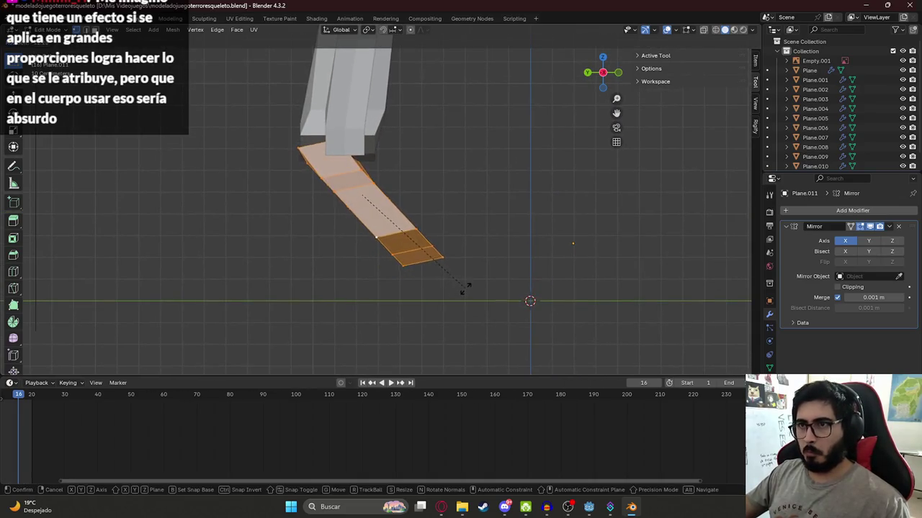
click(465, 292)
key(g)
key(y)
click(475, 282)
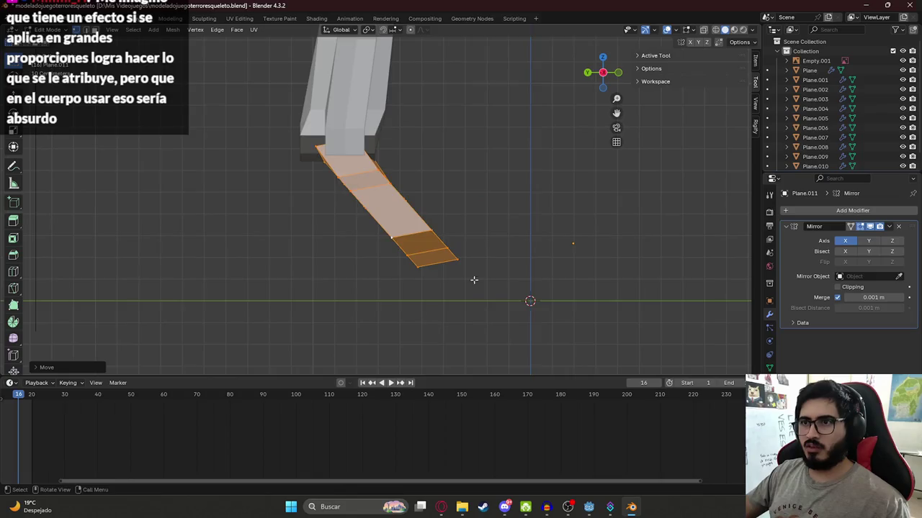
middle_drag(473, 278, 307, 249)
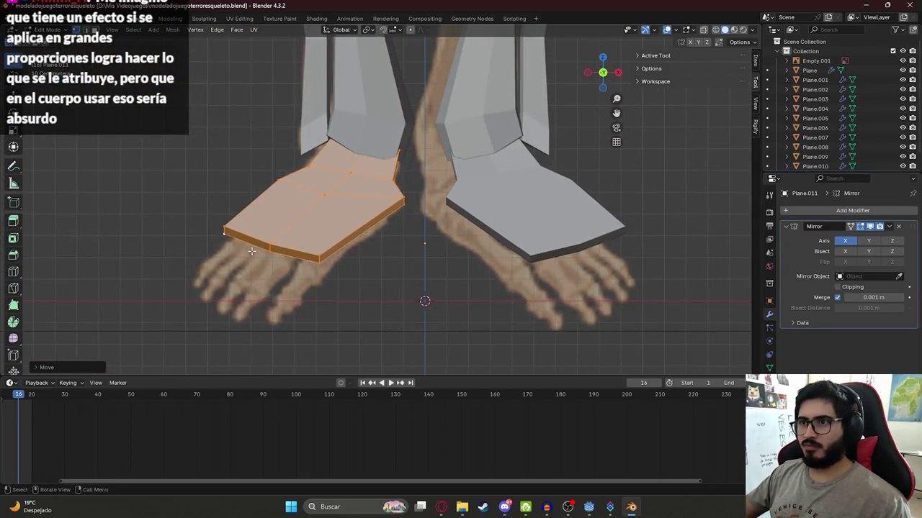
mouse_move(251, 251)
middle_down()
mouse_move(384, 257)
mouse_move(244, 190)
middle_up()
click(326, 143)
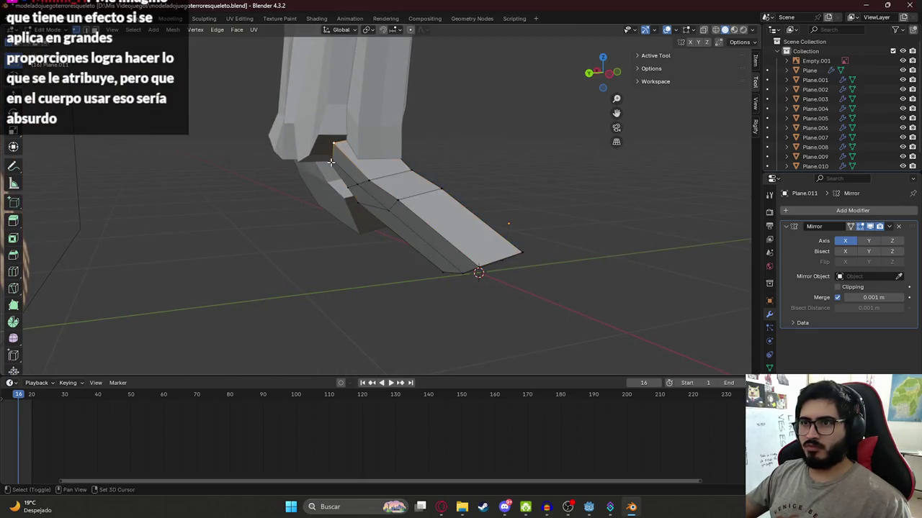
mouse_move(328, 170)
middle_down()
mouse_move(295, 162)
mouse_move(319, 166)
middle_up()
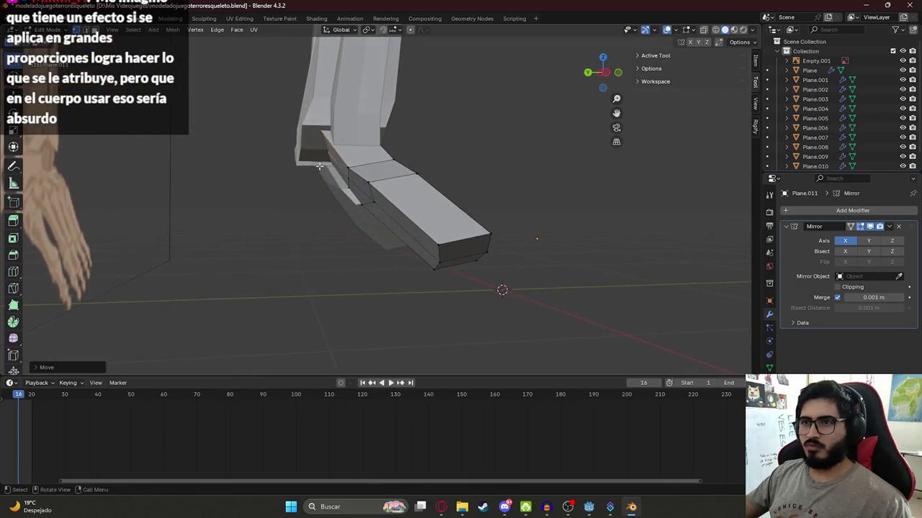
key(KP_3)
key(KP_1)
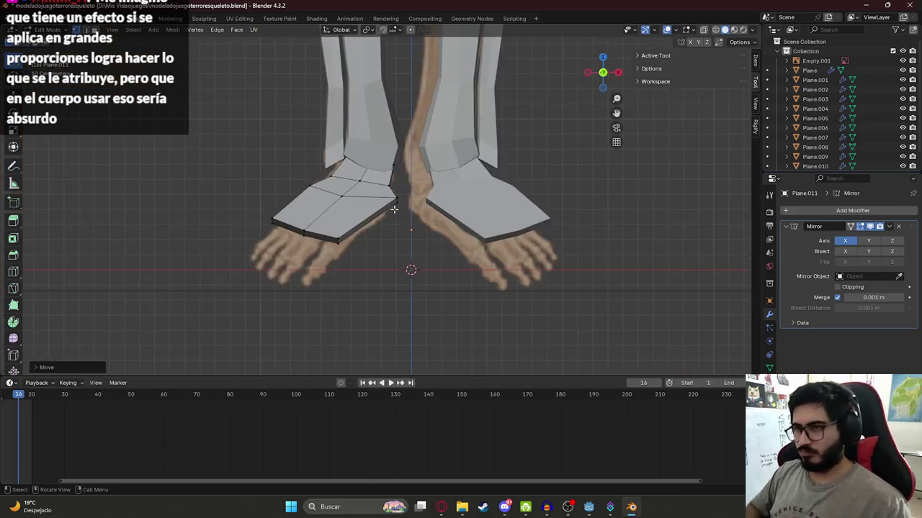
Box-select the left foot's front edge and lower it over the reference toes
key(Tab)
scroll(394, 210, down, 4)
scroll(300, 242, up, 3)
key(Tab)
drag(265, 212, 349, 240)
key(g)
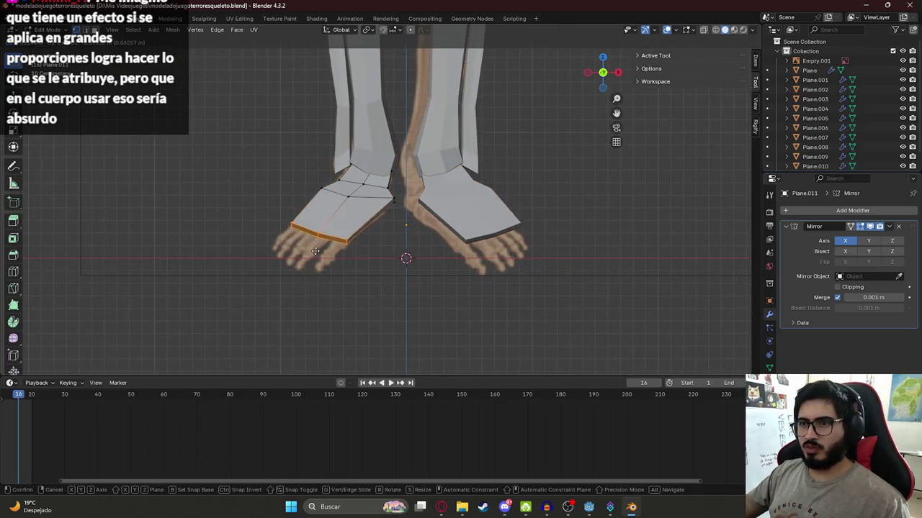
click(333, 238)
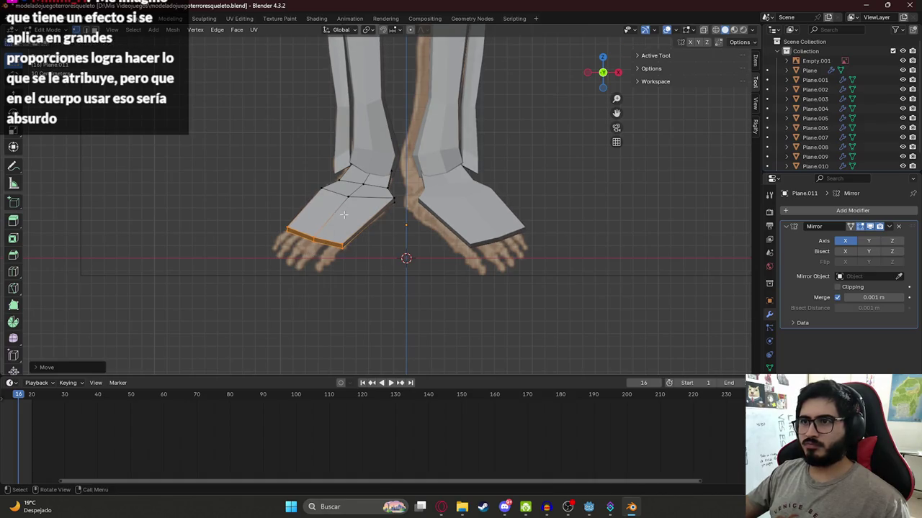
scroll(271, 261, up, 2)
shift+middle_drag(257, 250, 314, 198)
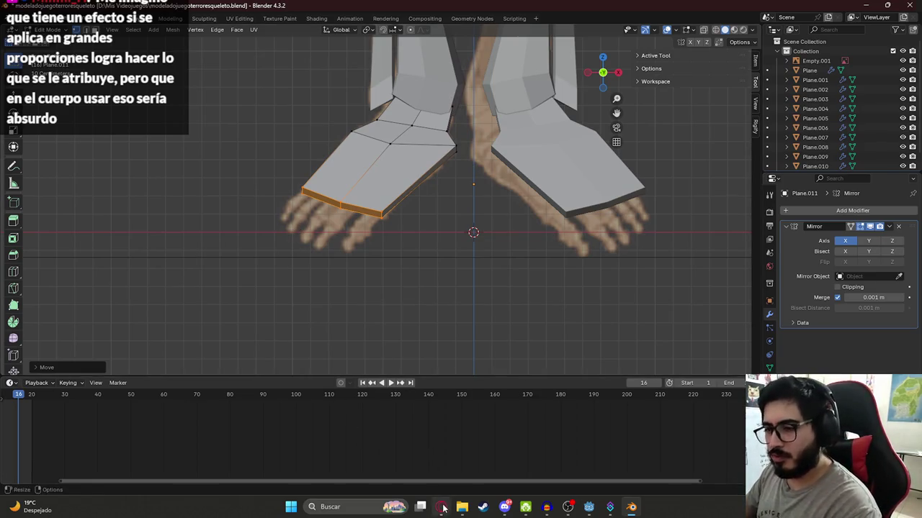
Compare the feet against the skeleton reference, exit Edit Mode, and view both feet from the front
click(441, 507)
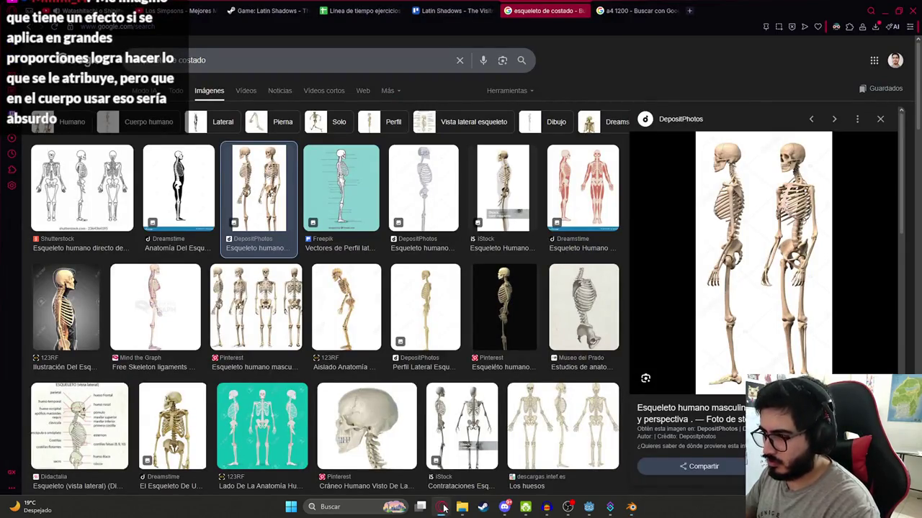
click(443, 507)
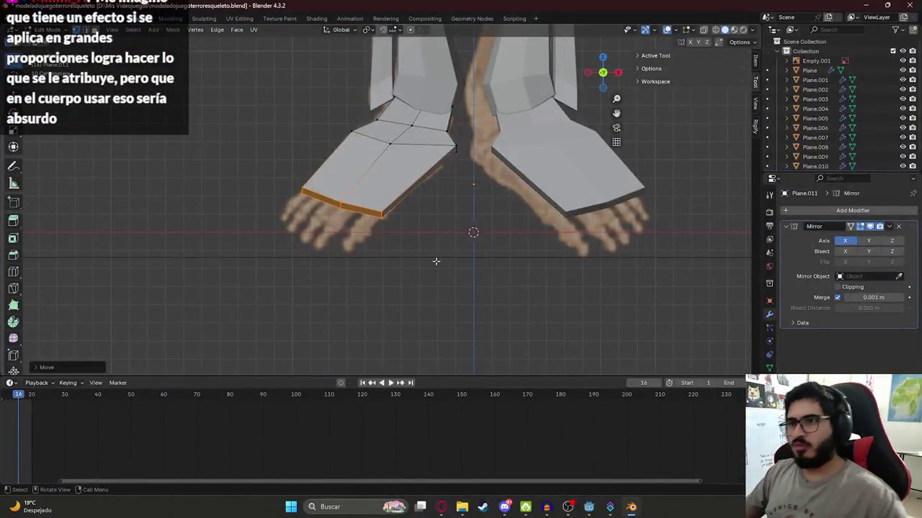
key(alt+Tab)
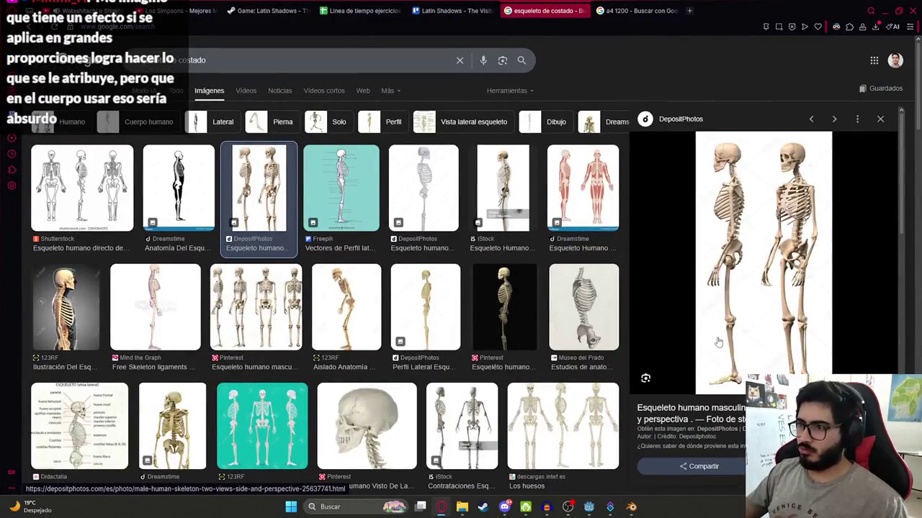
key(alt+Tab)
key(KP_3)
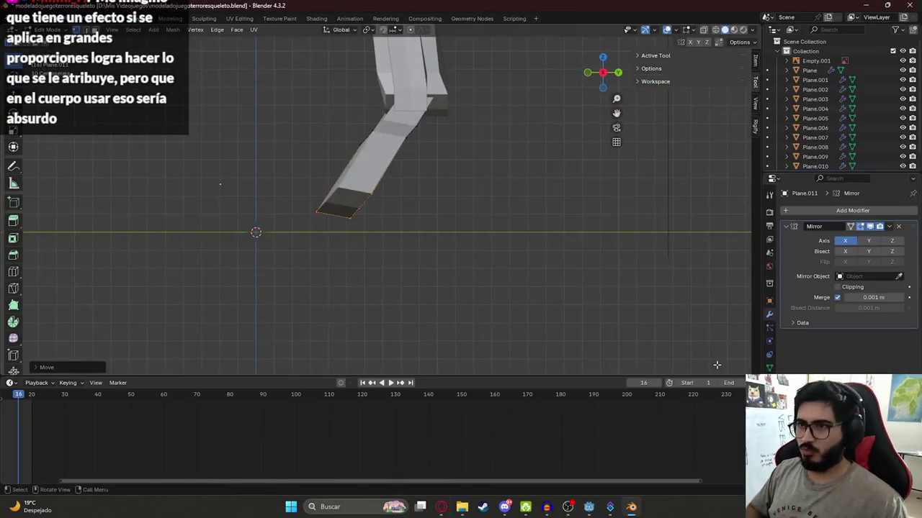
key(Tab)
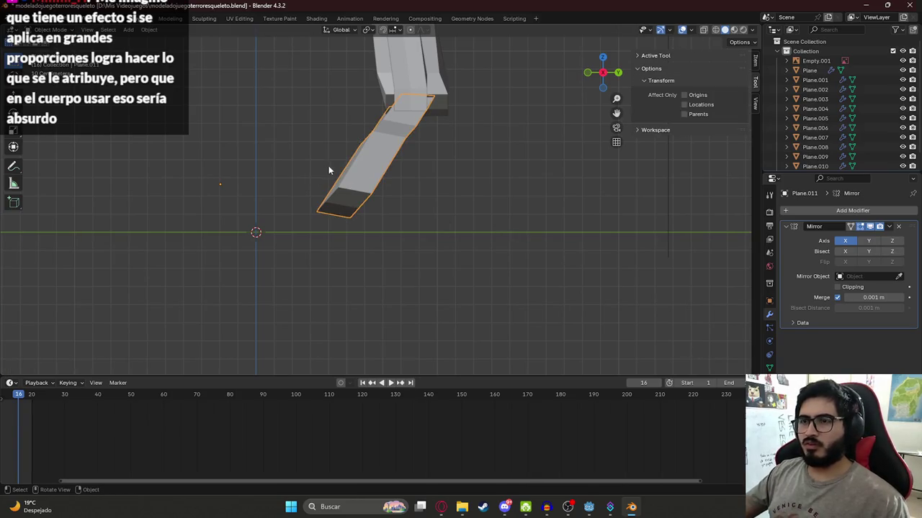
key(Tab)
key(Tab)
key(KP_1)
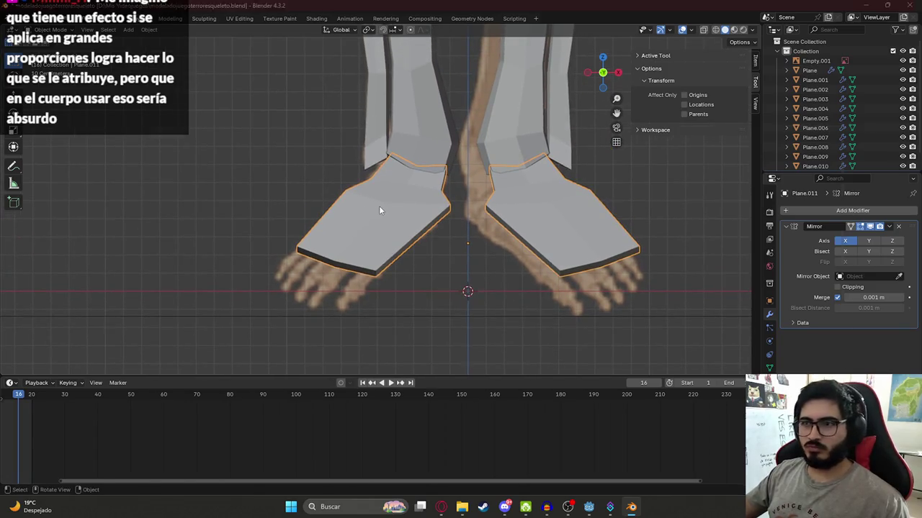
key(alt+Tab)
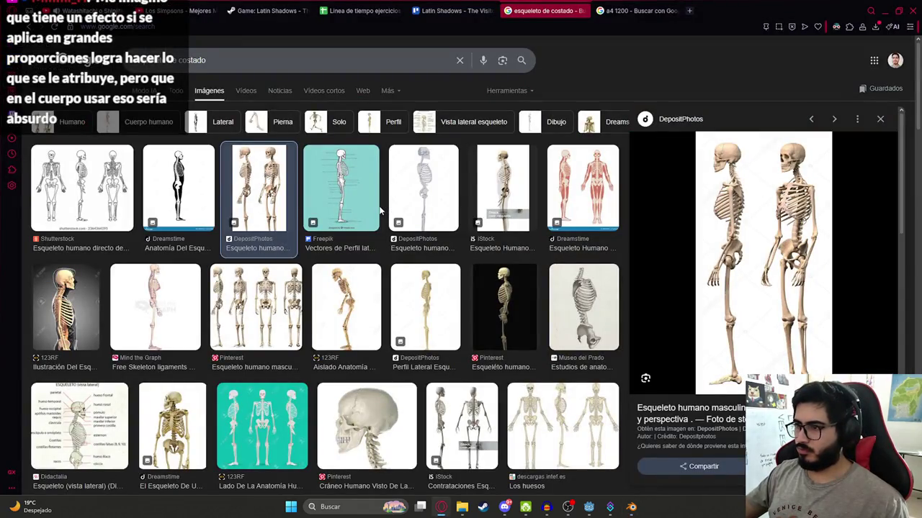
mouse_move(341, 188)
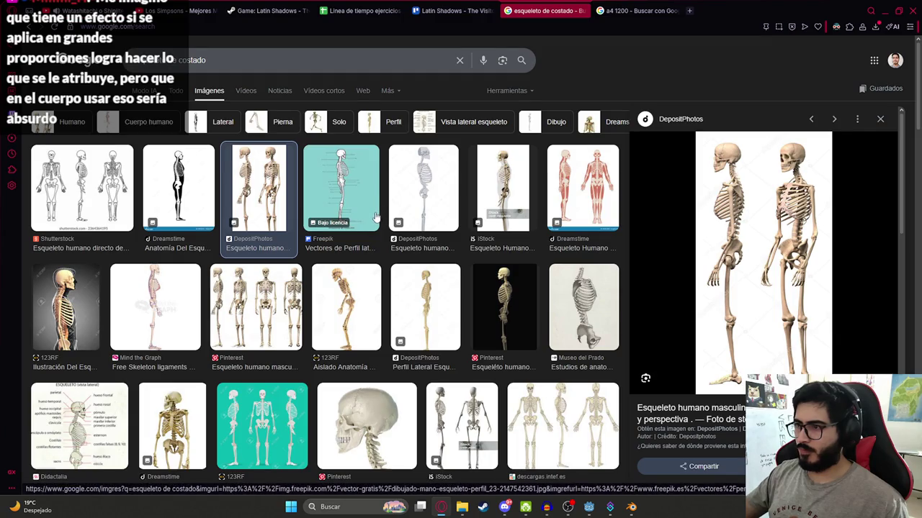
Enlarge the Mind the Graph side-view skeleton thumbnail in the image results preview
key(alt)
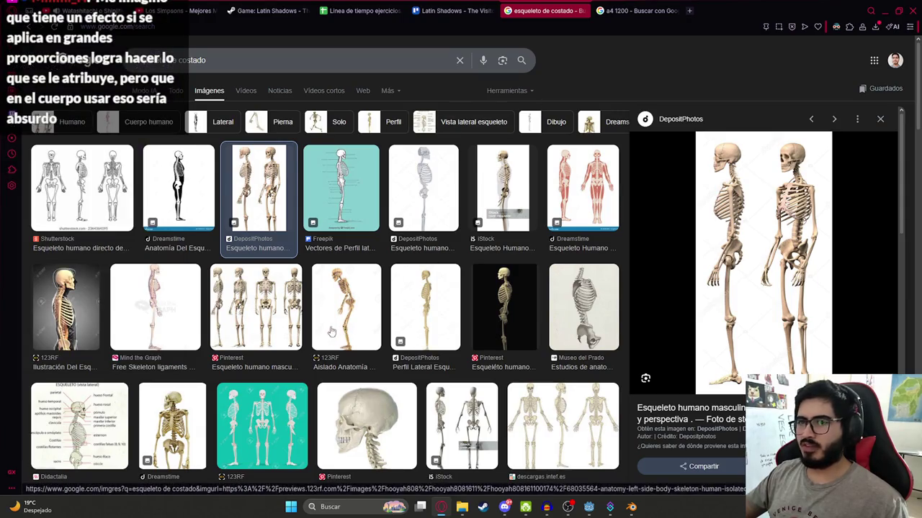
click(155, 306)
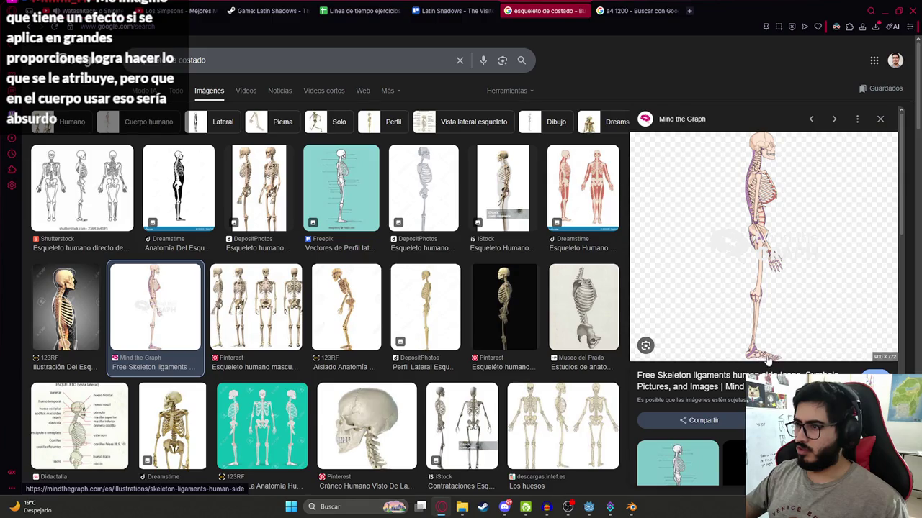
key(alt+Tab)
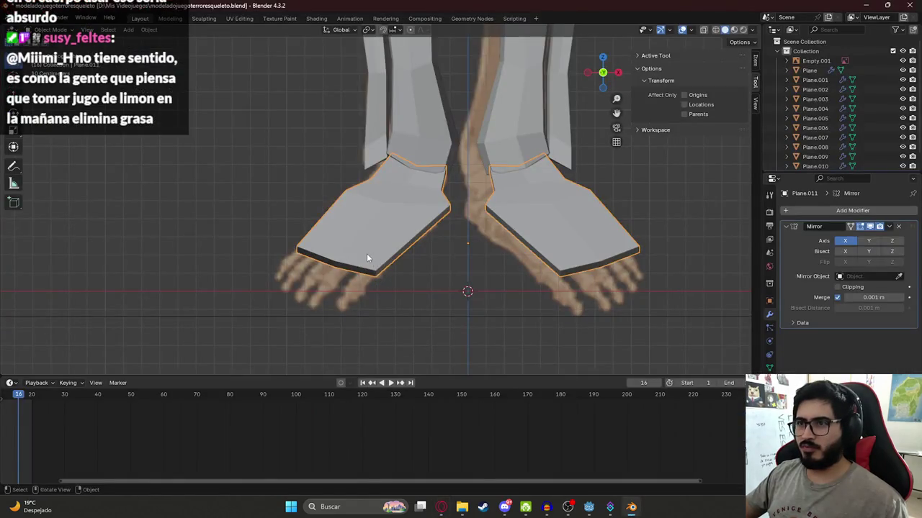
Delete Plane.011's foot vertices in Edit Mode, leaving only loose vertices below the shins
key(alt+Tab)
key(alt+Tab)
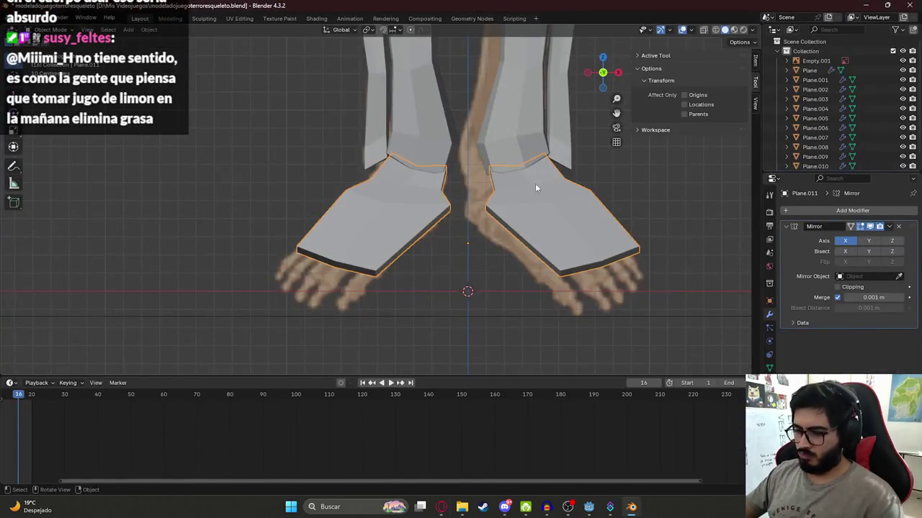
key(KP_3)
key(x)
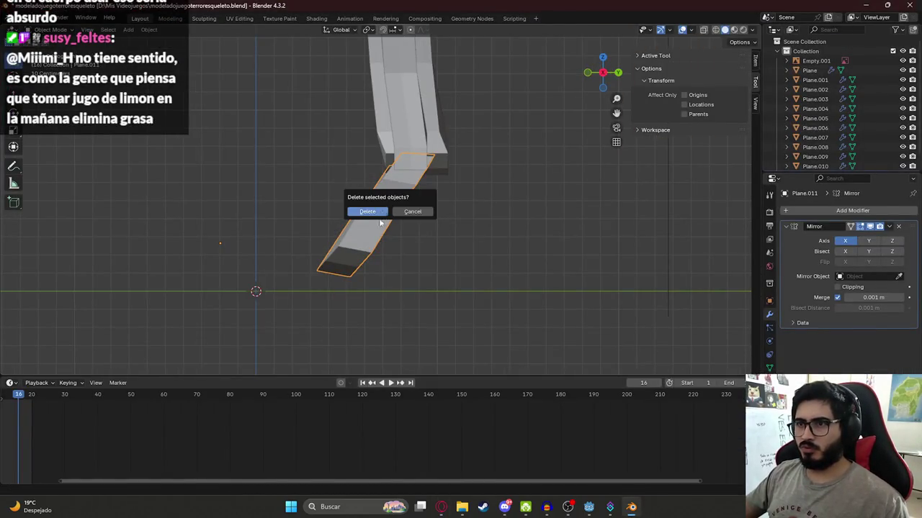
key(Tab)
mouse_move(380, 223)
middle_down()
mouse_move(403, 245)
mouse_move(465, 240)
middle_up()
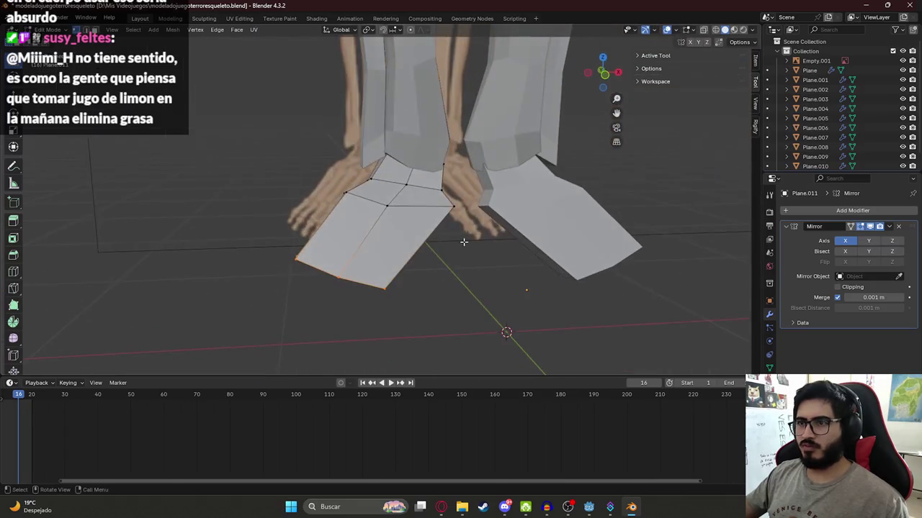
key(x)
click(391, 210)
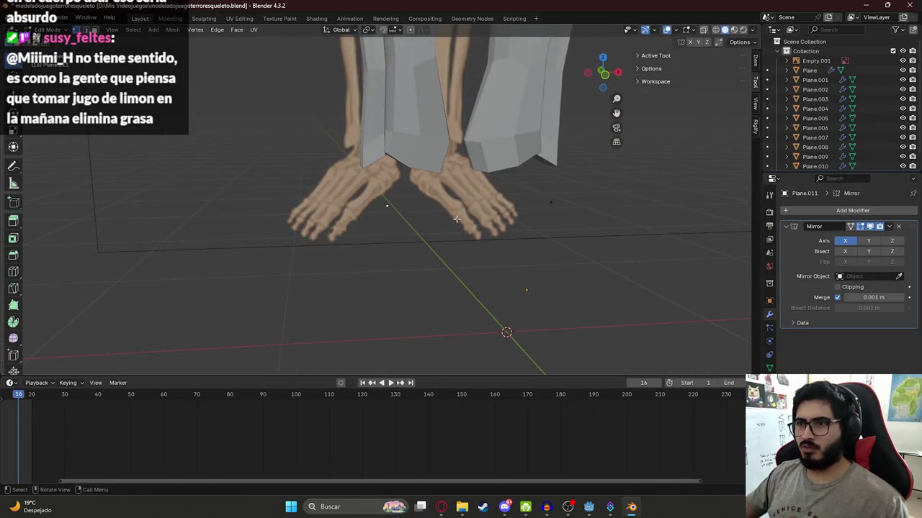
key(KP_1)
key(alt+Tab)
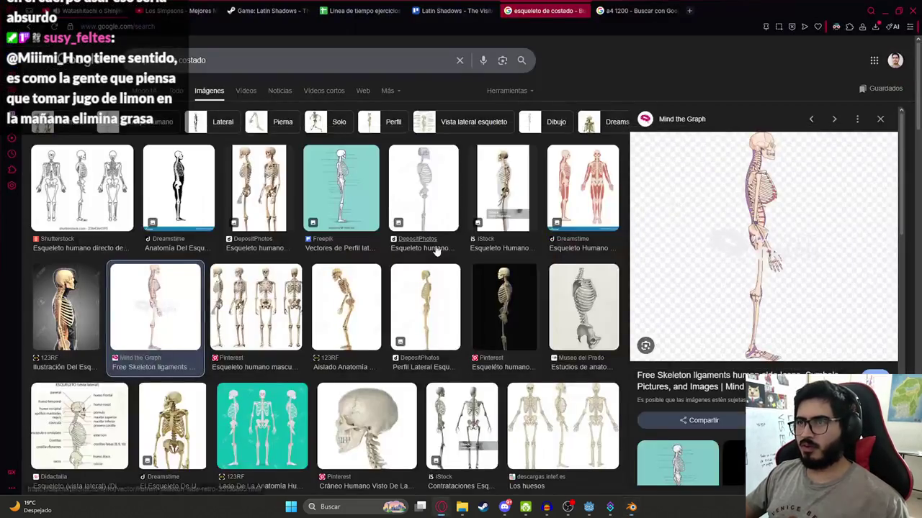
key(alt+Tab)
Trace the foot's side outline by extruding vertices along the sole, toe and front
key(KP_3)
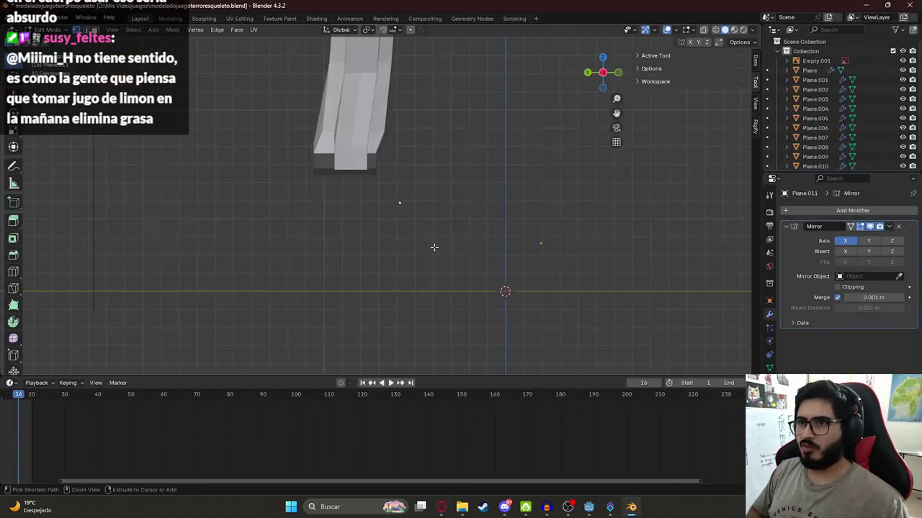
key(alt+Tab)
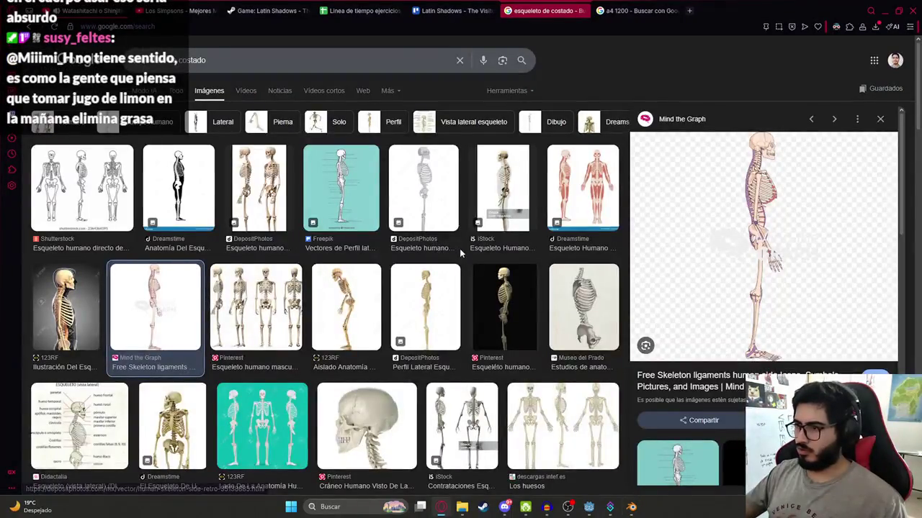
key(alt+Tab)
key(g)
click(304, 276)
key(e)
click(338, 359)
key(e)
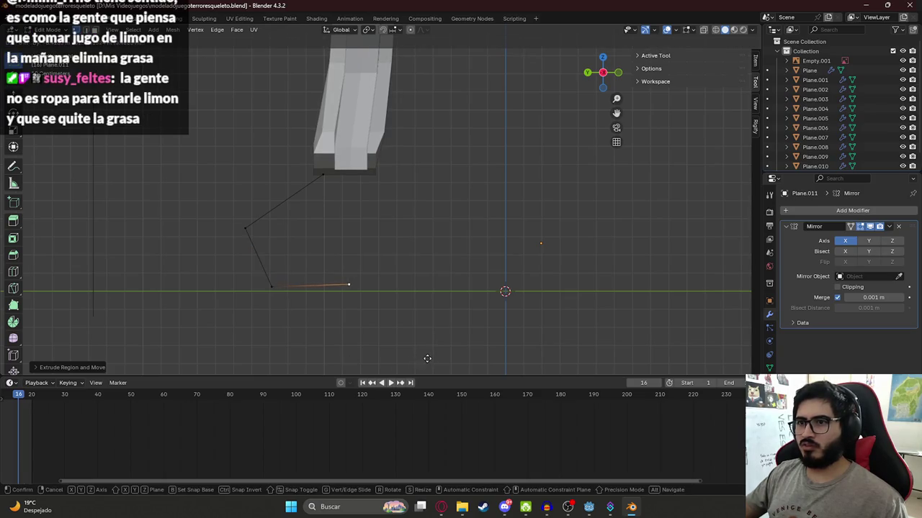
key(alt+Tab)
key(alt+Tab)
click(427, 329)
key(e)
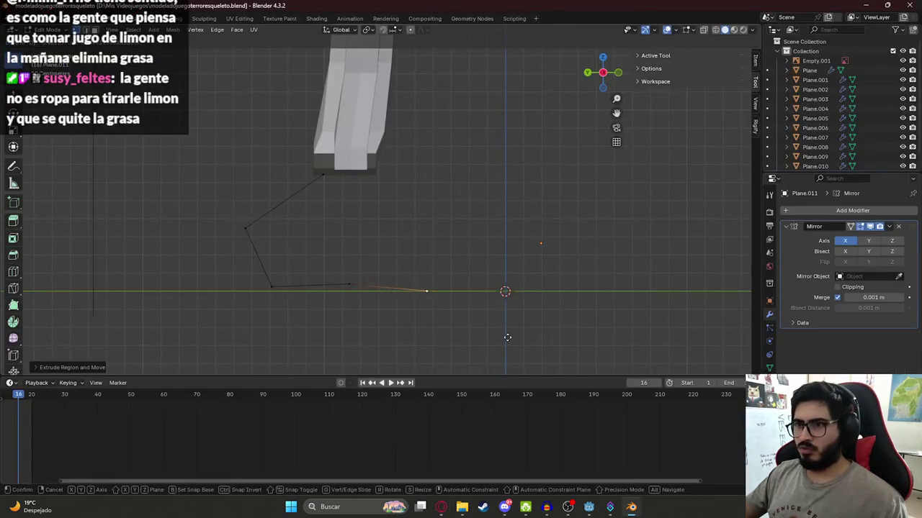
click(517, 336)
key(e)
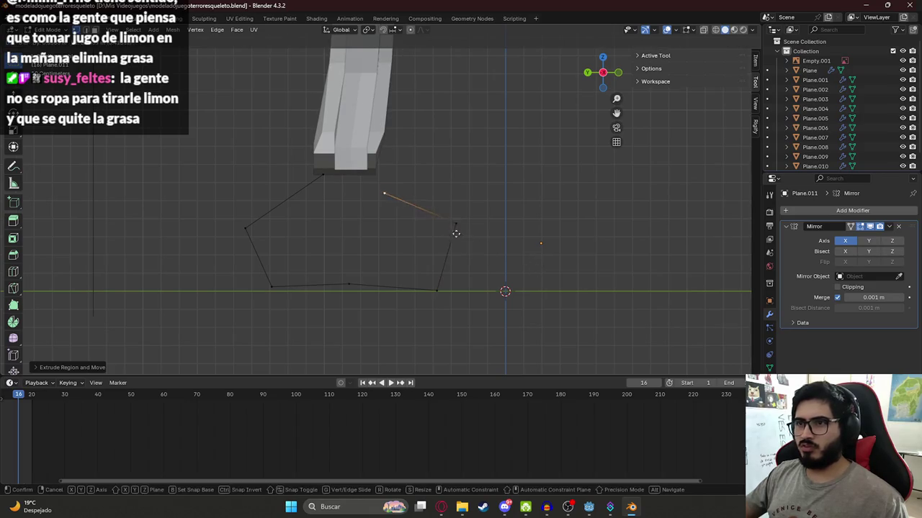
click(446, 219)
Subdivide the top and bottom edges, join the midpoints, and fill the right quad
shift+click(323, 175)
right_click(348, 173)
click(350, 175)
shift+click(346, 286)
key(j)
click(373, 175)
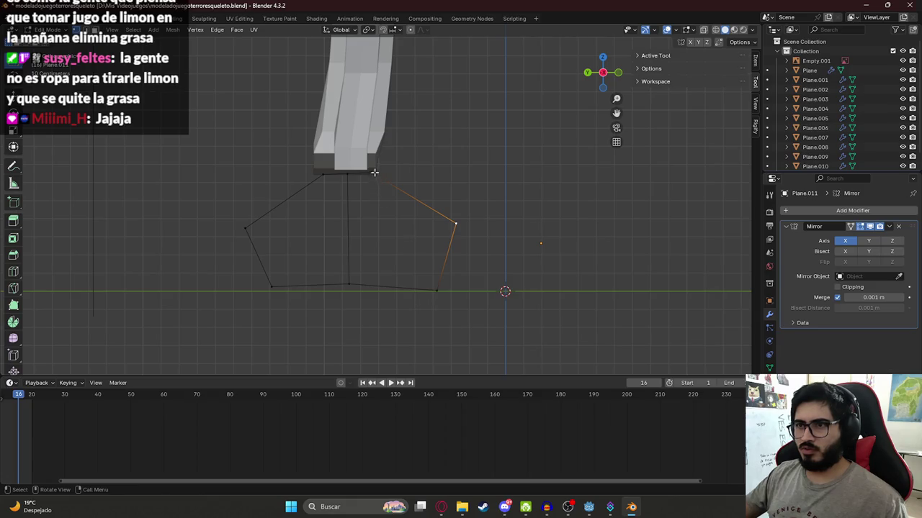
click(365, 289)
right_click(381, 288)
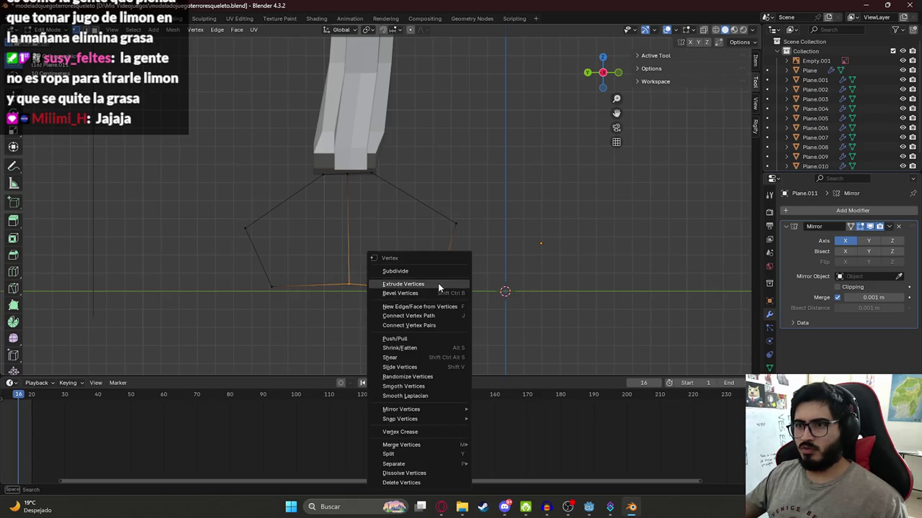
click(381, 271)
click(355, 282)
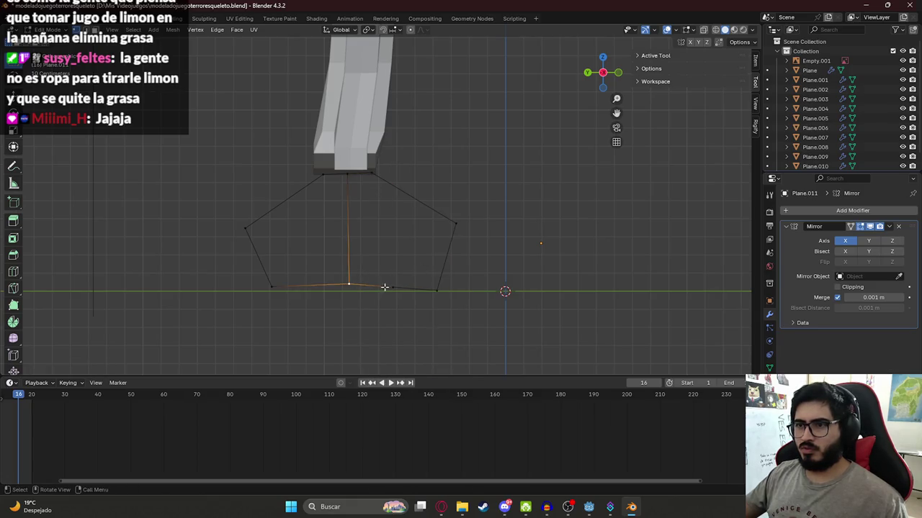
key(f)
key(f)
Fill the left half and the remaining gap with faces, then deselect all
click(339, 181)
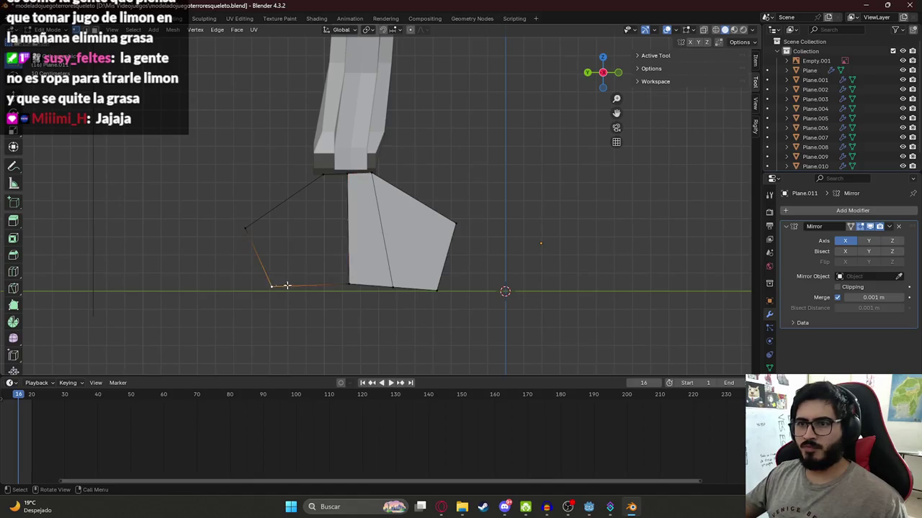
right_click(310, 285)
click(311, 284)
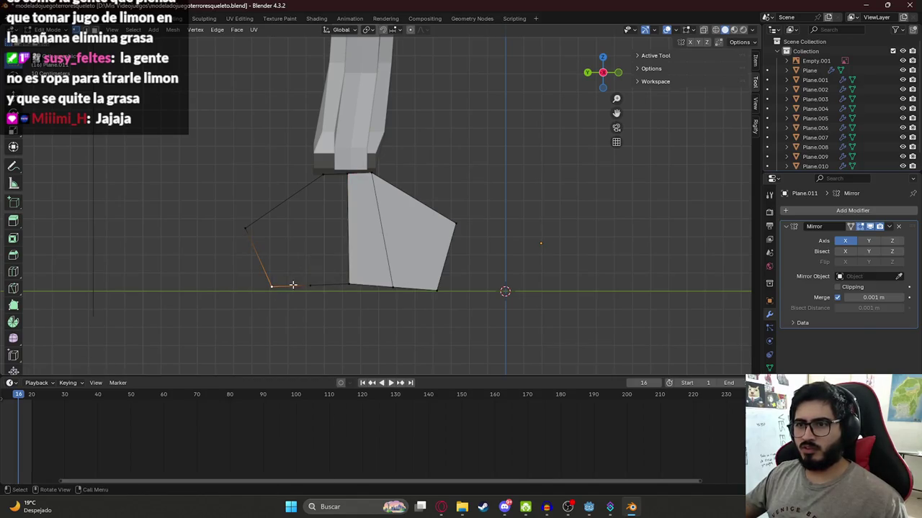
shift+click(247, 229)
key(f)
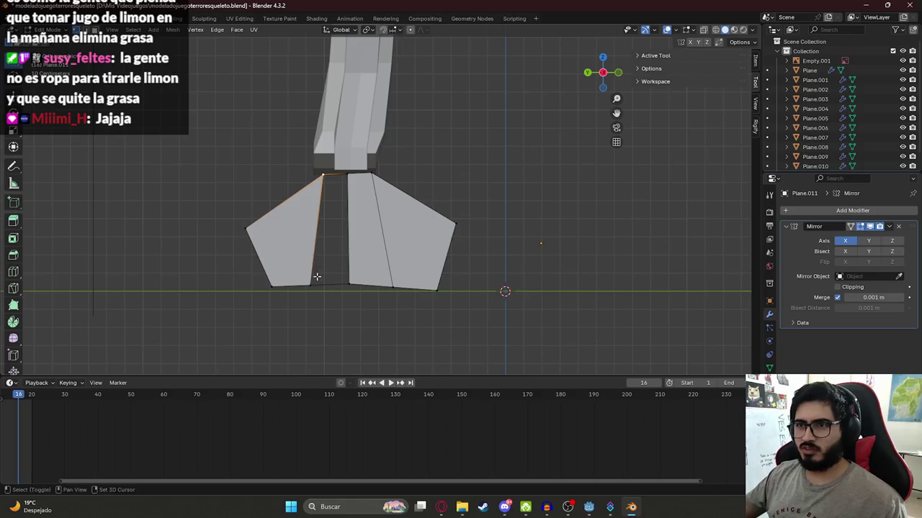
key(f)
key(alt+a)
scroll(369, 233, down, 4)
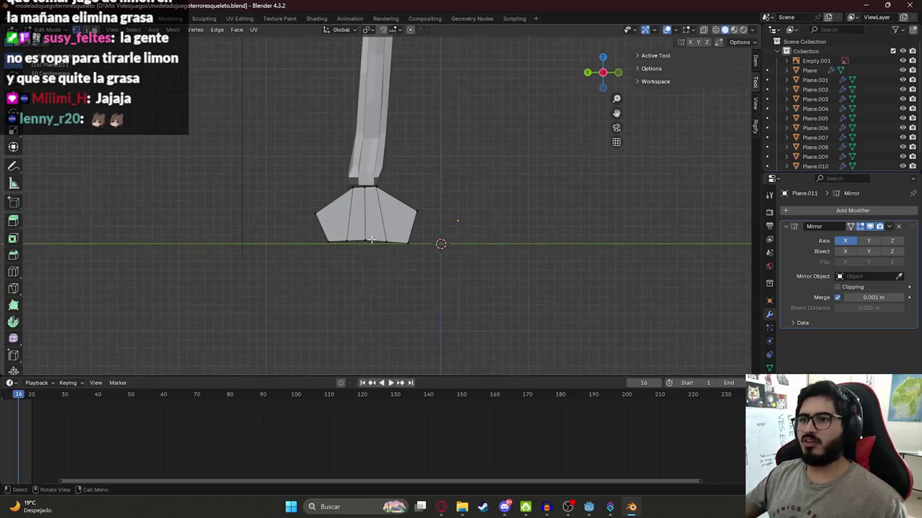
key(alt+Tab)
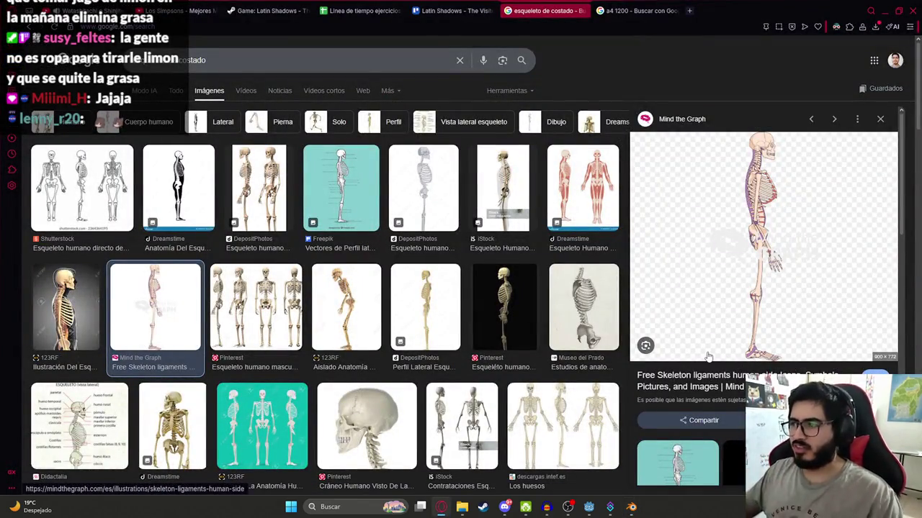
Select the whole foot profile and move it along X over the left reference foot
key(alt+Tab)
scroll(477, 309, up, 2)
key(a)
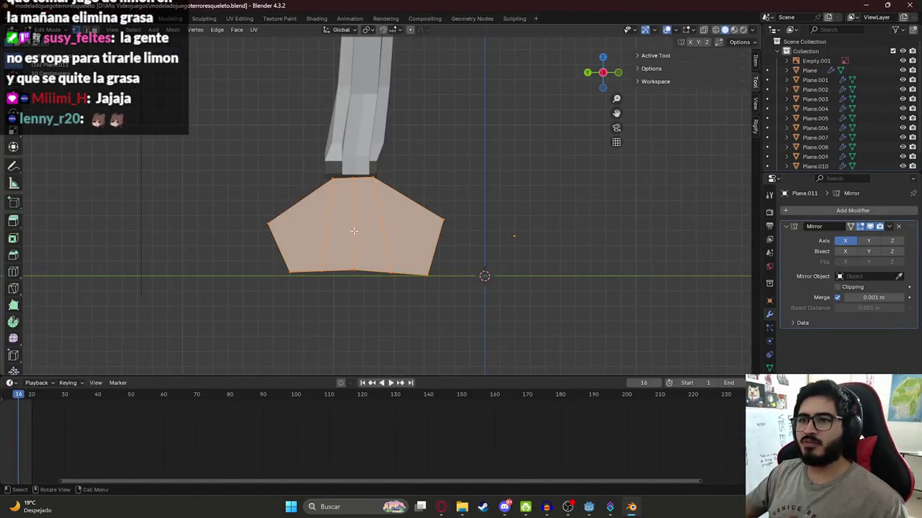
key(KP_1)
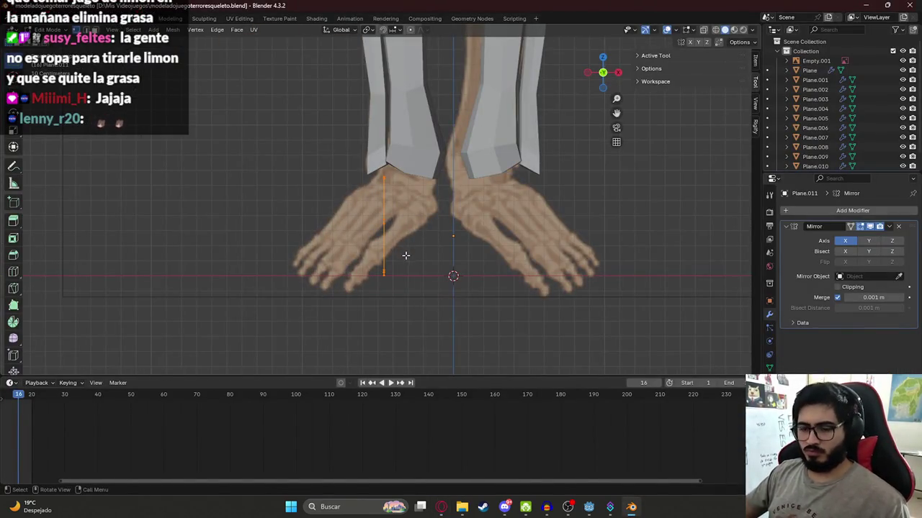
key(g)
key(x)
click(379, 258)
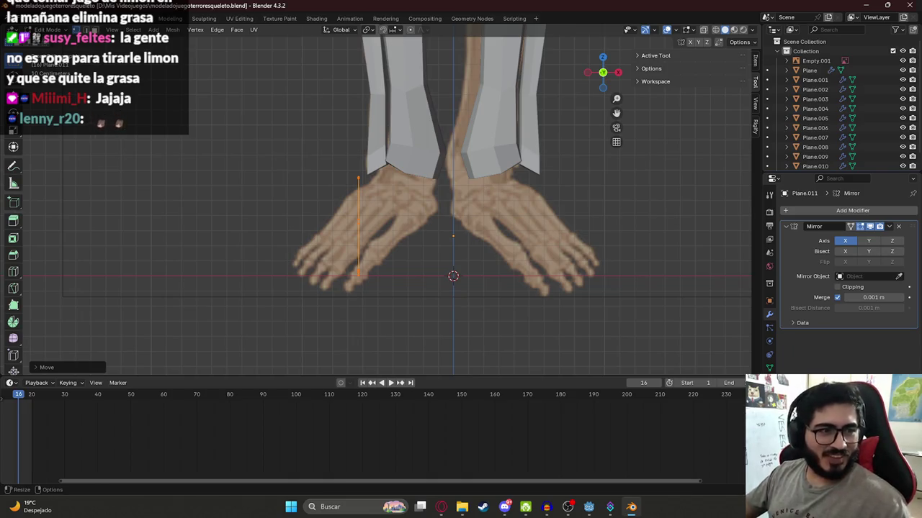
scroll(378, 231, up, 1)
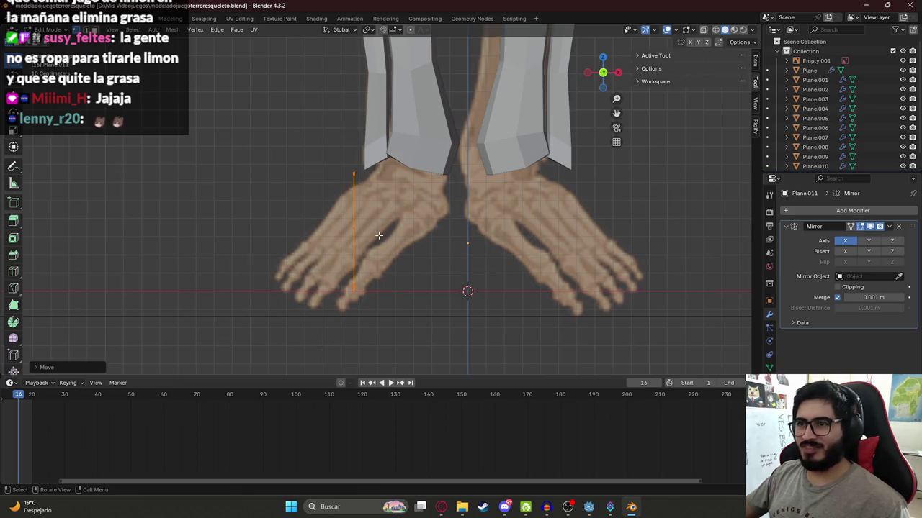
middle_drag(380, 226, 427, 243)
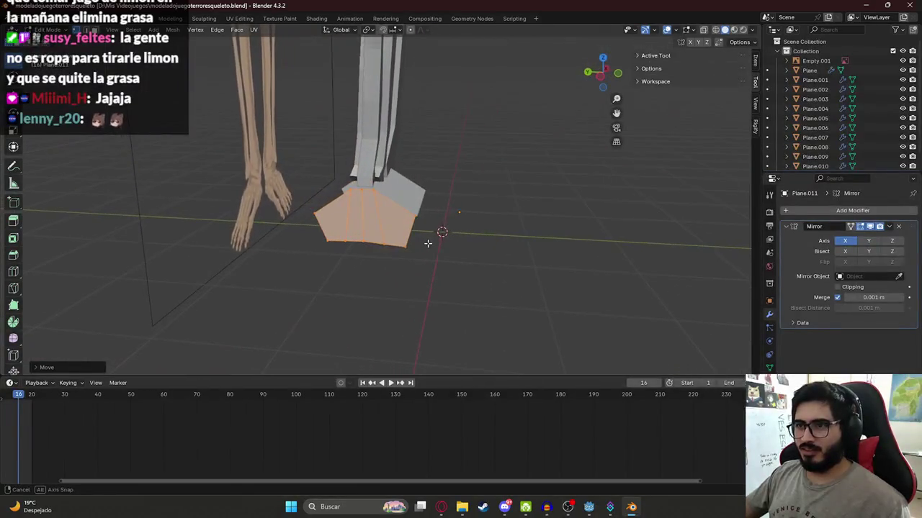
key(KP_1)
Extrude the profile along X into a mirrored foot block
key(g)
key(z)
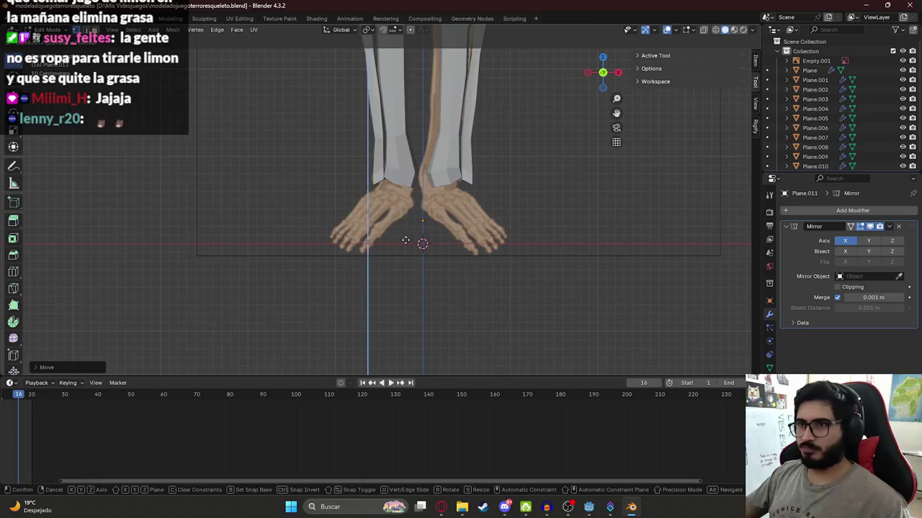
key(x)
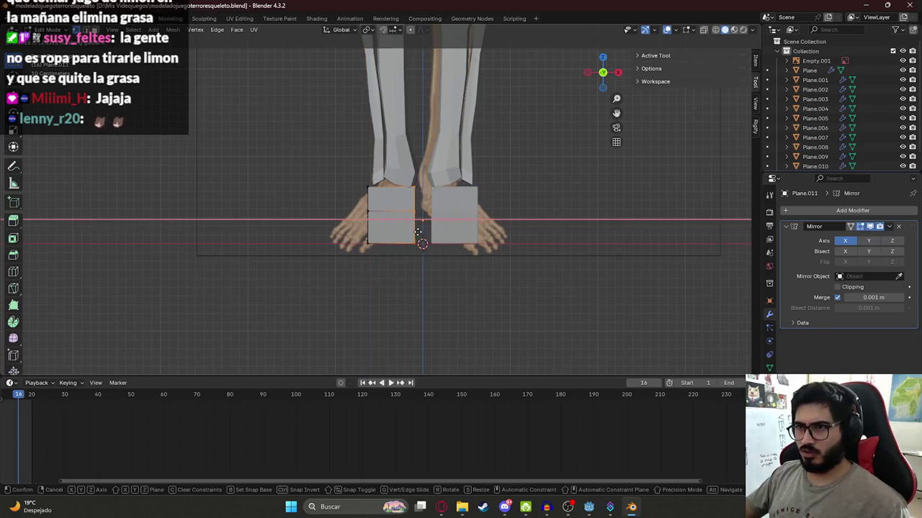
click(416, 233)
mouse_move(415, 232)
middle_down()
mouse_move(511, 248)
mouse_move(539, 226)
middle_up()
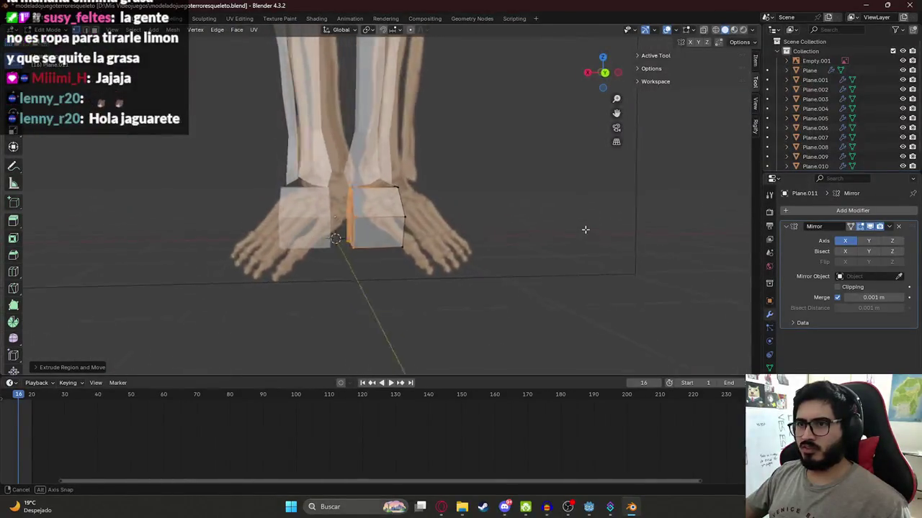
key(KP_1)
key(KP_3)
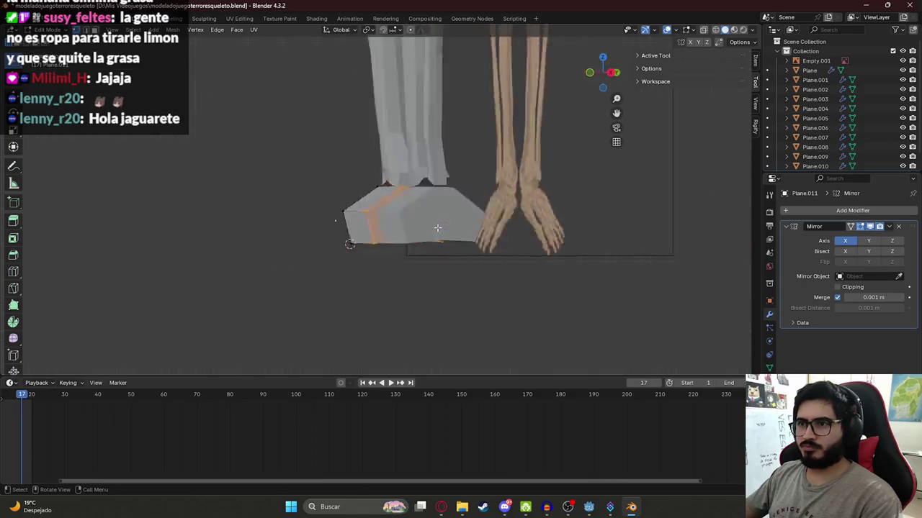
Pull the top ankle corners of the foot block inward along X
key(KP_1)
key(g)
click(339, 155)
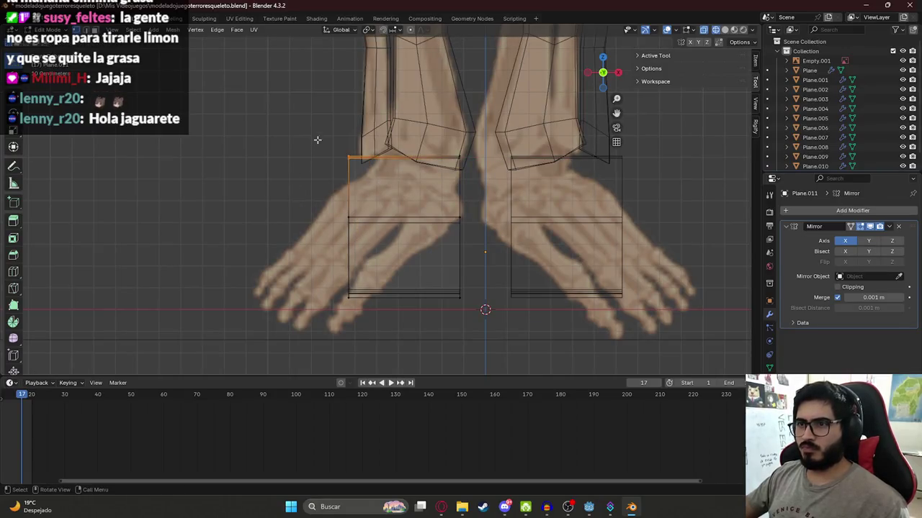
key(g)
key(x)
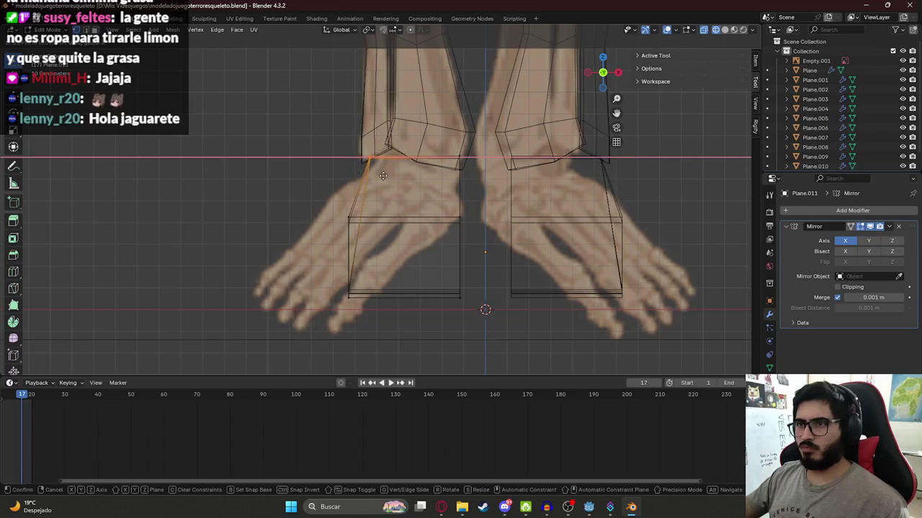
click(474, 156)
click(473, 158)
click(459, 217)
key(g)
key(x)
click(484, 246)
Widen the bottom vertices and toe edge along X, then return to Object Mode in solid shading
drag(444, 275, 469, 311)
key(g)
key(x)
click(432, 314)
alt+click(377, 315)
key(g)
key(x)
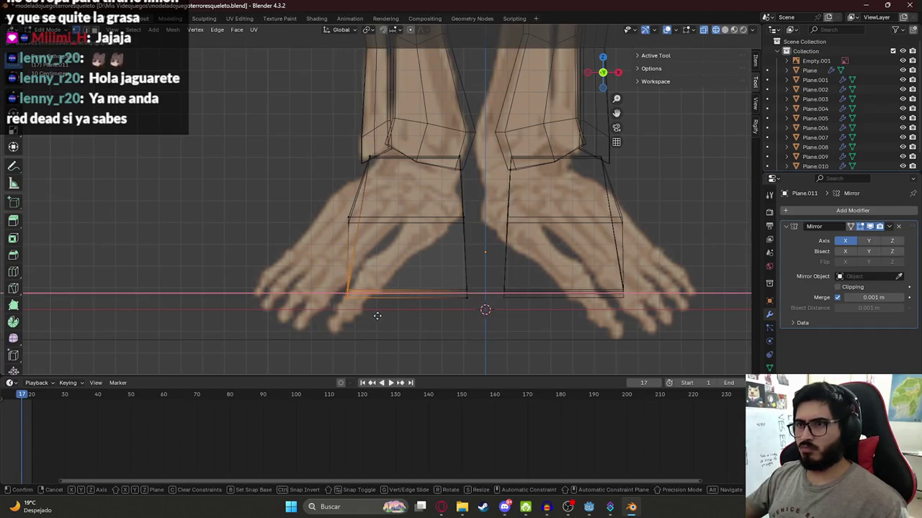
click(372, 316)
mouse_move(371, 316)
middle_down()
mouse_move(384, 288)
mouse_move(442, 230)
middle_up()
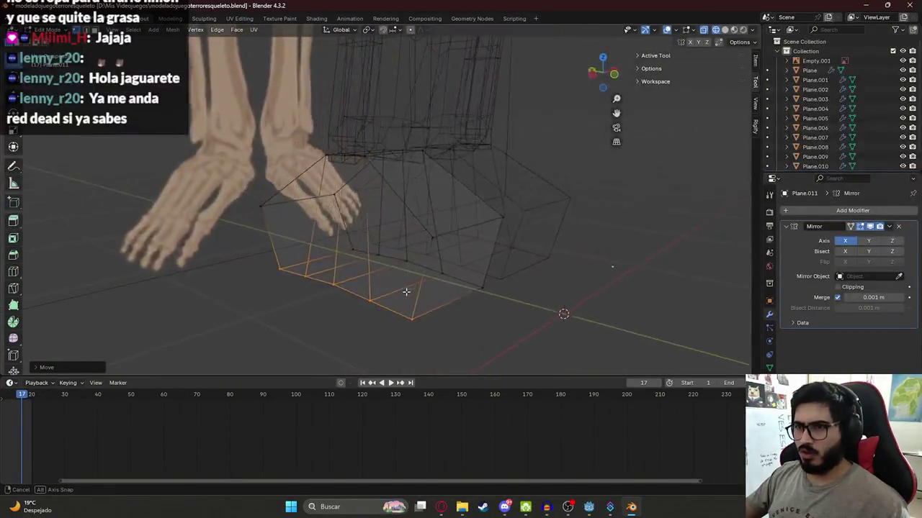
key(alt+z)
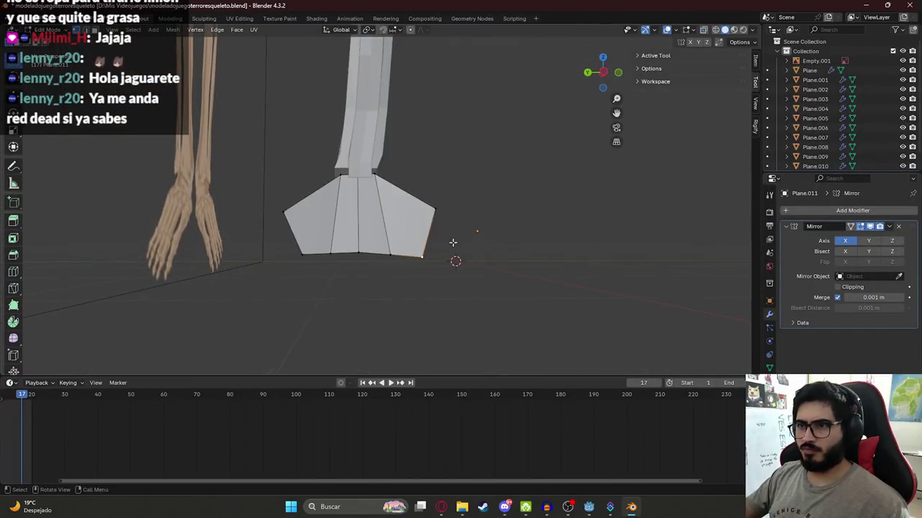
middle_drag(443, 229, 441, 254)
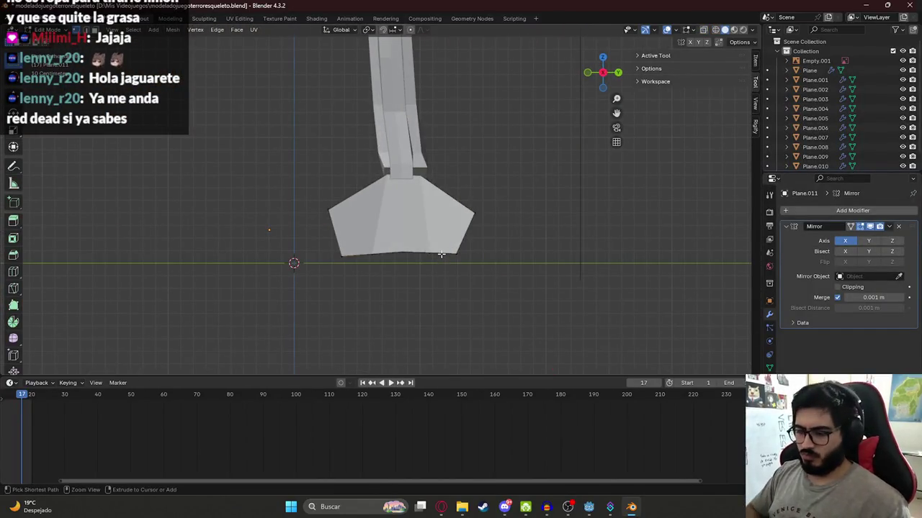
scroll(438, 255, down, 5)
key(Tab)
mouse_move(463, 152)
middle_down()
mouse_move(298, 217)
mouse_move(359, 279)
middle_up()
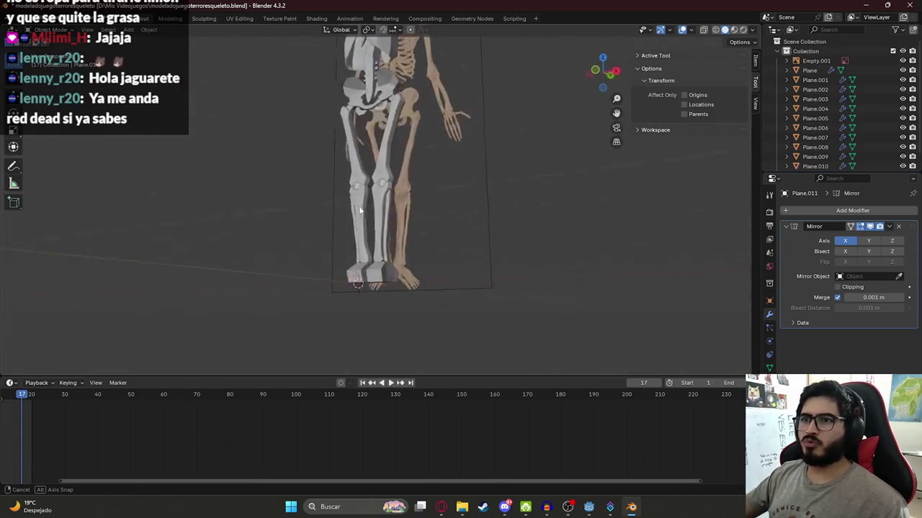
In Edit Mode on the foot mesh, frame the feet in front view and add a cube
key(Tab)
key(KP_7)
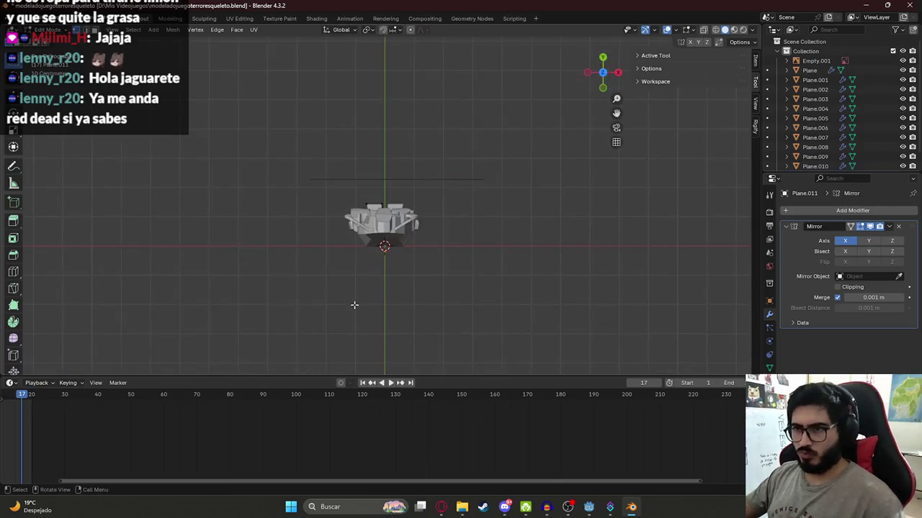
key(KP_1)
scroll(356, 294, up, 2)
shift+middle_drag(356, 293, 388, 170)
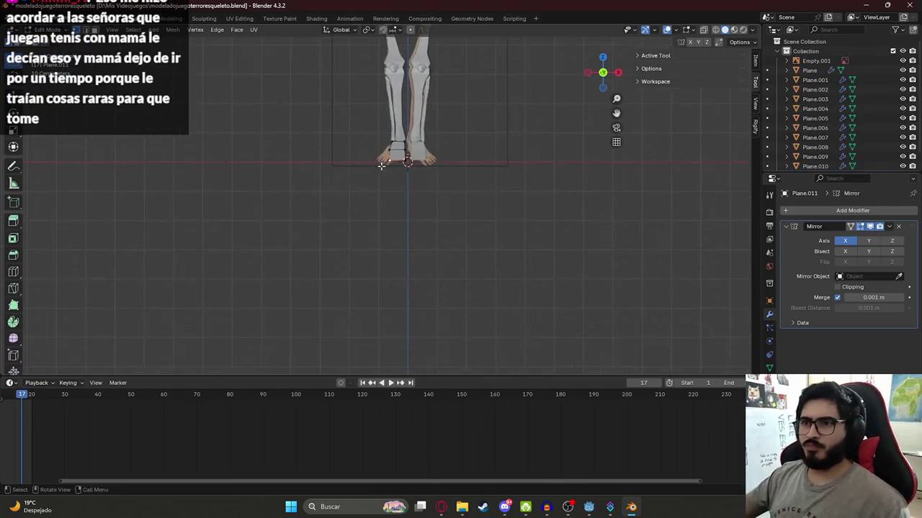
scroll(408, 107, up, 3)
shift+middle_drag(409, 107, 394, 218)
key(shift+a)
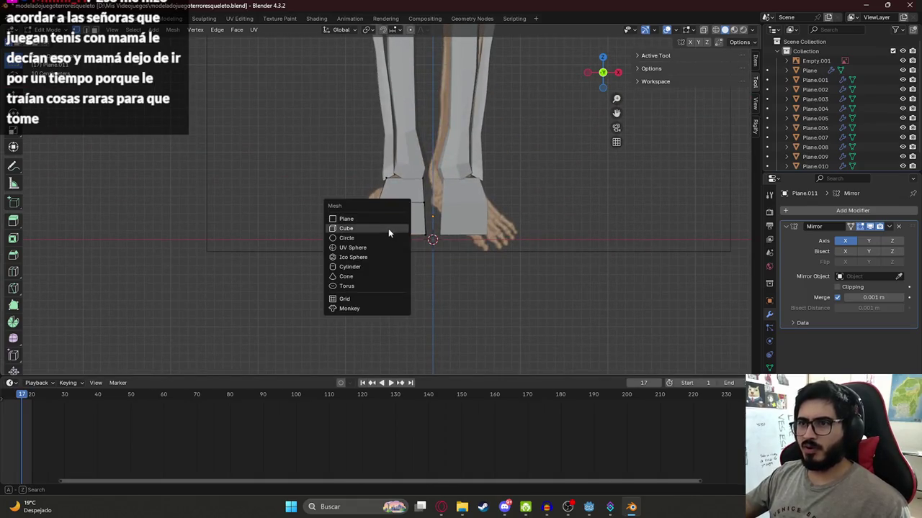
click(388, 229)
Shrink the new cube and slide it along X onto the left foot block
key(s)
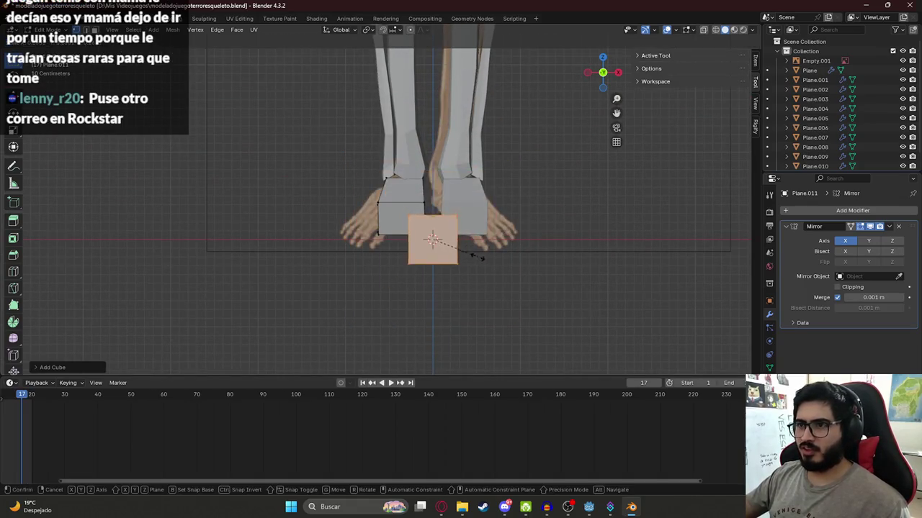
click(456, 245)
key(g)
key(x)
click(427, 246)
scroll(427, 245, up, 3)
Scale the cube to the block's front face, flatten it along Z, and nudge it slightly left
key(s)
click(452, 259)
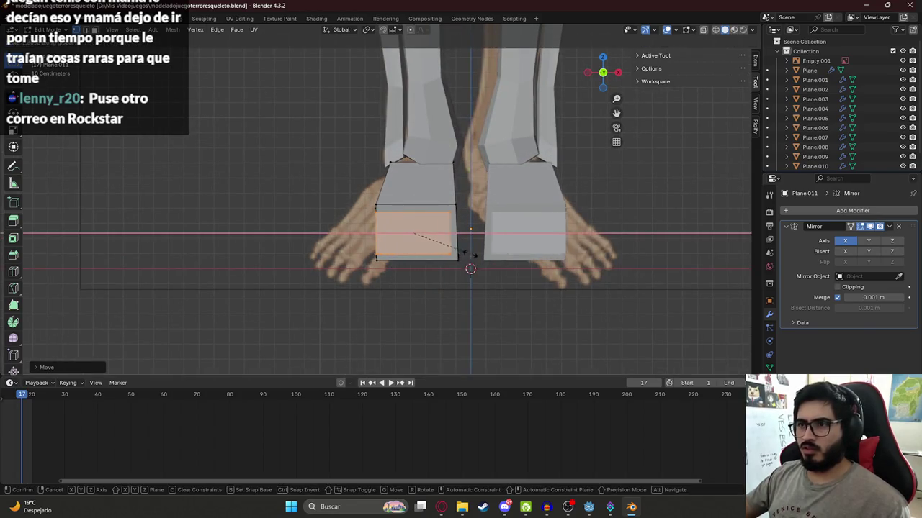
key(s)
key(z)
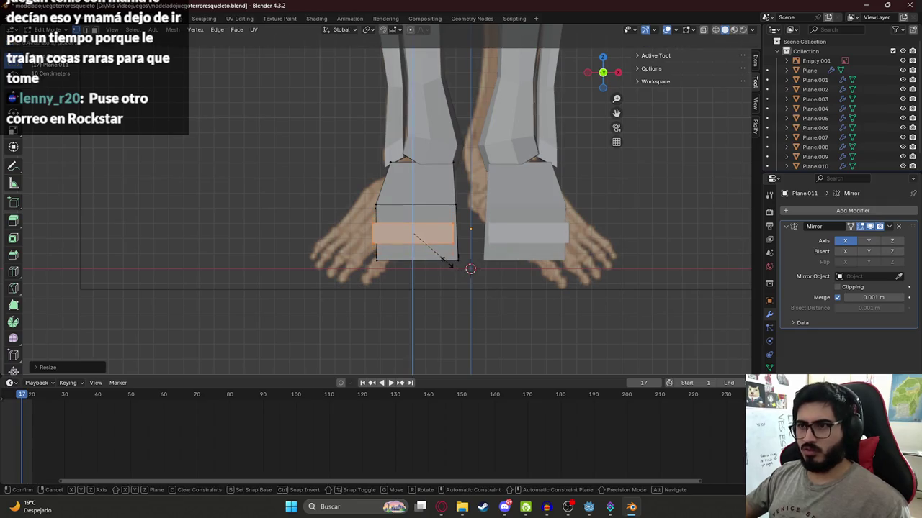
click(488, 279)
key(g)
click(483, 280)
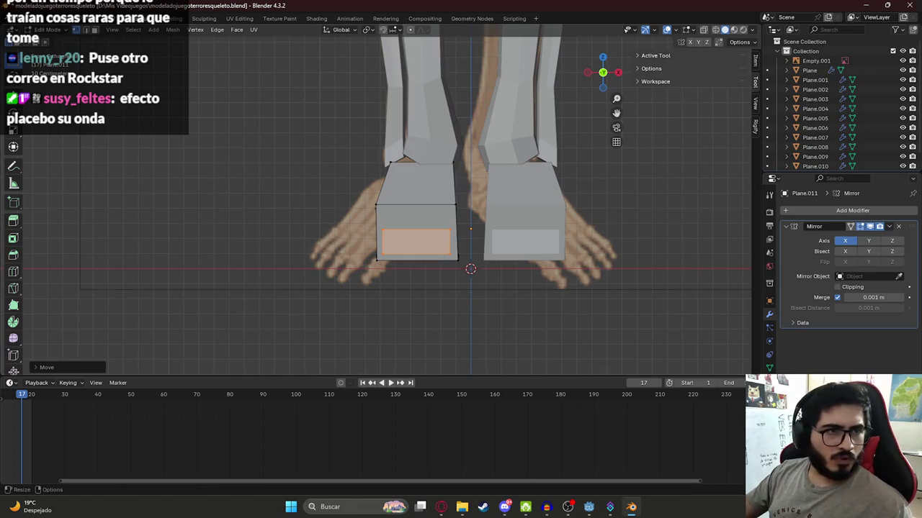
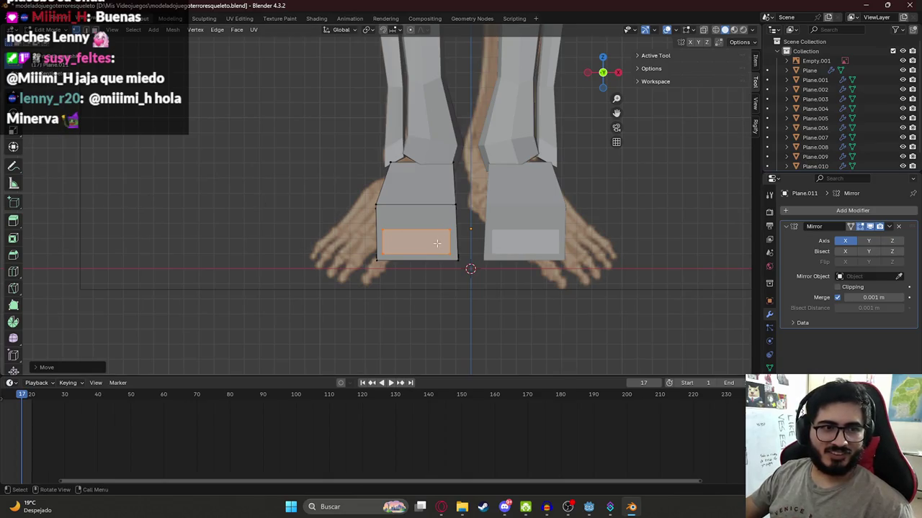
Move the toe face forward and stretch it along Y to lengthen the toe
scroll(441, 266, up, 1)
scroll(428, 252, up, 1)
key(g)
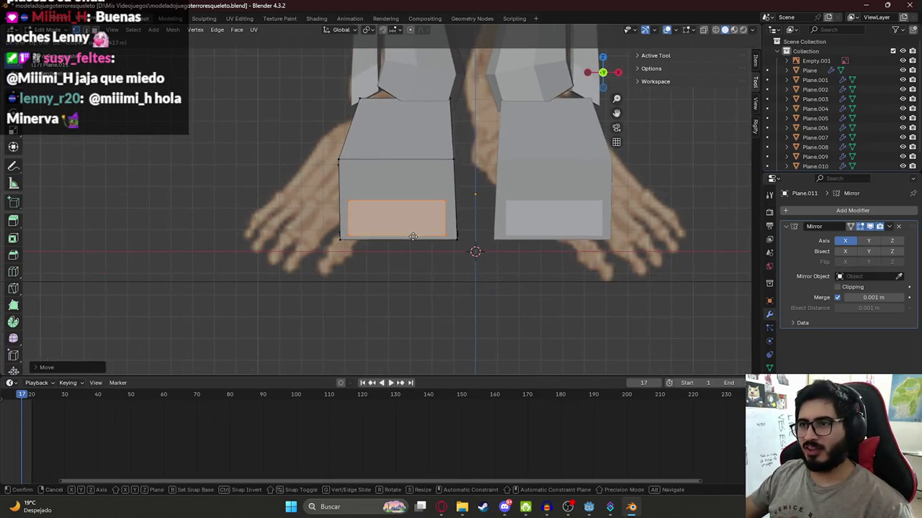
click(410, 234)
mouse_move(406, 231)
middle_down()
mouse_move(475, 259)
mouse_move(465, 251)
middle_up()
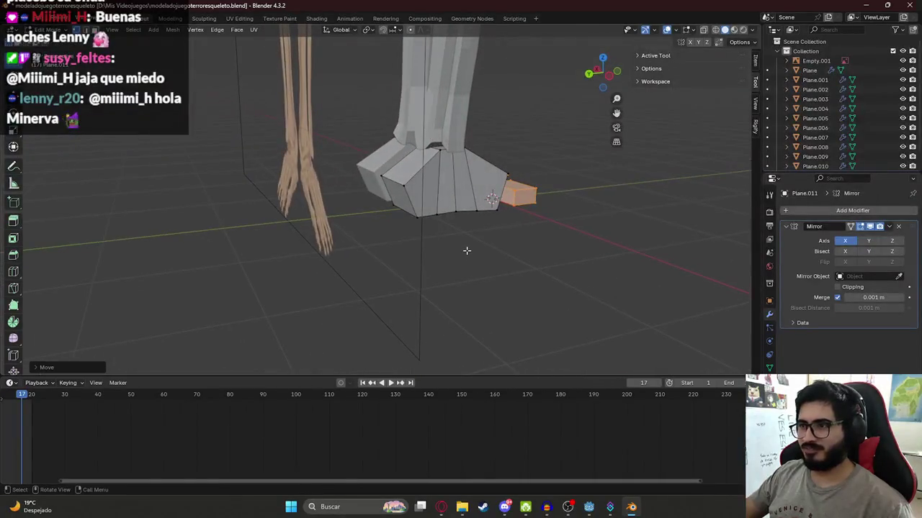
key(ctrl+KP_3)
key(KP_3)
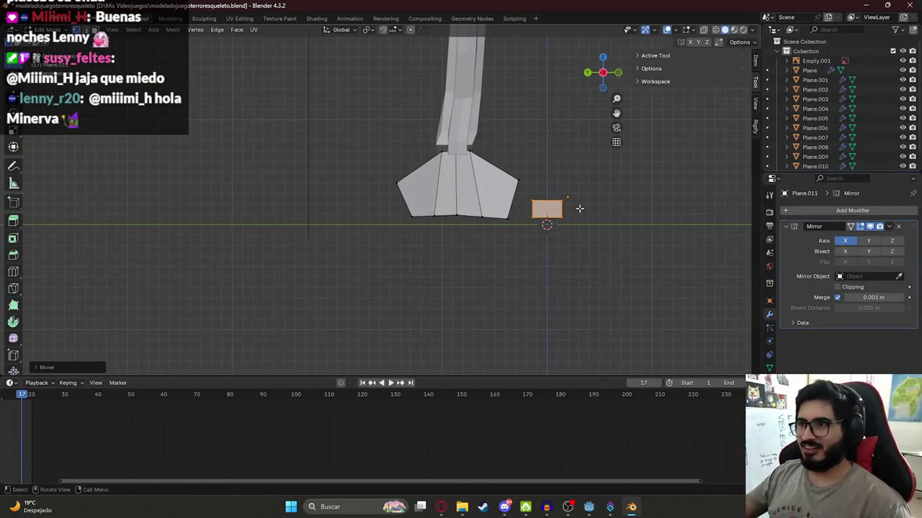
key(g)
click(548, 224)
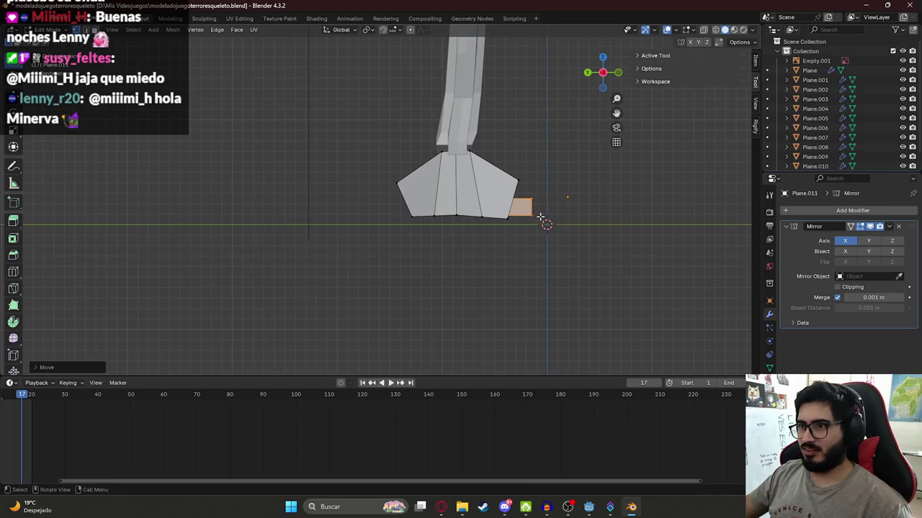
key(s)
key(y)
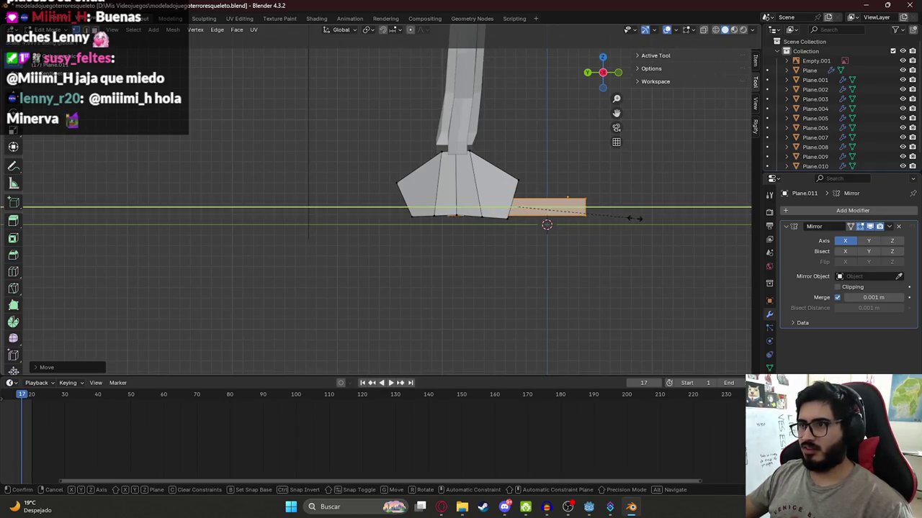
click(612, 224)
In wireframe side view, check the skeleton reference and reposition the toe's top vertex
key(z)
click(465, 216)
shift+middle_drag(566, 217, 524, 217)
key(alt+Tab)
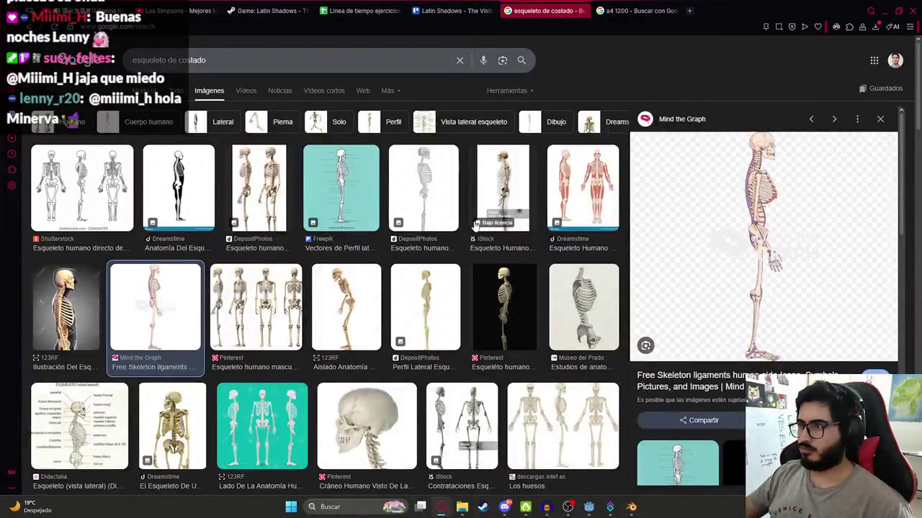
key(alt+Tab)
key(Tab)
key(g)
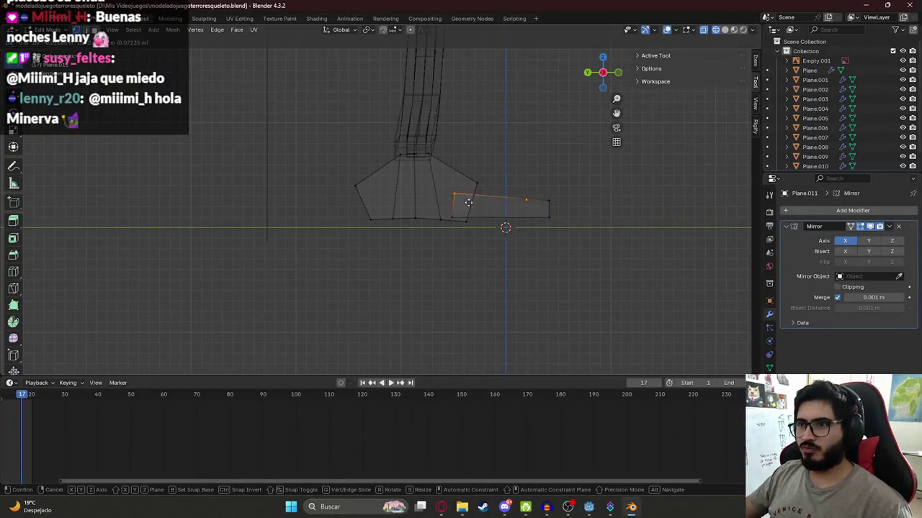
click(480, 193)
Move the toe's lower-left and upper-right vertices to taper its front, then restore solid shading
click(452, 218)
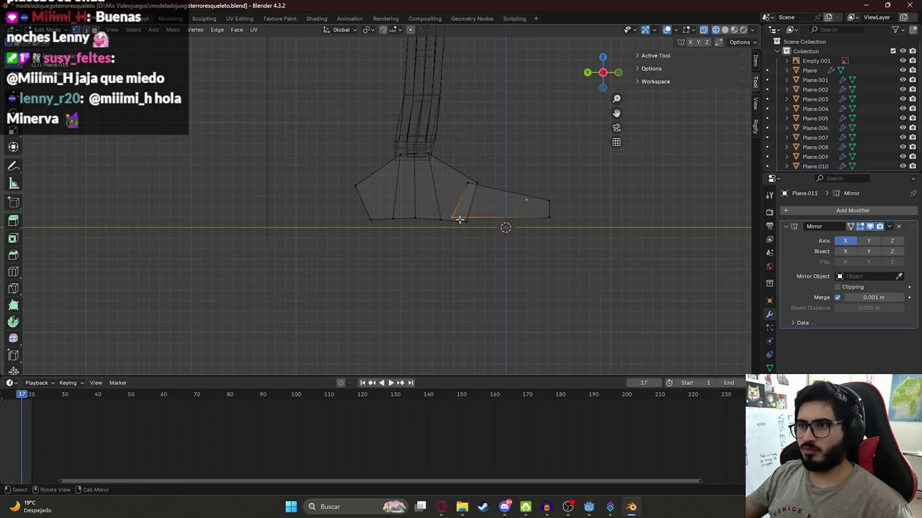
key(g)
click(556, 228)
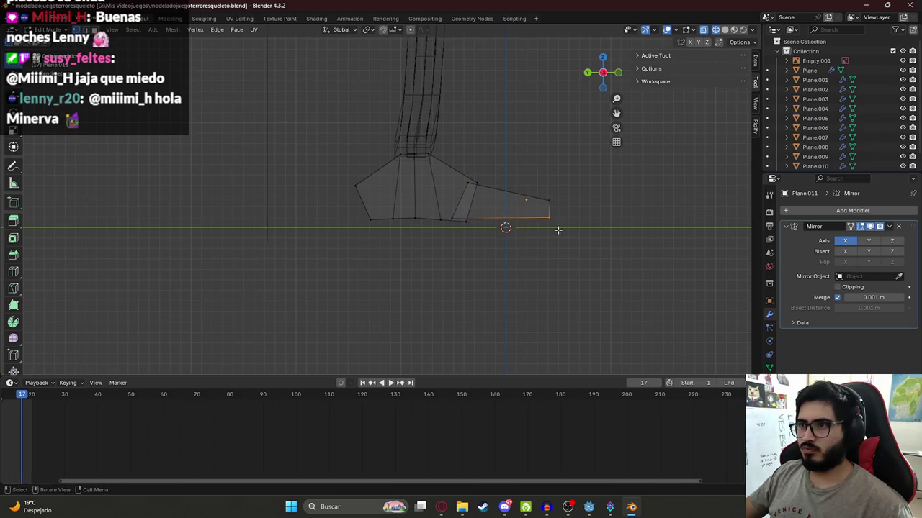
click(548, 200)
key(g)
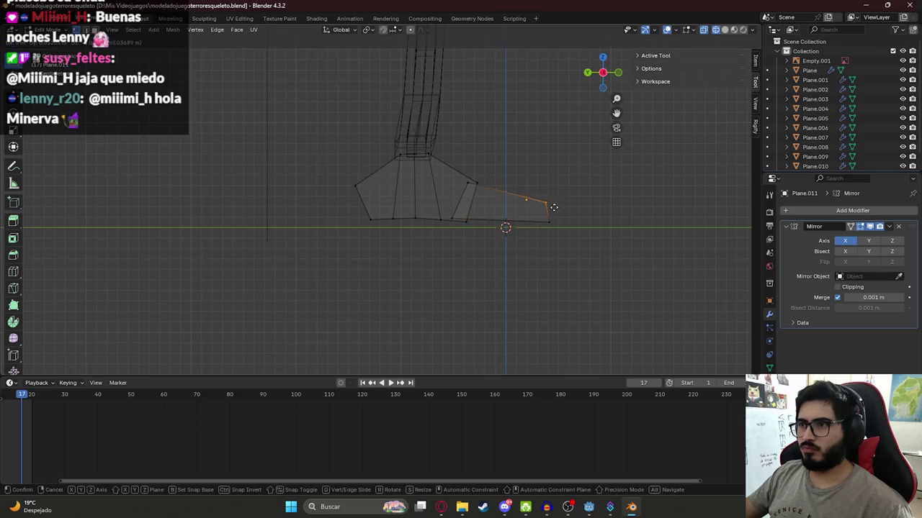
click(562, 209)
scroll(542, 199, down, 5)
mouse_move(542, 200)
middle_down()
mouse_move(449, 245)
mouse_move(422, 195)
middle_up()
key(z)
click(469, 261)
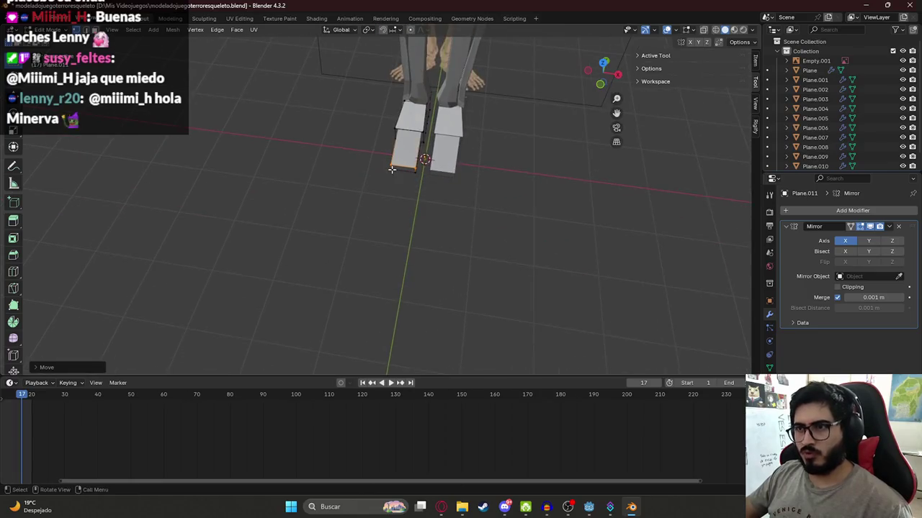
Resize the toe's front edge along the X axis
key(g)
key(x)
click(450, 221)
middle_drag(444, 220, 441, 213)
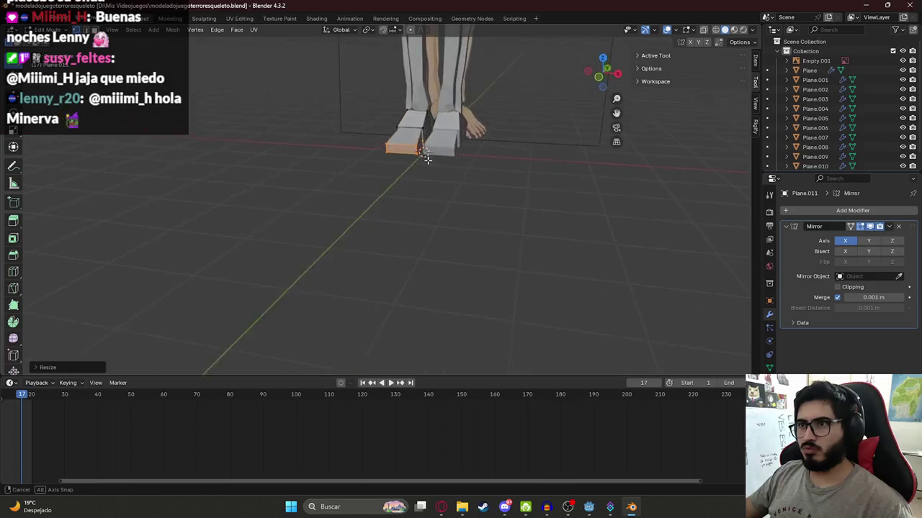
scroll(441, 213, up, 4)
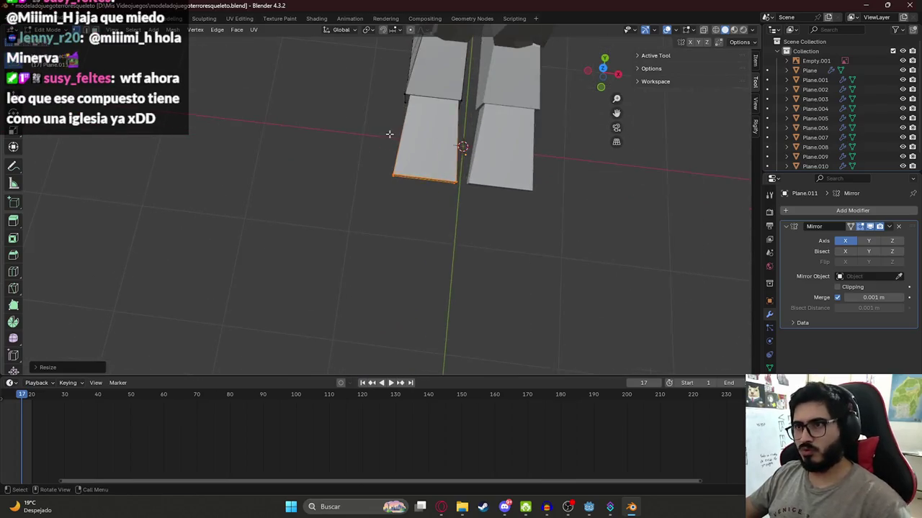
middle_drag(391, 136, 397, 214)
key(z)
click(397, 213)
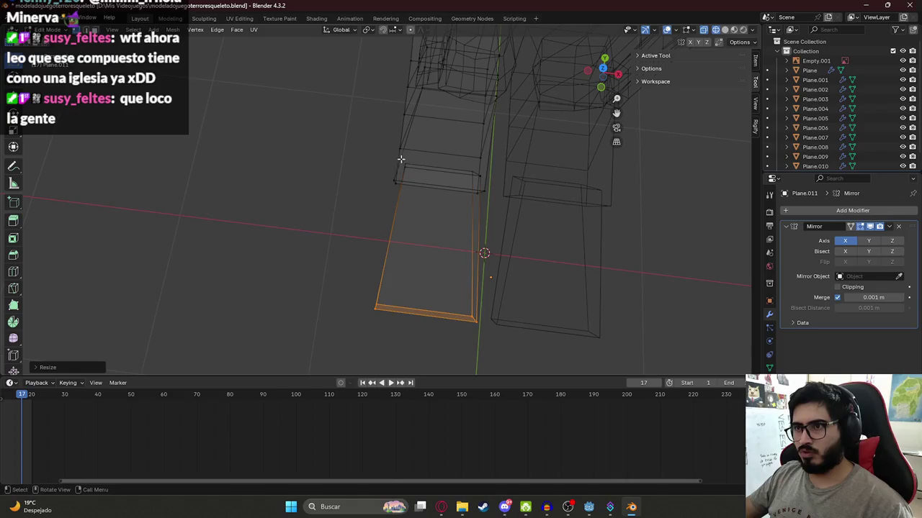
Slide the toe's top edge along X and check the gap between the feet
click(462, 170)
key(g)
key(x)
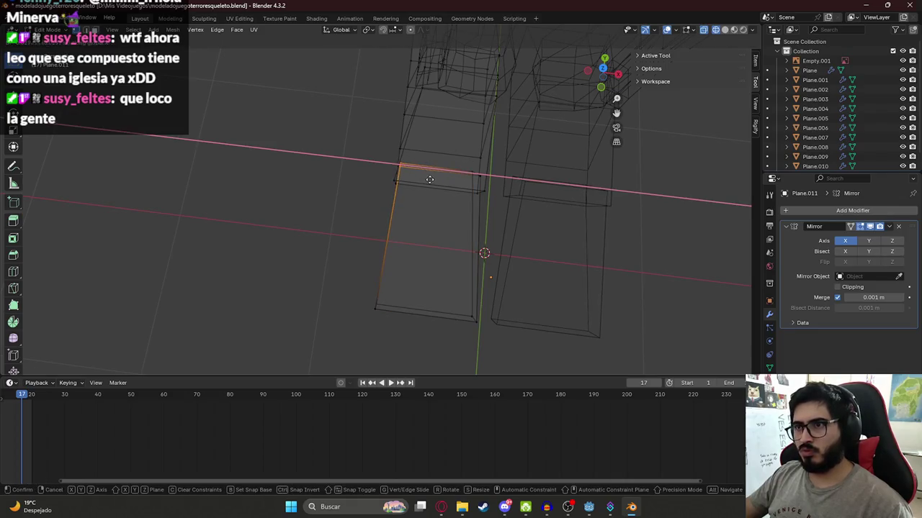
click(482, 186)
key(shift+z)
mouse_move(482, 186)
middle_down()
mouse_move(539, 177)
mouse_move(494, 148)
mouse_move(487, 113)
middle_up()
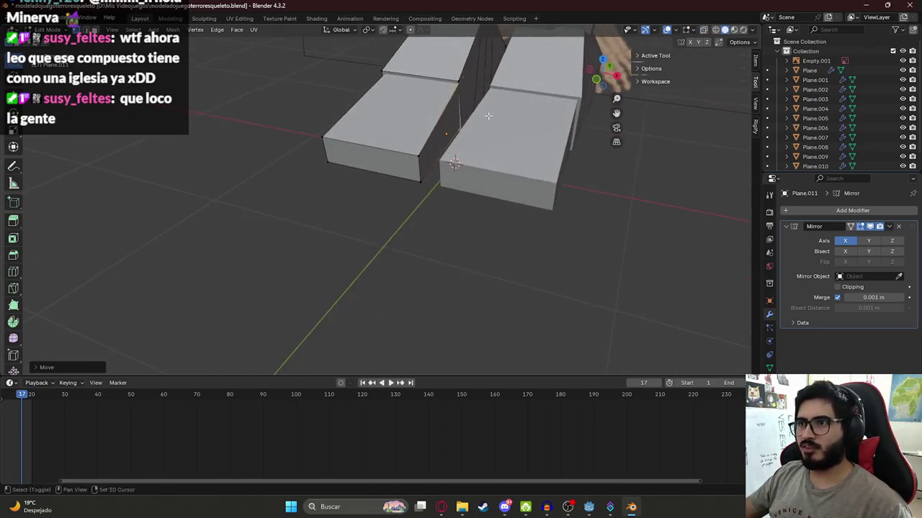
scroll(475, 159, up, 3)
mouse_move(475, 159)
middle_down()
mouse_move(490, 138)
mouse_move(533, 136)
middle_up()
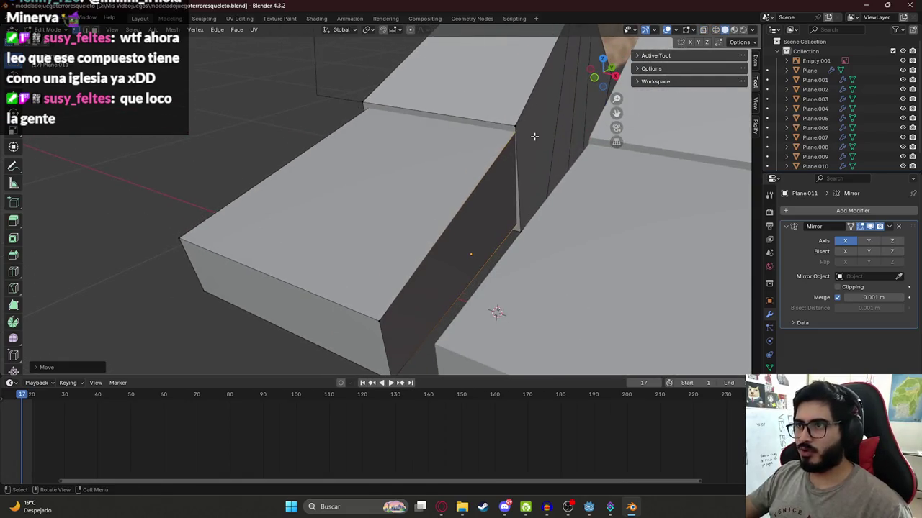
scroll(507, 146, down, 2)
Return to Object Mode with nothing selected, viewing the feet from the side
key(Tab)
scroll(294, 202, down, 3)
click(292, 202)
mouse_move(249, 215)
middle_down()
mouse_move(378, 188)
mouse_move(389, 228)
mouse_move(457, 168)
mouse_move(350, 166)
mouse_move(322, 189)
mouse_move(403, 152)
middle_up()
scroll(398, 240, up, 3)
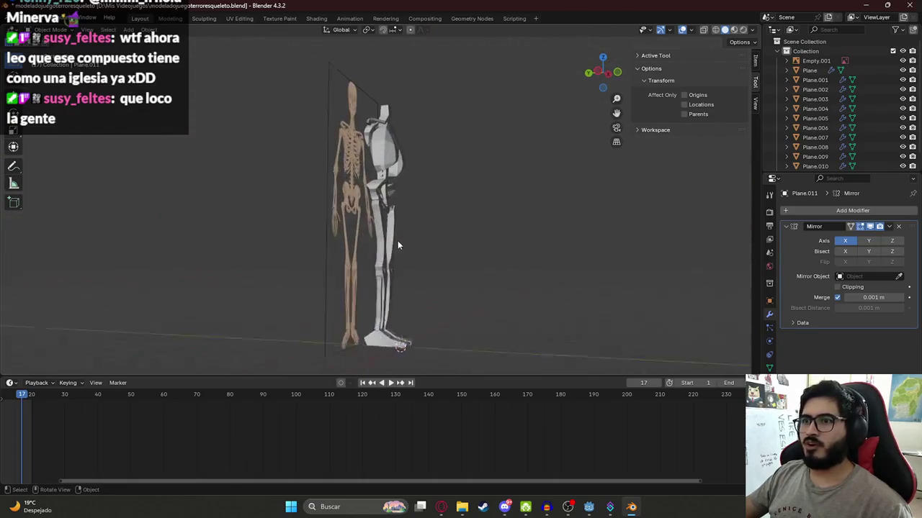
Edit the feet block in side view with X-ray enabled
scroll(397, 222, up, 2)
mouse_move(397, 221)
middle_down()
mouse_move(232, 232)
mouse_move(222, 117)
mouse_move(290, 157)
mouse_move(355, 156)
middle_up()
mouse_move(369, 208)
shift+middle_down()
mouse_move(389, 223)
mouse_move(360, 177)
shift+middle_up()
scroll(396, 209, down, 2)
click(395, 209)
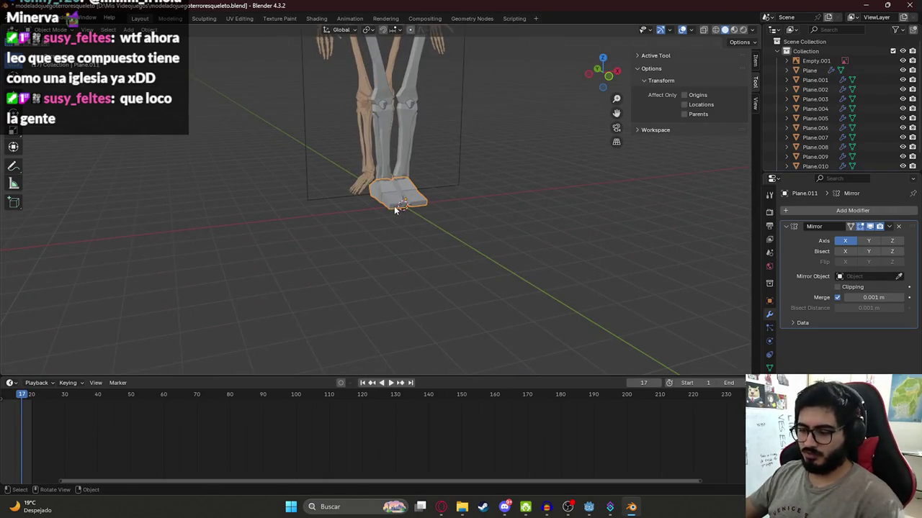
key(KP_3)
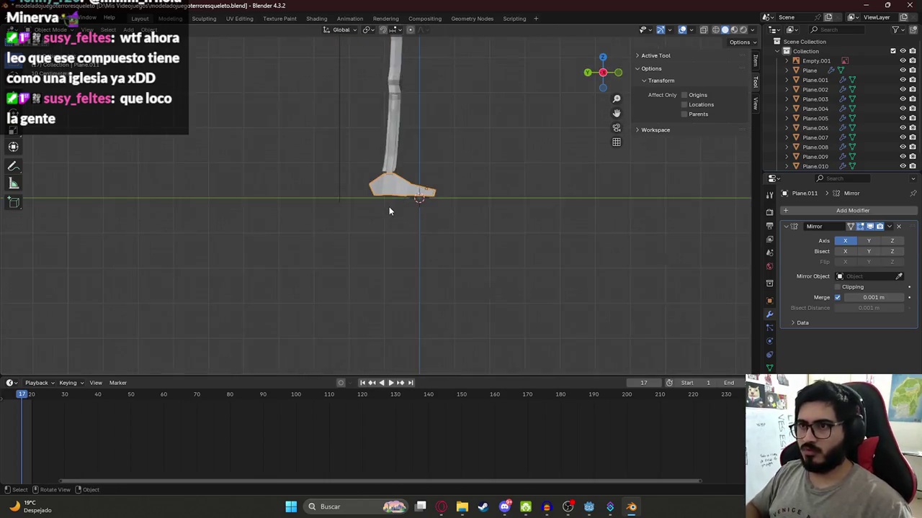
key(Tab)
scroll(360, 213, up, 3)
scroll(353, 194, up, 1)
scroll(389, 158, up, 3)
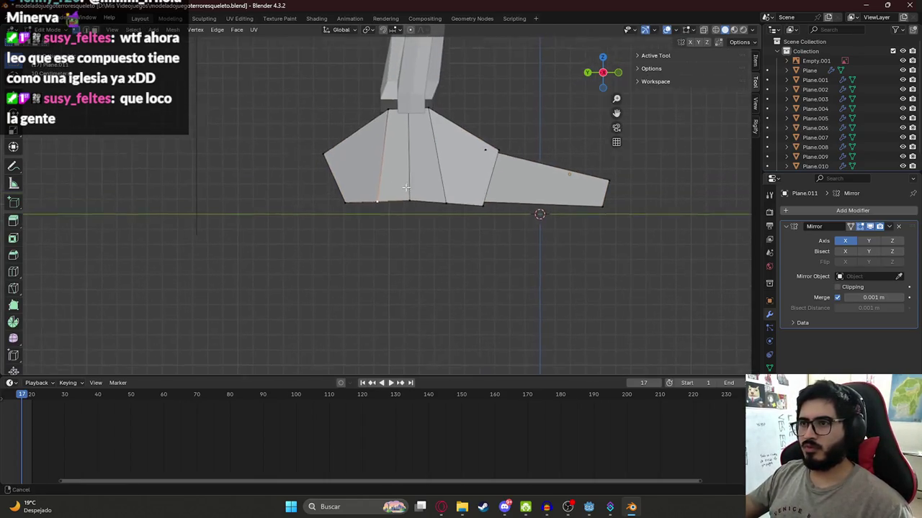
key(alt+z)
Reshape the heel's upper and bottom vertices and lower the whole foot mesh slightly
key(g)
click(354, 186)
click(353, 226)
key(g)
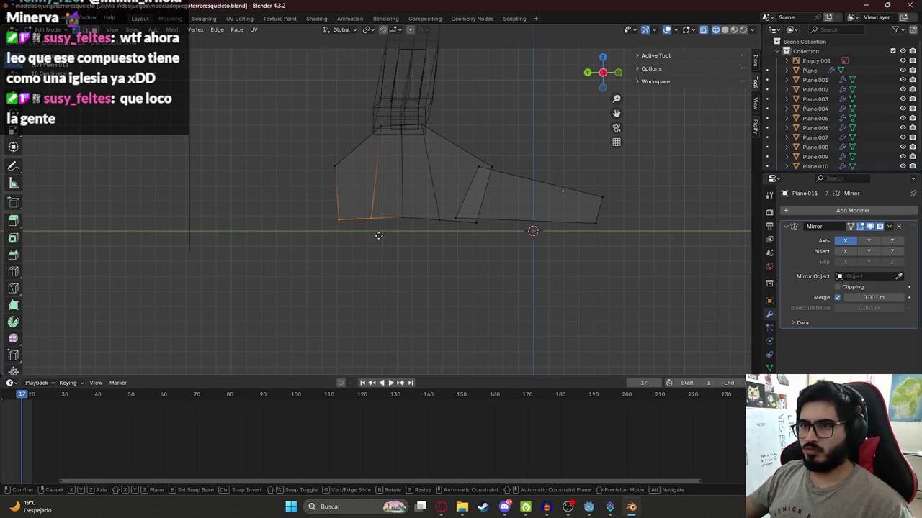
click(393, 235)
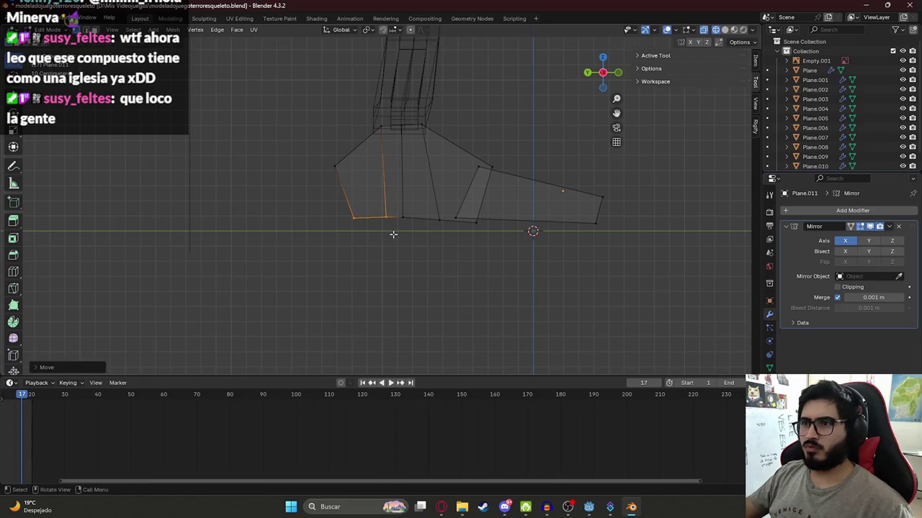
scroll(396, 223, down, 2)
key(a)
key(g)
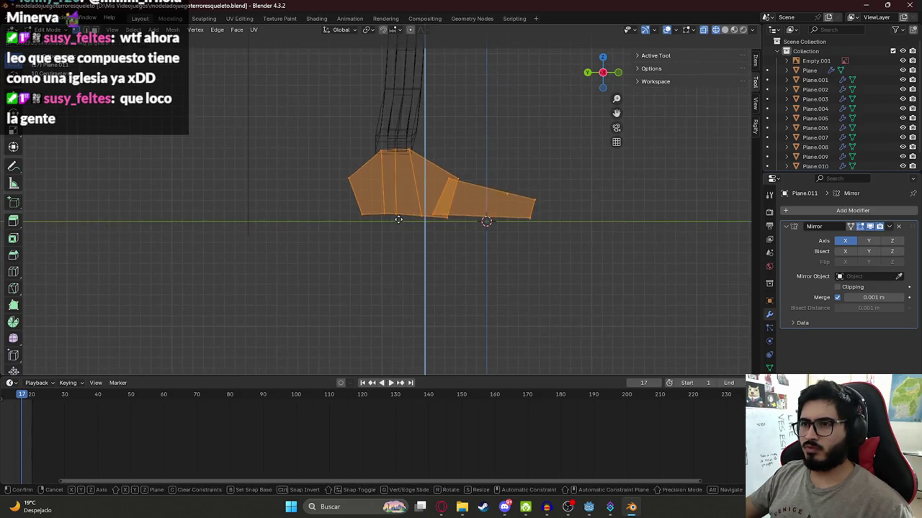
click(397, 223)
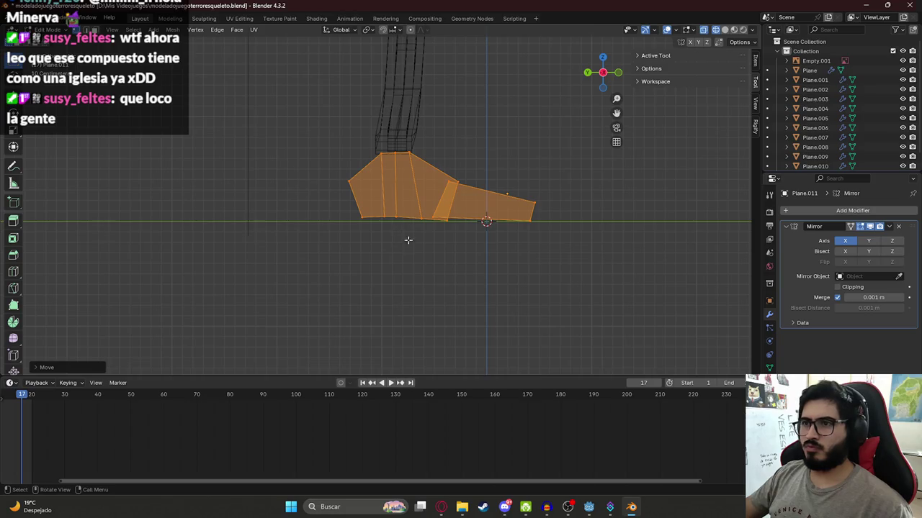
scroll(407, 253, down, 3)
key(Tab)
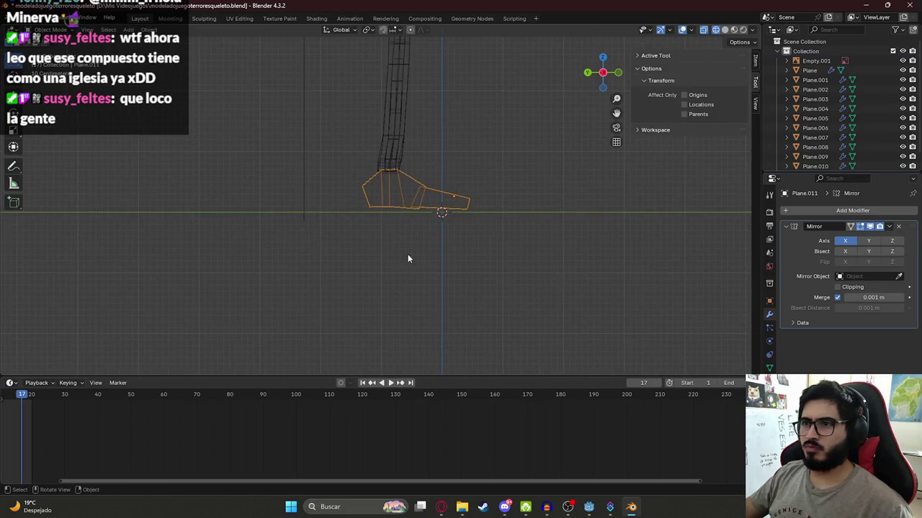
Deselect everything in Object Mode and save modeladojuegoterroresqueleto.blend
key(a)
key(g)
right_click(407, 254)
key(Tab)
click(397, 231)
mouse_move(397, 231)
middle_down()
mouse_move(551, 204)
mouse_move(447, 163)
mouse_move(430, 250)
mouse_move(458, 170)
mouse_move(397, 113)
mouse_move(403, 180)
middle_up()
key(Tab)
key(alt+a)
key(ctrl+s)
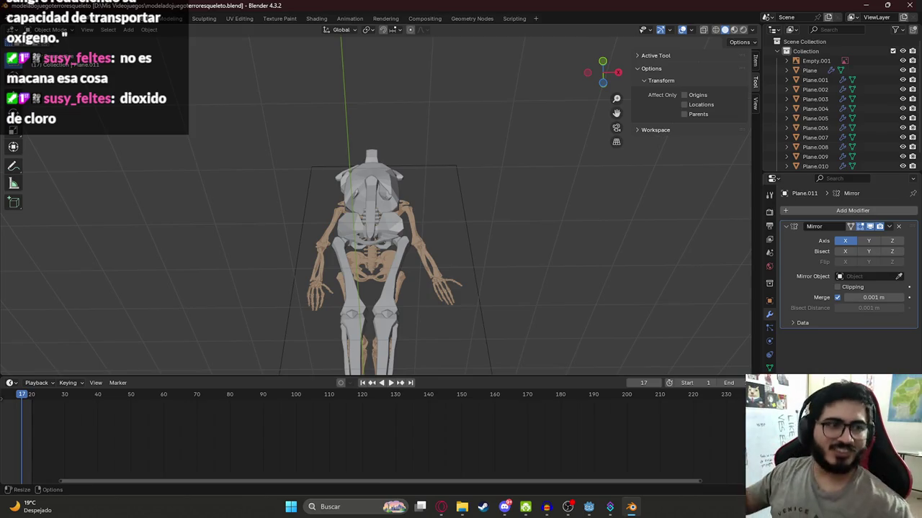
Zoom in on the skull area and select the skeleton reference image
mouse_move(375, 238)
middle_down()
mouse_move(386, 251)
mouse_move(378, 232)
middle_up()
scroll(373, 219, up, 1)
scroll(363, 213, up, 3)
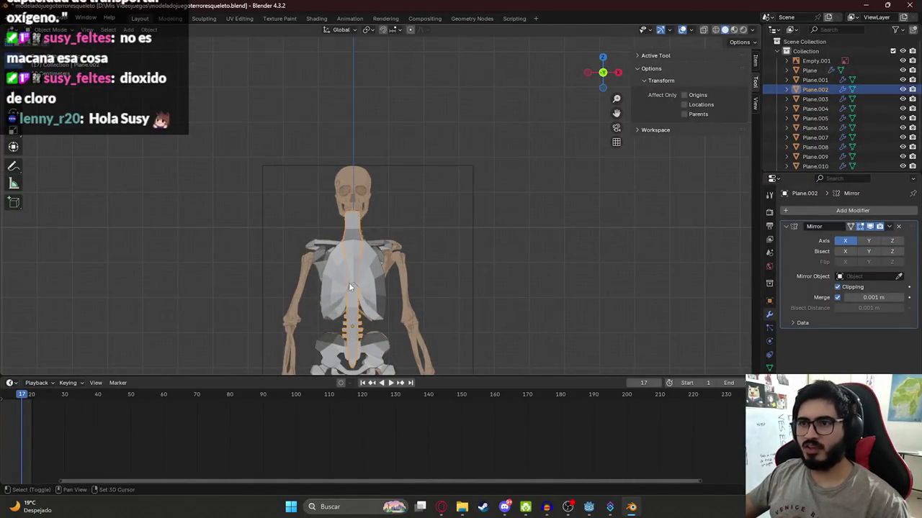
scroll(348, 283, up, 2)
shift+middle_drag(331, 123, 380, 166)
click(317, 219)
shift+middle_drag(317, 219, 335, 240)
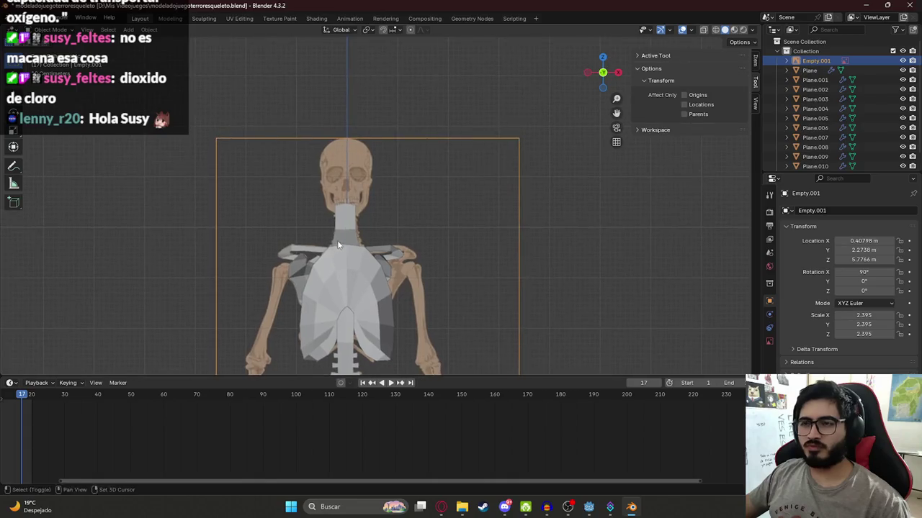
Add a circle mesh and move it vertically up to the skull
key(shift+a)
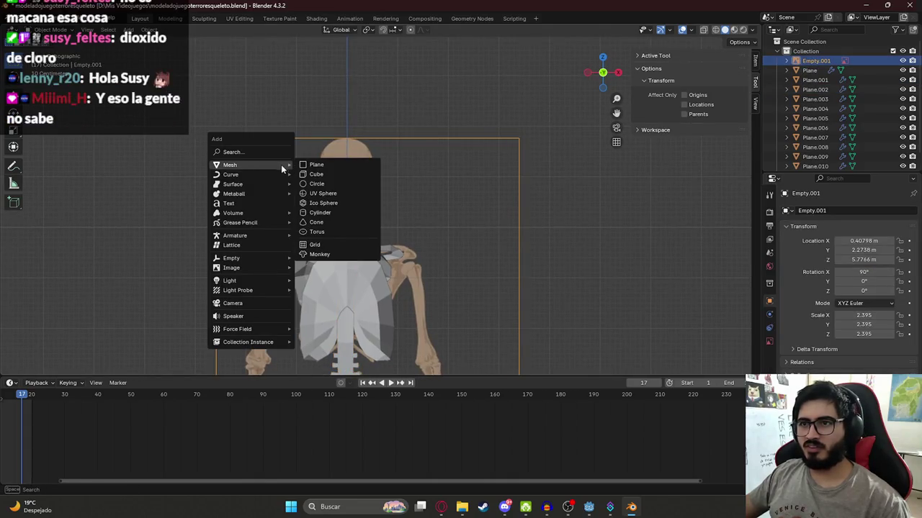
click(332, 185)
scroll(341, 229, down, 5)
scroll(341, 229, down, 2)
key(g)
key(x)
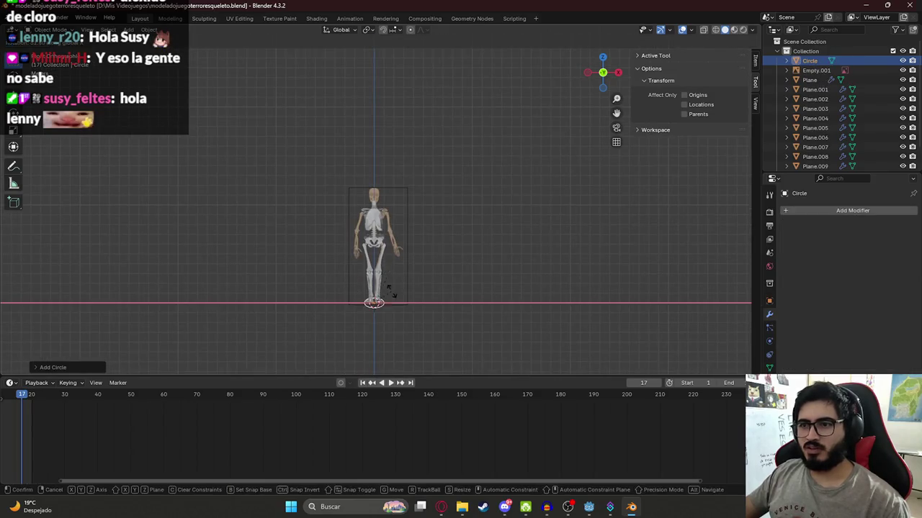
key(z)
click(392, 198)
Bring the skull into view and centre the circle over it
scroll(377, 182, up, 5)
scroll(378, 181, up, 3)
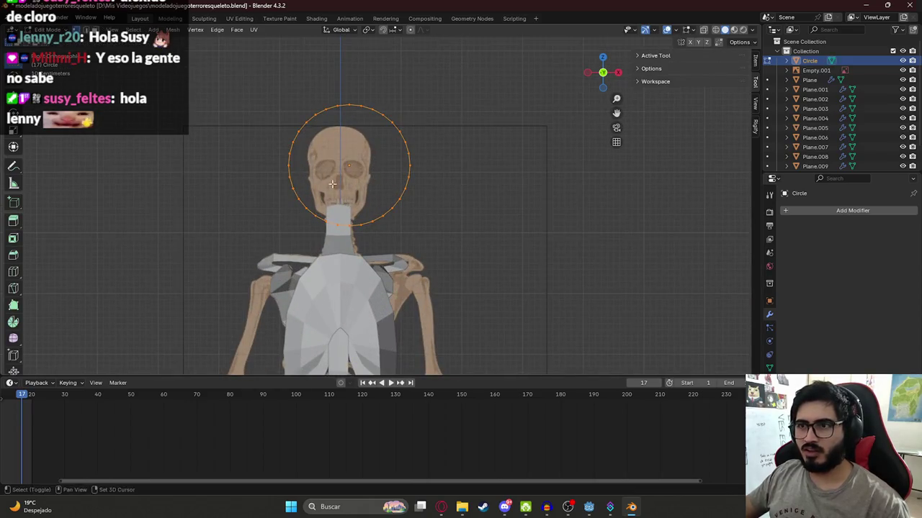
shift+middle_drag(384, 223, 410, 246)
scroll(409, 246, up, 3)
key(g)
click(431, 268)
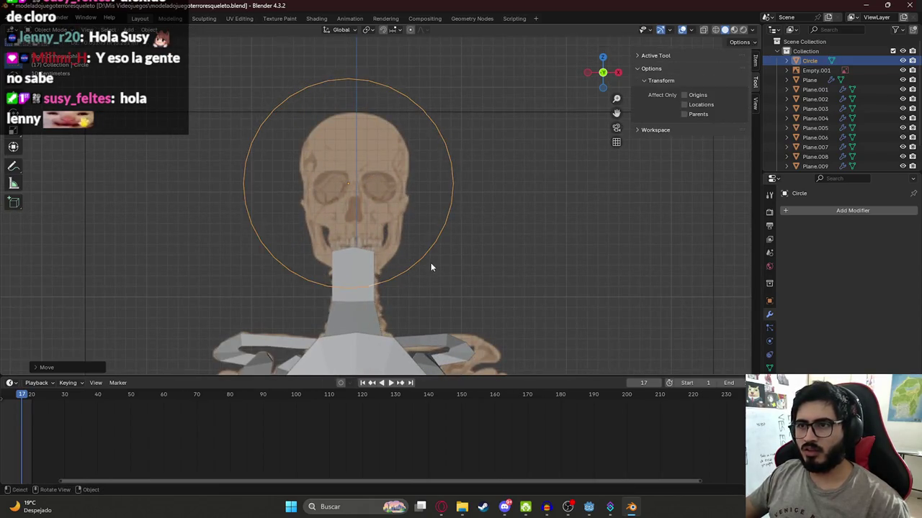
Delete all of the circle's vertices in Edit Mode
key(Tab)
click(254, 140)
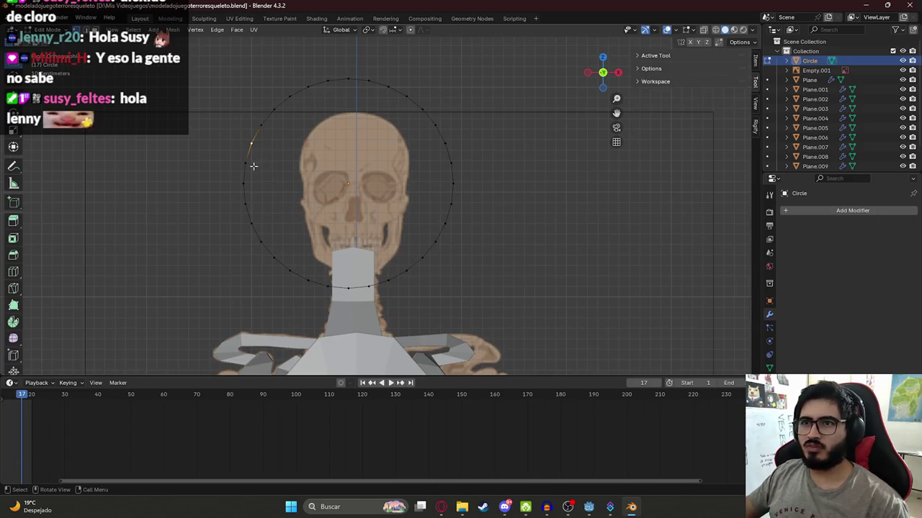
key(a)
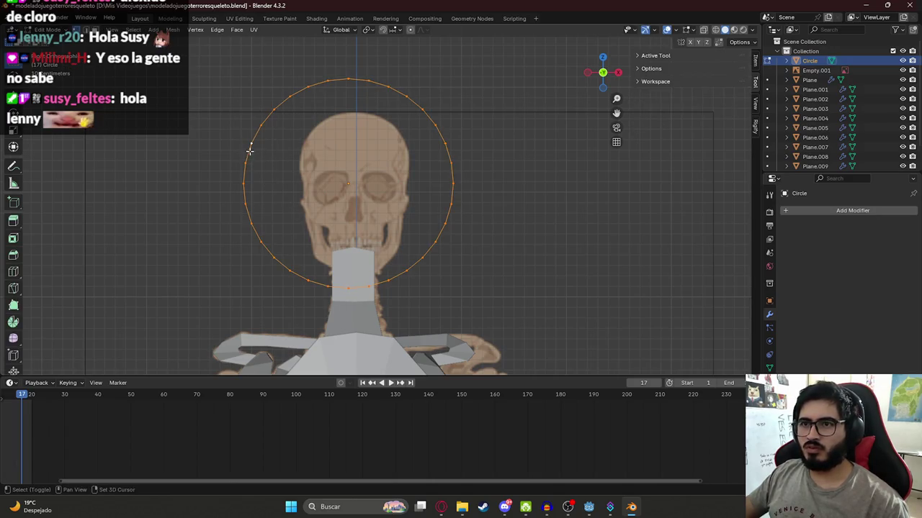
key(x)
click(262, 157)
key(Tab)
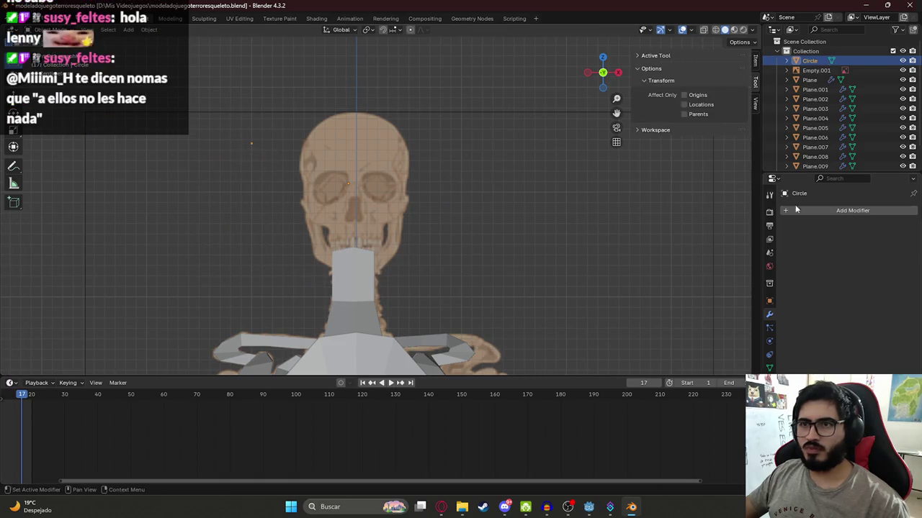
Add a Mirror modifier with Clipping enabled to the circle object
click(835, 210)
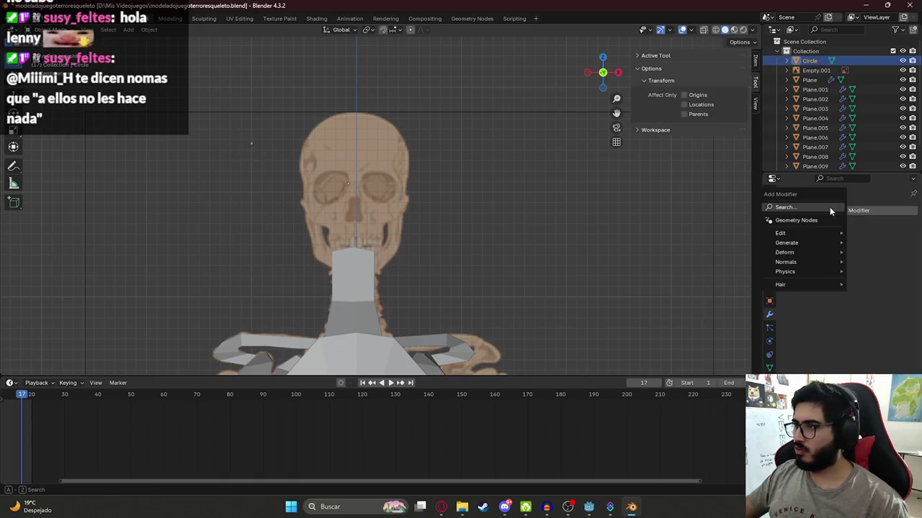
text(mi)
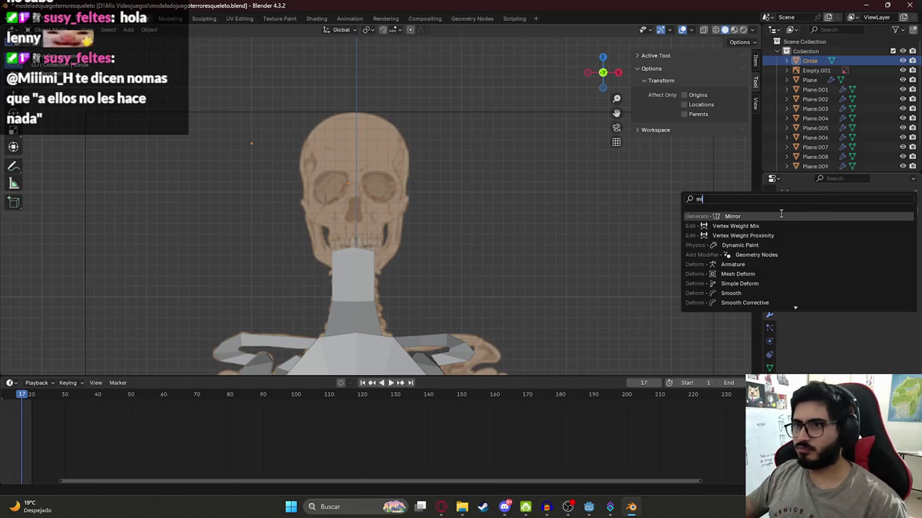
click(781, 215)
click(856, 288)
Reposition a vertex, then delete the circle object entirely
key(Tab)
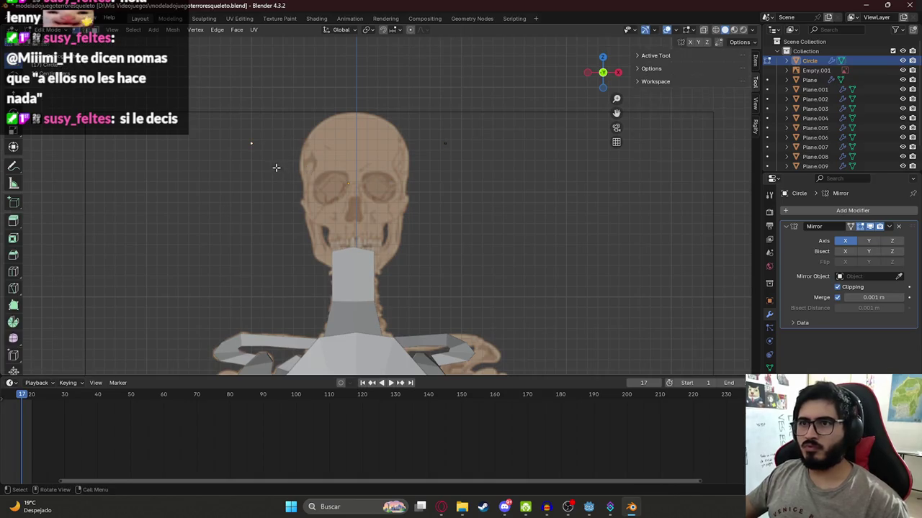
key(g)
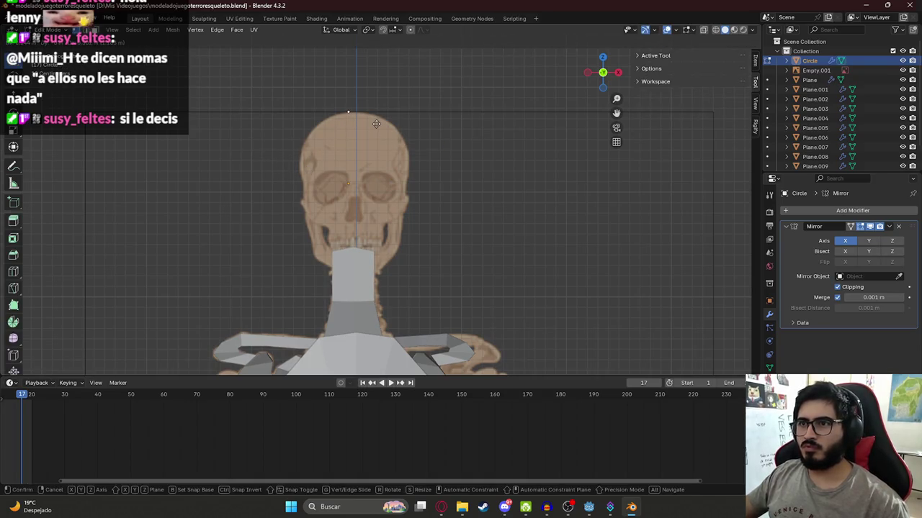
click(377, 123)
scroll(361, 161, down, 3)
scroll(373, 182, up, 5)
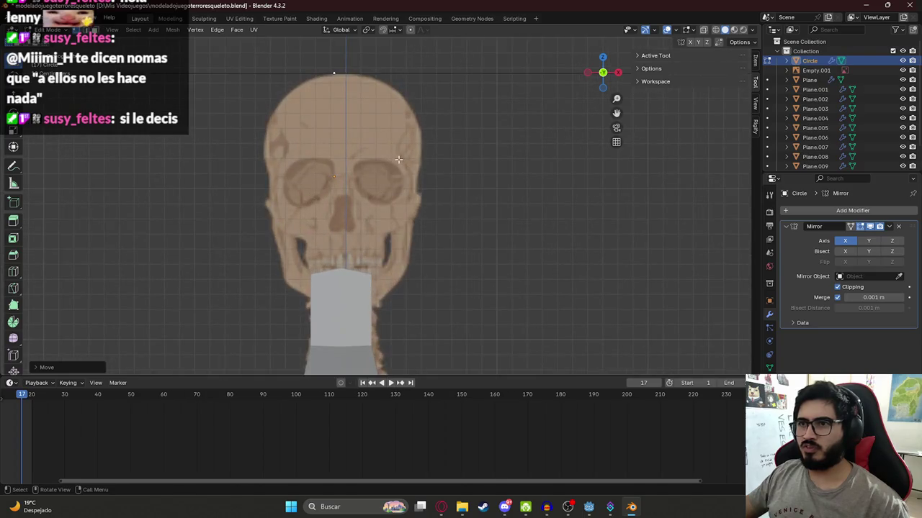
scroll(338, 185, down, 6)
key(Tab)
key(x)
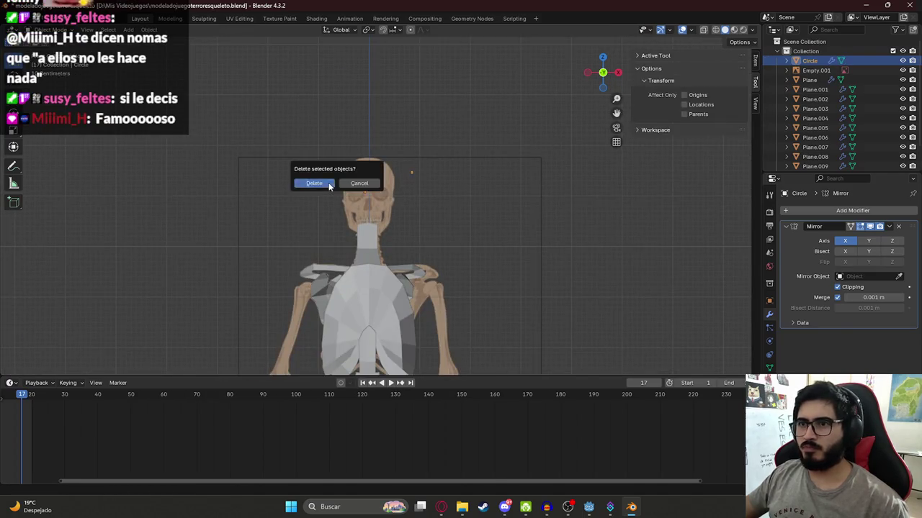
click(327, 182)
Add a plane, stand it upright facing front, and raise it to the skull
key(shift+a)
click(366, 182)
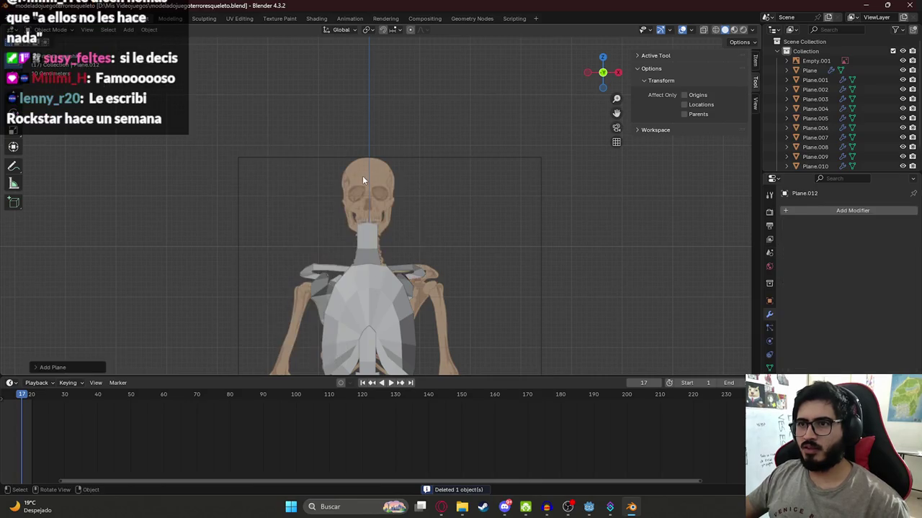
key(r)
key(Return)
key(g)
key(z)
key(Return)
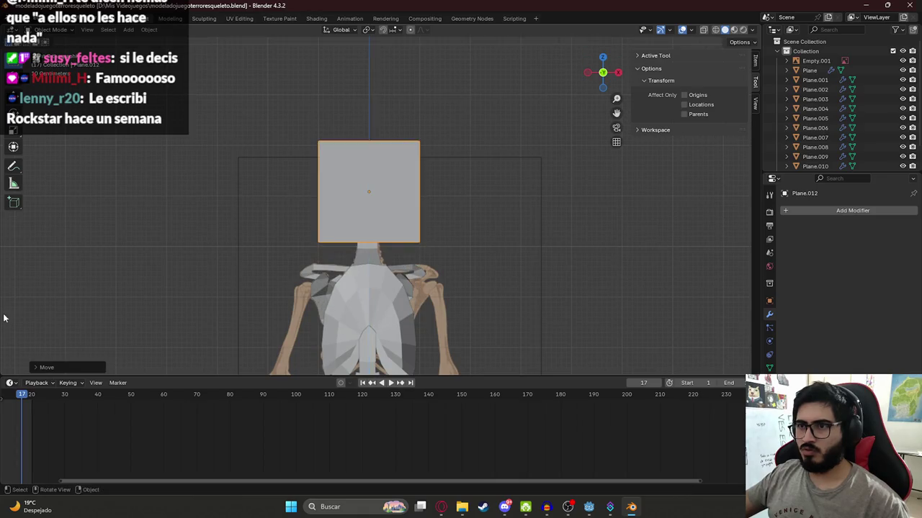
Extrude a jaw edge row and outline edges reaching the centre line
key(Tab)
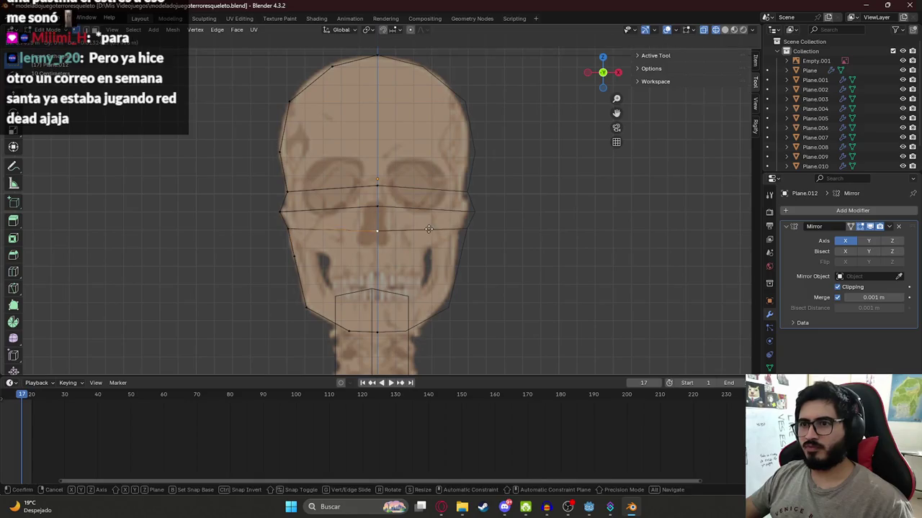
key(e)
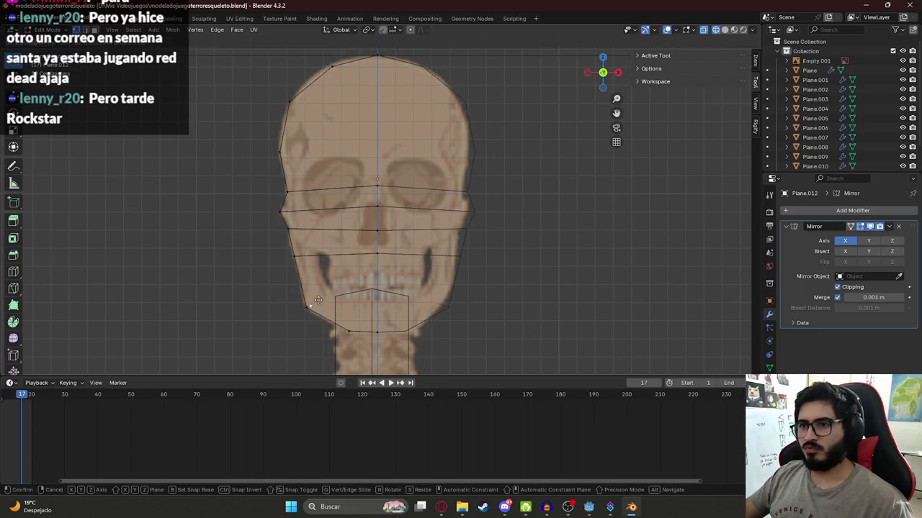
click(424, 288)
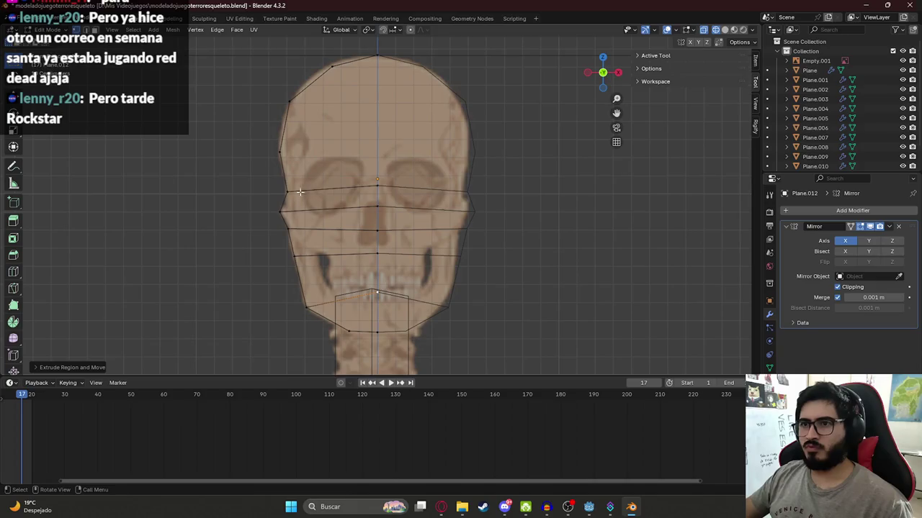
click(279, 154)
key(e)
click(417, 136)
click(299, 103)
key(e)
click(410, 100)
click(332, 66)
key(e)
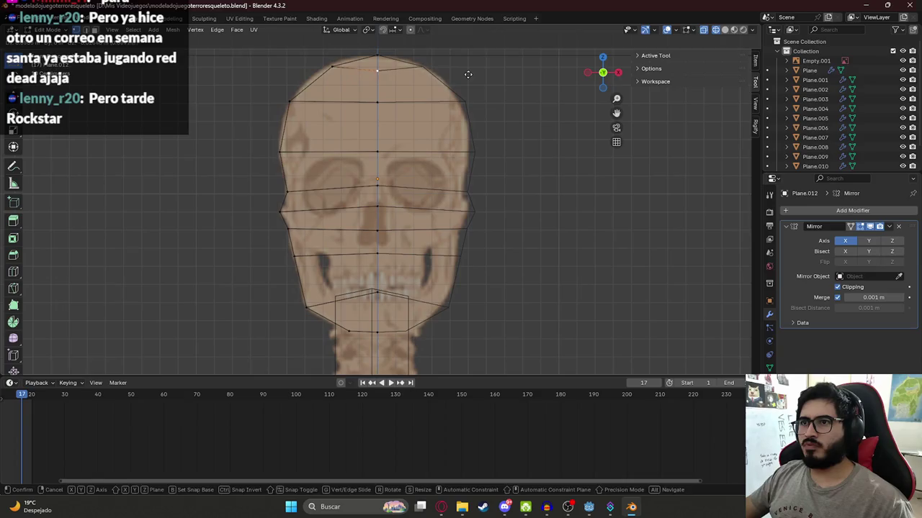
click(468, 74)
Select and deselect the whole mesh, then cancel an edge loop cut
key(a)
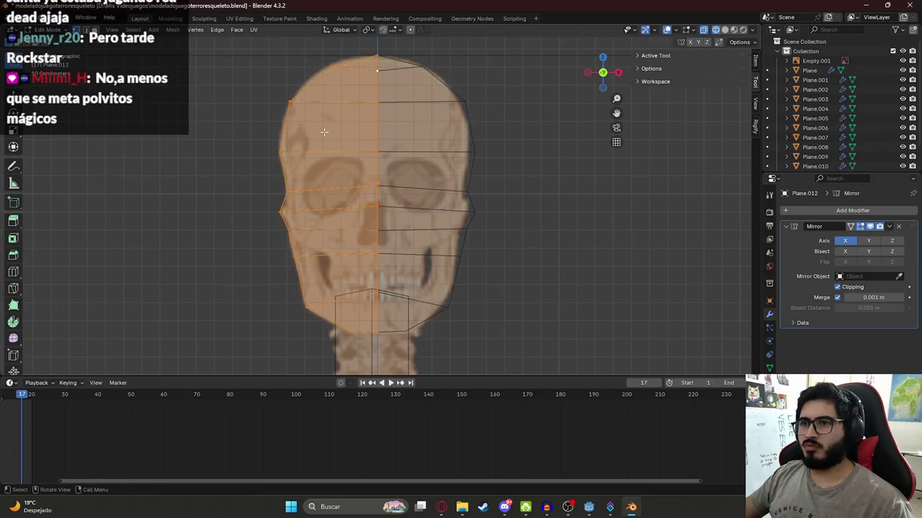
key(alt+a)
key(ctrl+r)
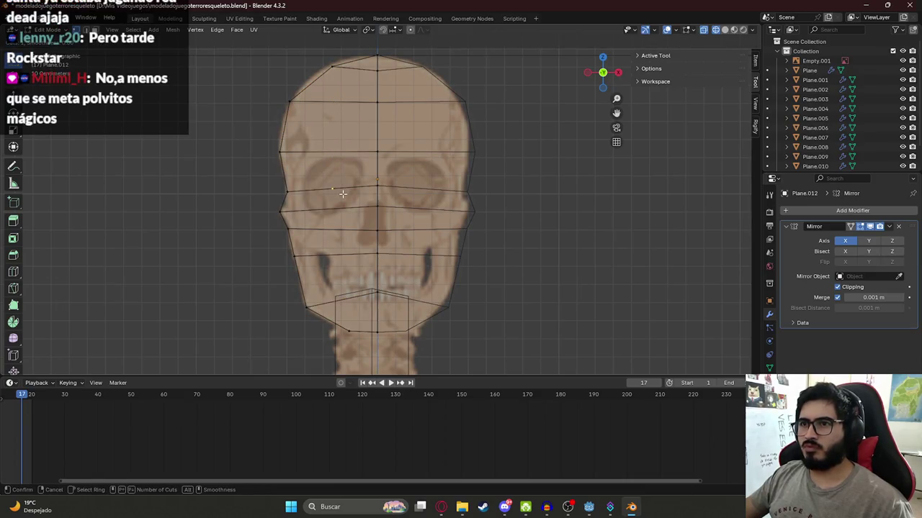
key(Escape)
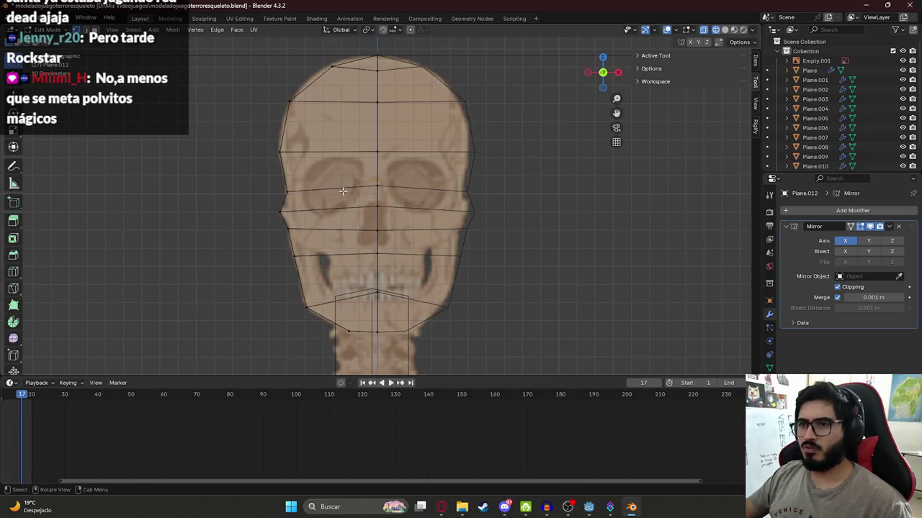
Switch to solid shading, orbit the head, and move a vertex
key(z)
click(477, 179)
middle_drag(477, 180, 397, 180)
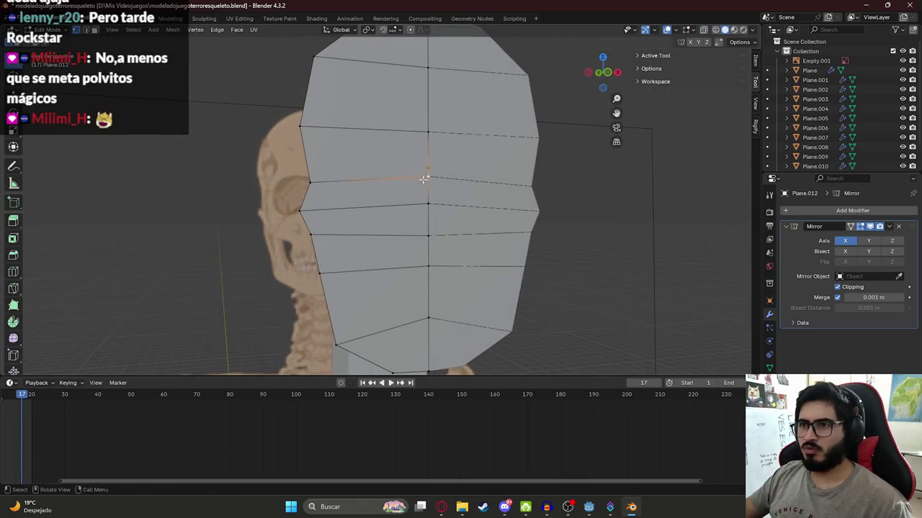
key(g)
click(552, 163)
mouse_move(542, 166)
middle_down()
mouse_move(257, 216)
mouse_move(344, 190)
middle_up()
Undo the vertex move, then try deleting faces only and undo it
key(x)
key(Escape)
scroll(344, 190, up, 5)
key(ctrl+z)
key(a)
key(x)
click(312, 209)
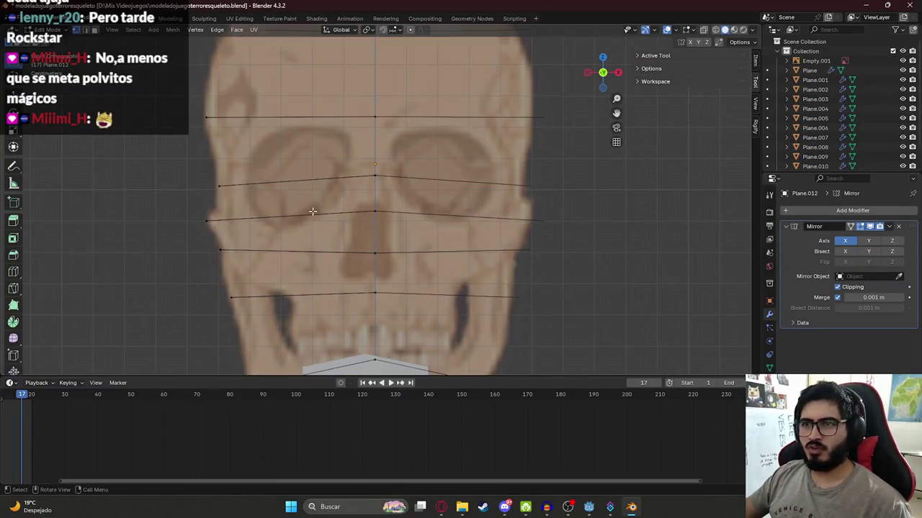
key(ctrl+z)
Try removing faces and pulling a left-side vertex, reverting both changes
key(x)
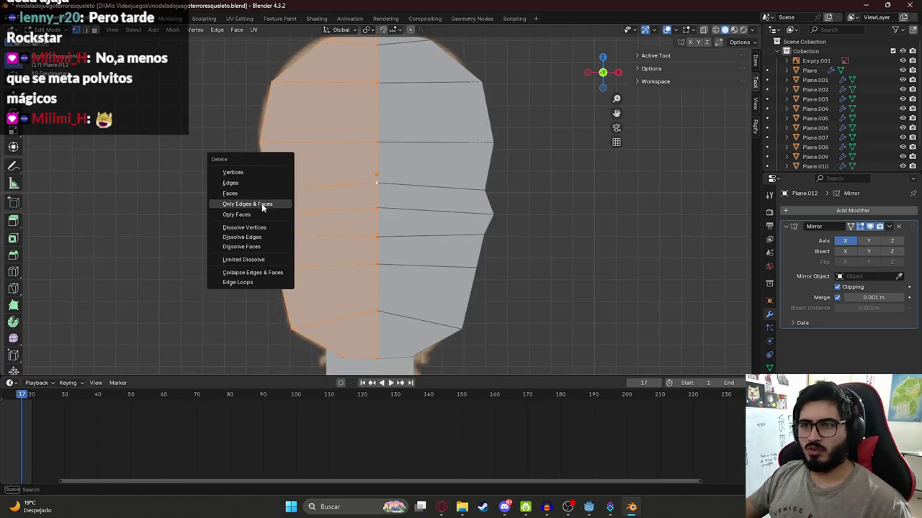
click(270, 204)
key(ctrl+z)
key(alt+a)
click(376, 188)
click(288, 186)
key(g)
key(Escape)
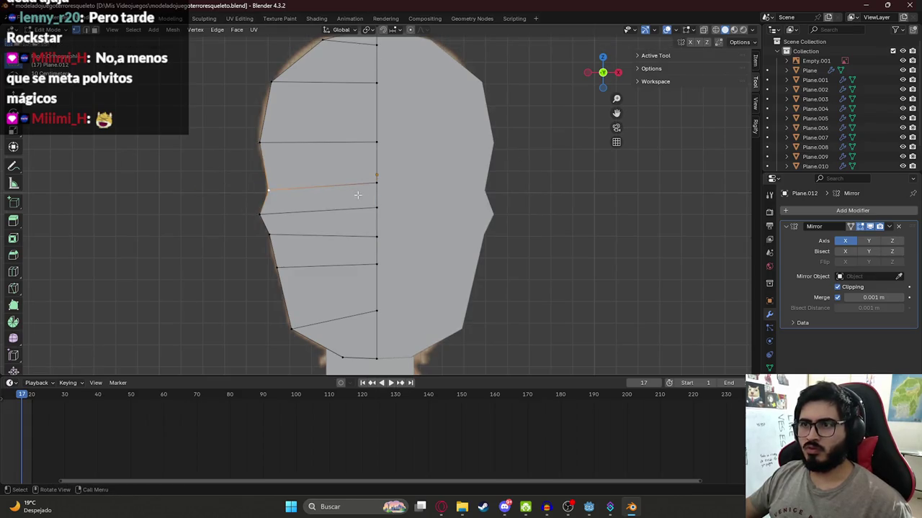
Cut two vertical edge loops into the left half of the head mesh
key(ctrl+r)
click(318, 179)
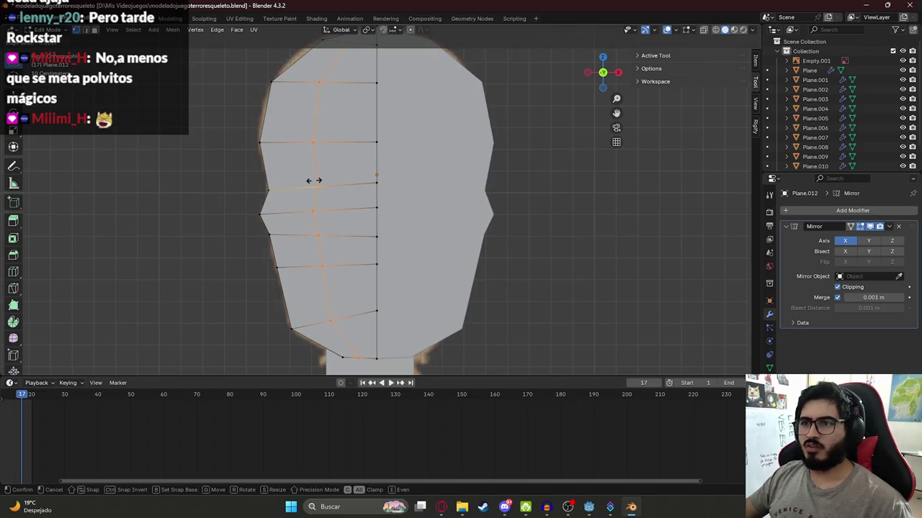
click(303, 181)
key(ctrl+r)
click(338, 180)
right_click(339, 180)
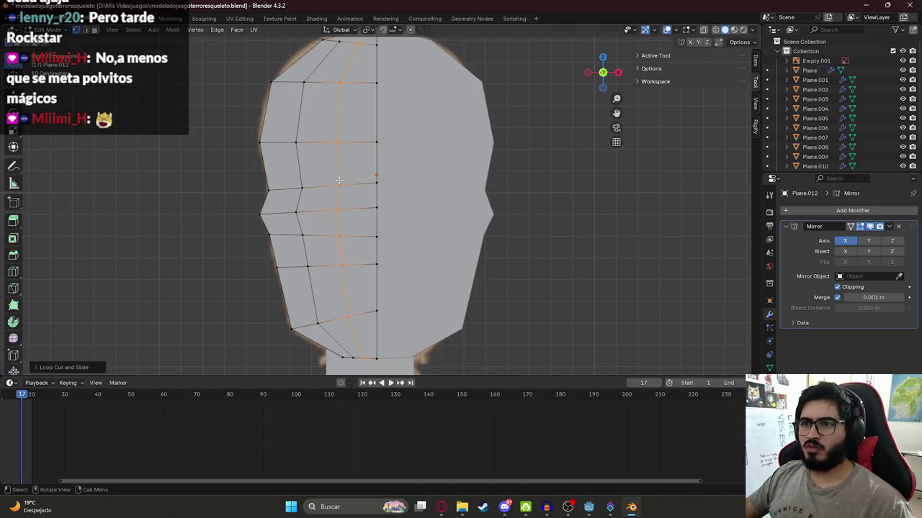
Orbit to a side view and start extruding the outline along Y
scroll(338, 180, down, 4)
middle_drag(338, 180, 401, 207)
key(g)
key(y)
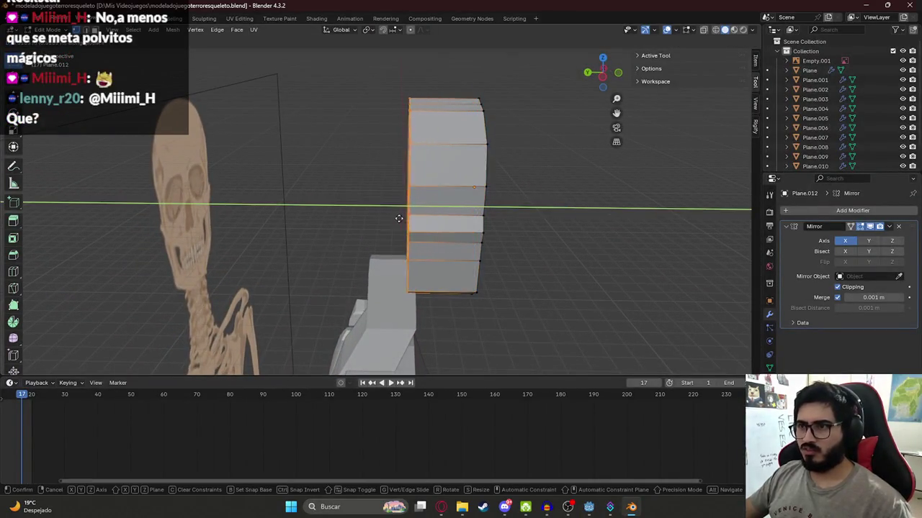
Set the extrusion depth behind the face, select all linked faces, and cancel a bevel
click(331, 214)
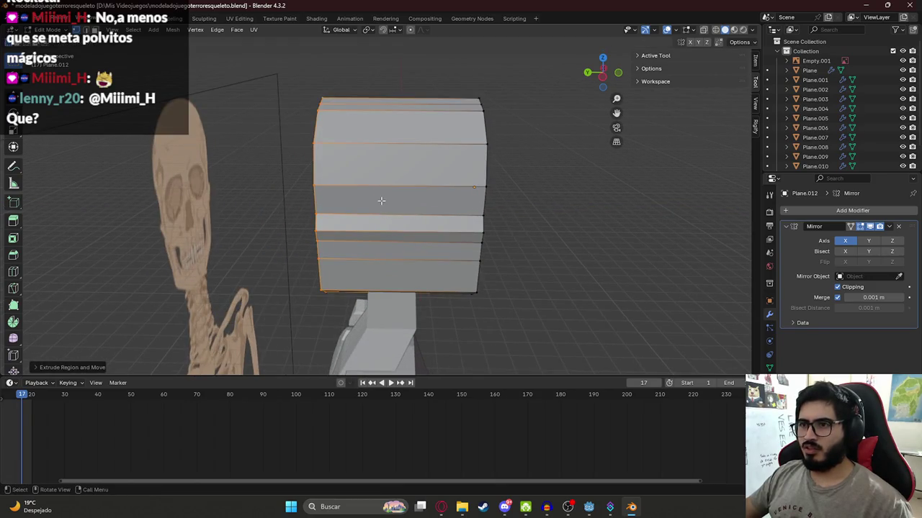
middle_drag(318, 146, 286, 108)
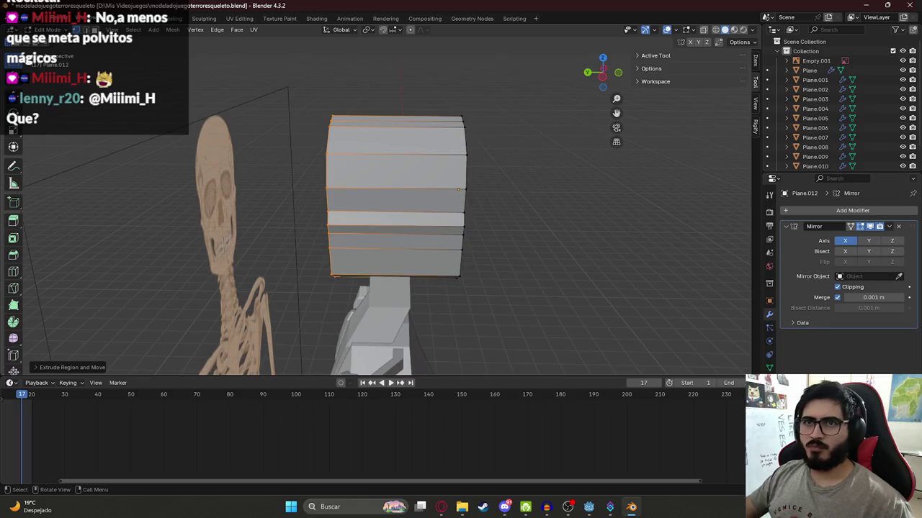
click(423, 170)
key(ctrl+l)
key(ctrl+b)
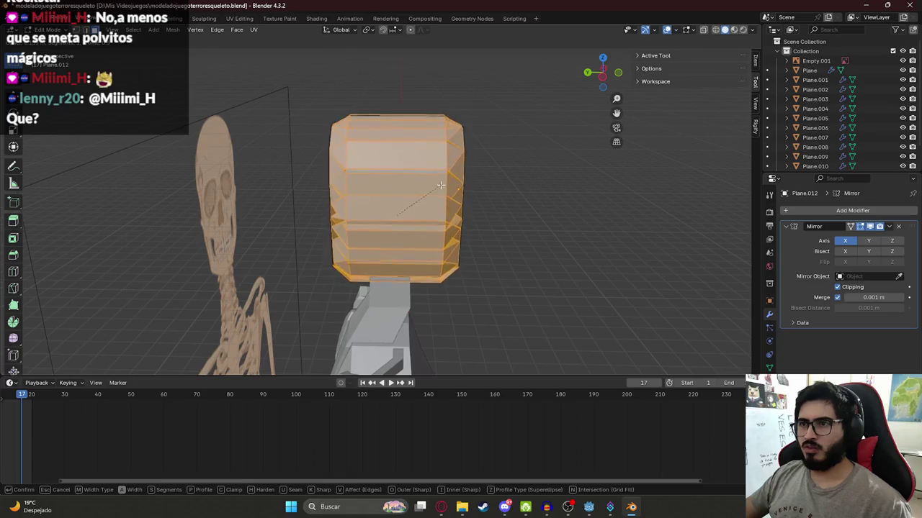
key(Escape)
Add two vertical loop cuts, one centred, then return to Object Mode
key(ctrl+r)
click(370, 181)
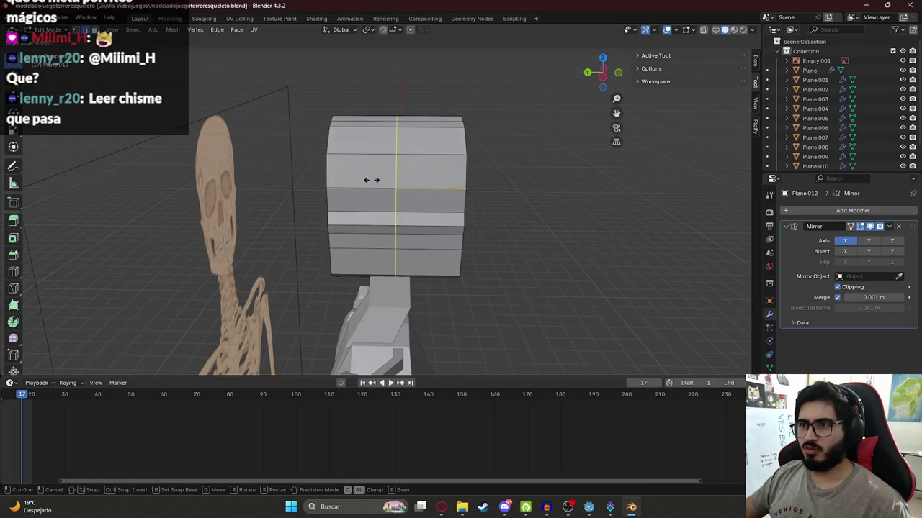
click(339, 182)
key(ctrl+r)
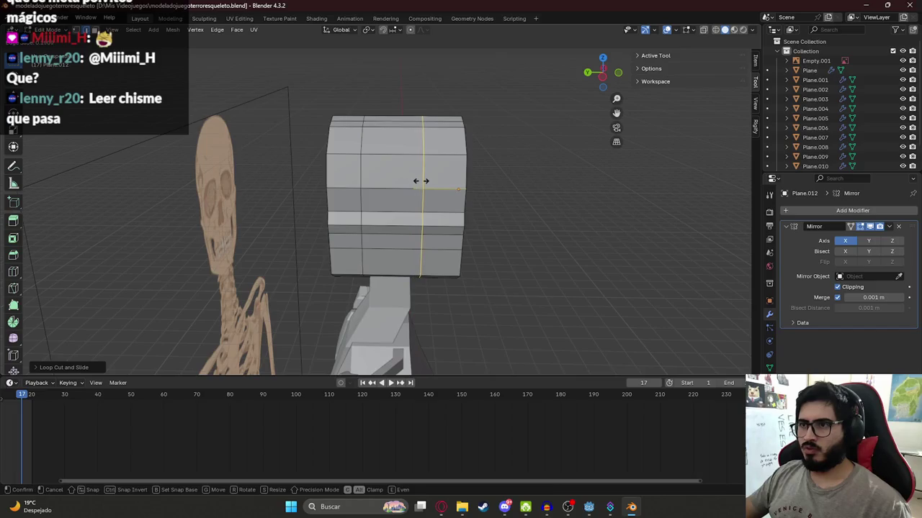
click(397, 184)
right_click(397, 184)
mouse_move(364, 195)
middle_down()
mouse_move(326, 189)
mouse_move(424, 208)
mouse_move(438, 233)
mouse_move(419, 199)
middle_up()
key(Tab)
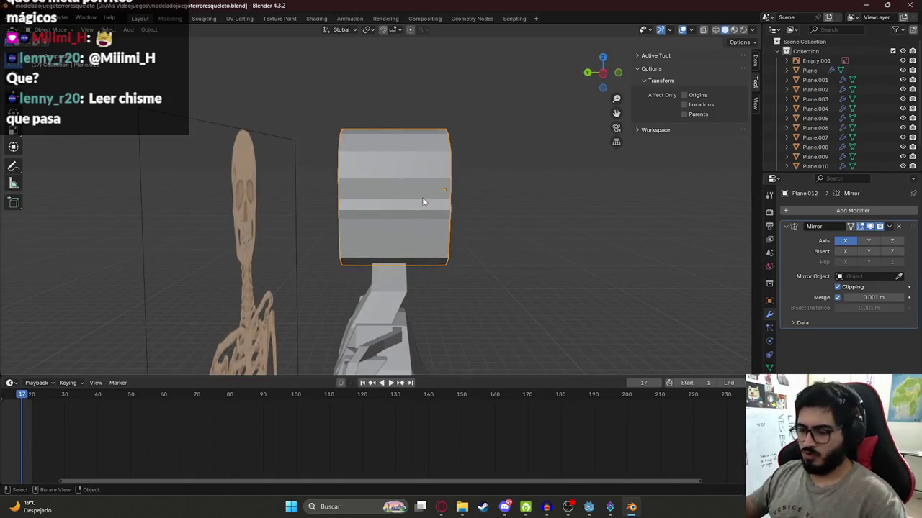
From the side view, switch the head to Sculpt Mode, orbit beside the skeleton, then re-enter Edit Mode
key(ctrl+KP_3)
scroll(422, 197, up, 3)
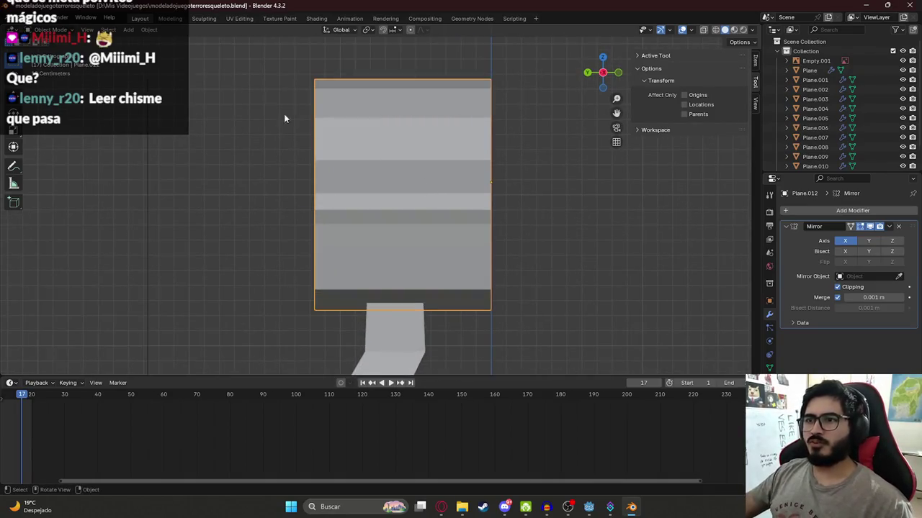
click(49, 30)
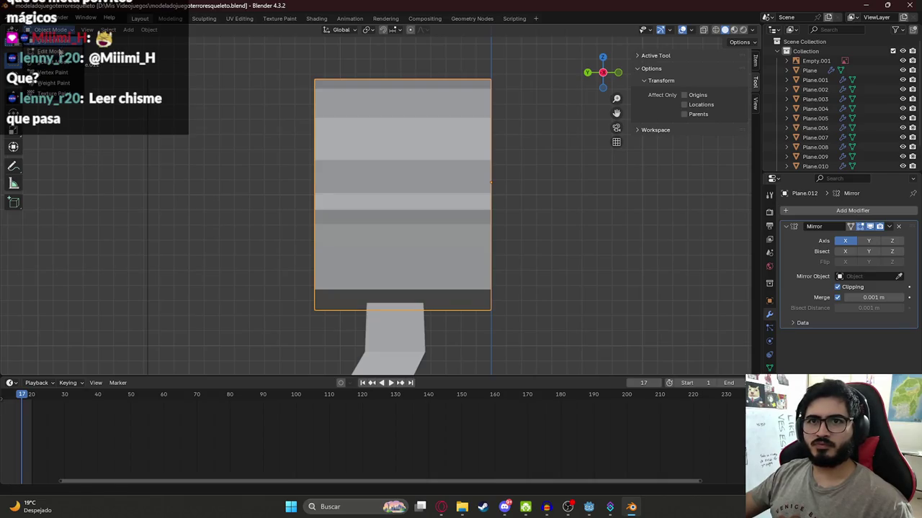
click(62, 61)
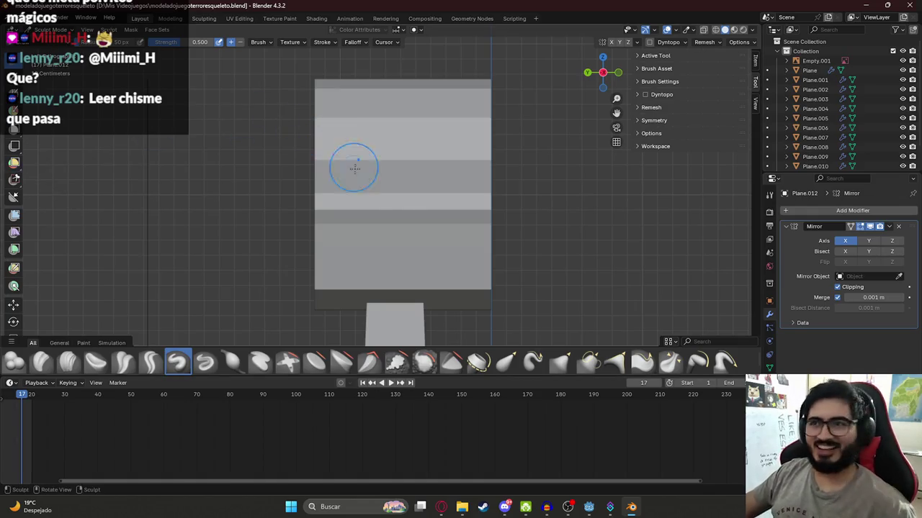
key(alt+Tab)
key(alt+Tab)
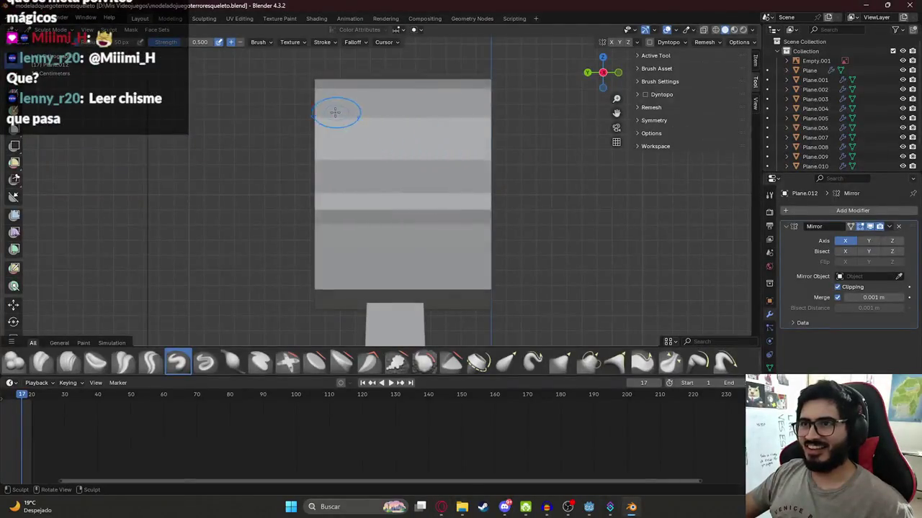
scroll(335, 112, down, 4)
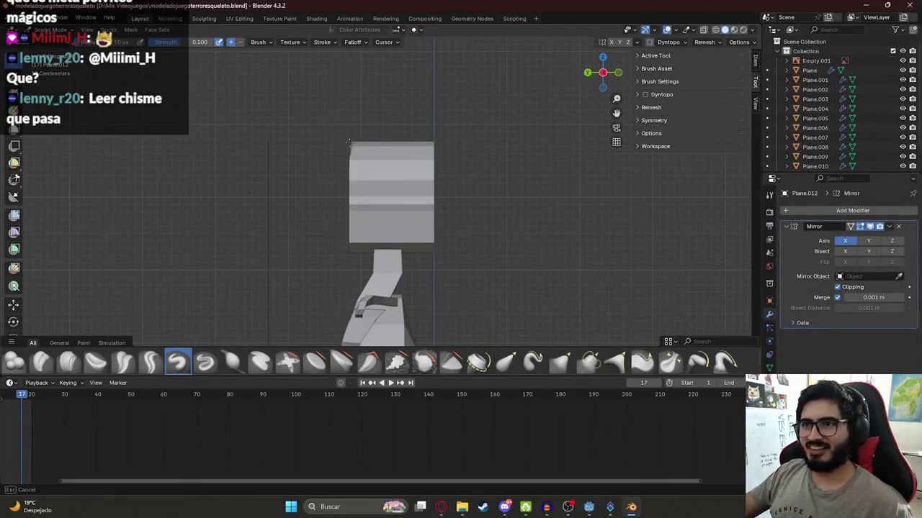
mouse_move(360, 138)
middle_down()
mouse_move(390, 146)
mouse_move(356, 164)
mouse_move(376, 158)
middle_up()
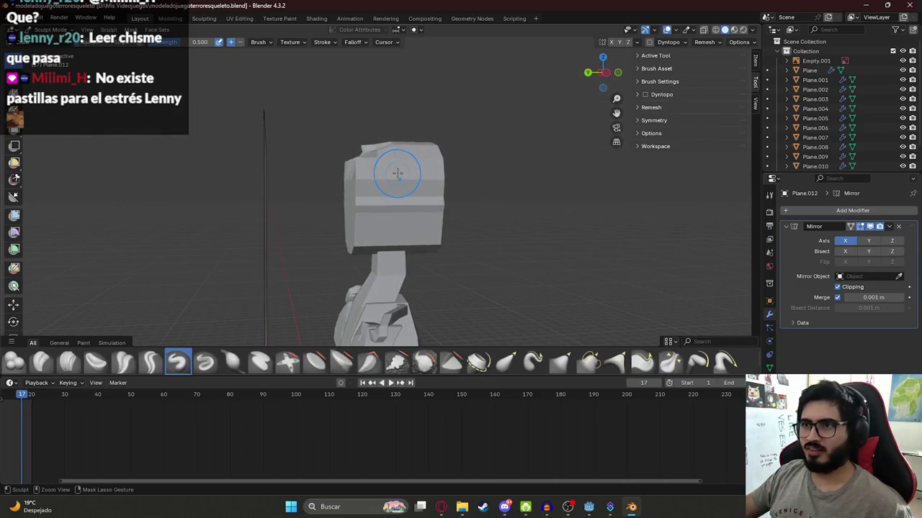
middle_drag(392, 169, 374, 193)
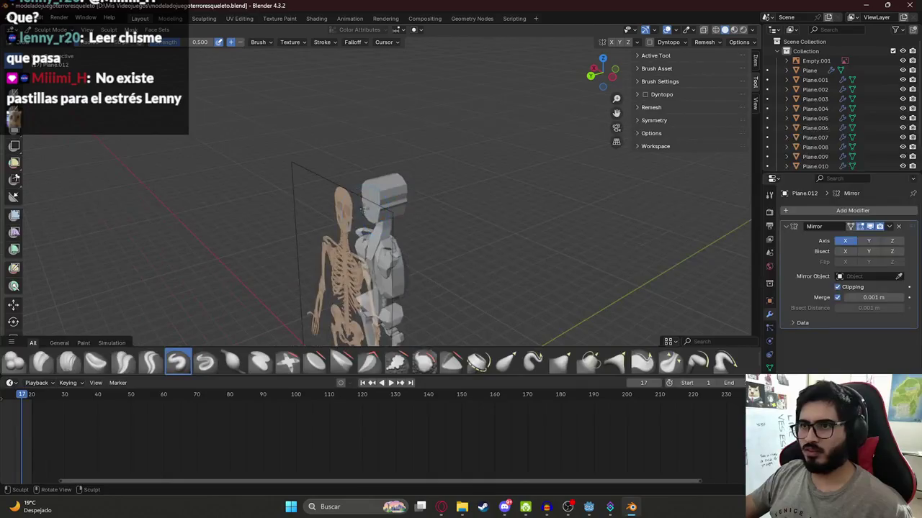
scroll(374, 192, up, 3)
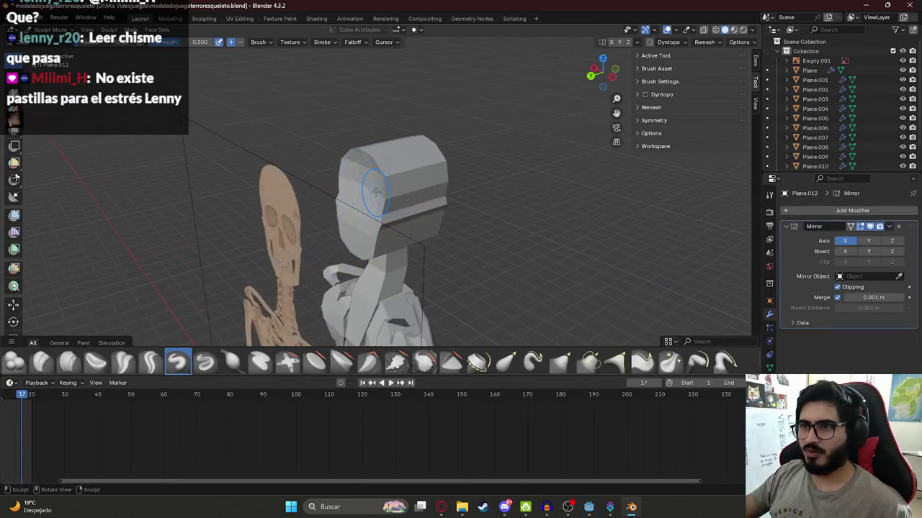
mouse_move(369, 202)
middle_down()
mouse_move(386, 185)
mouse_move(370, 165)
middle_up()
key(Tab)
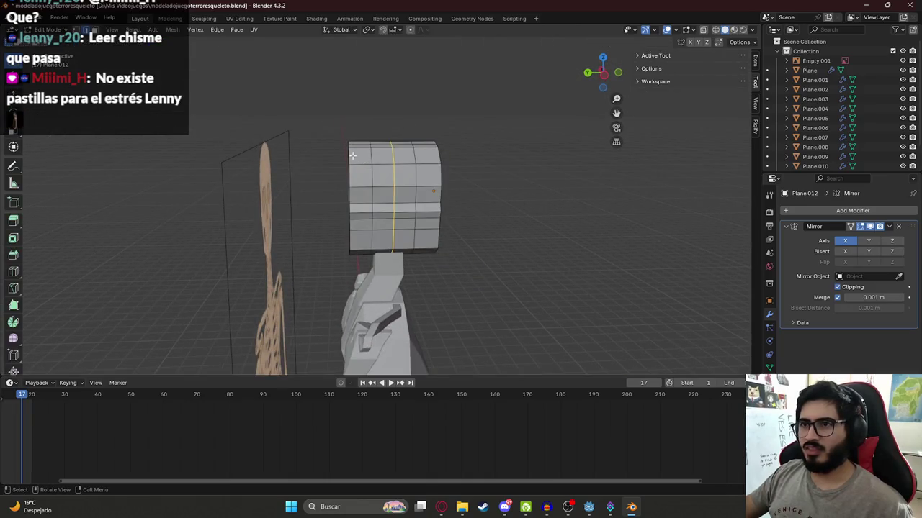
Select the head's top-corner faces and view them from the side in X-ray
middle_drag(313, 139, 346, 148)
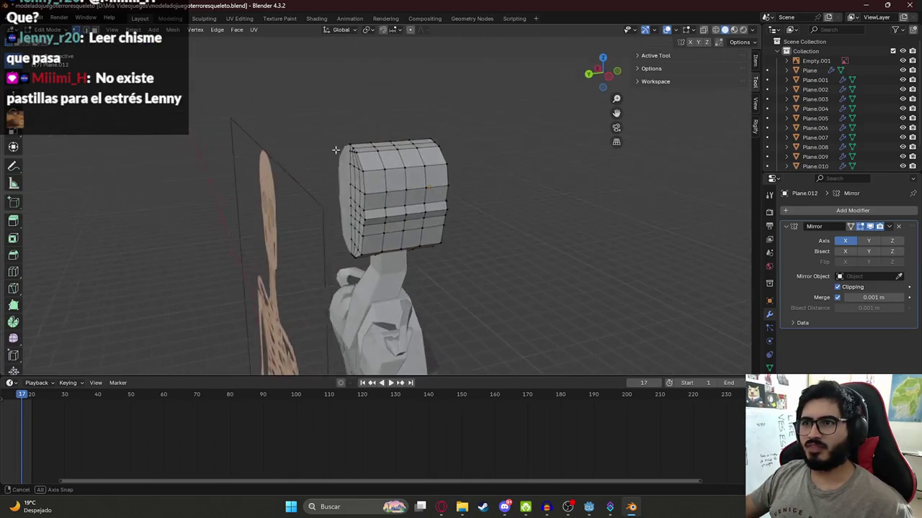
drag(342, 138, 374, 189)
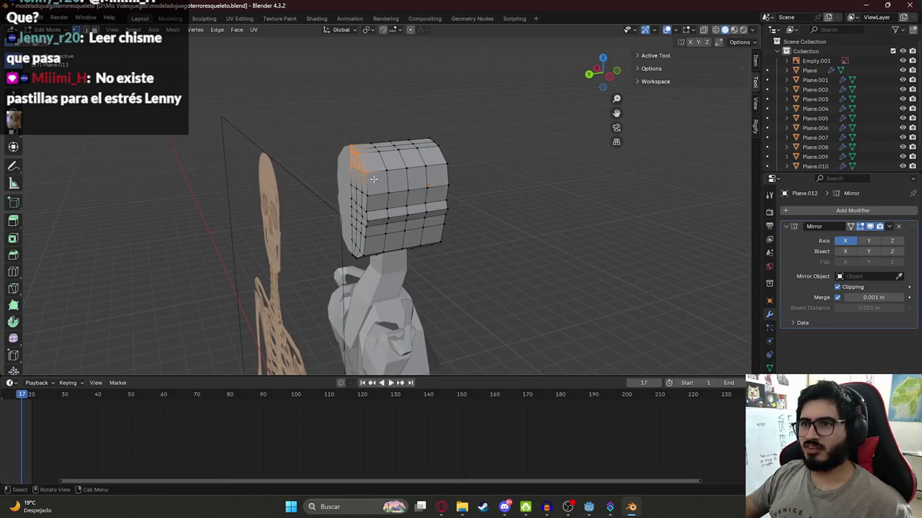
key(KP_1)
key(ctrl+KP_3)
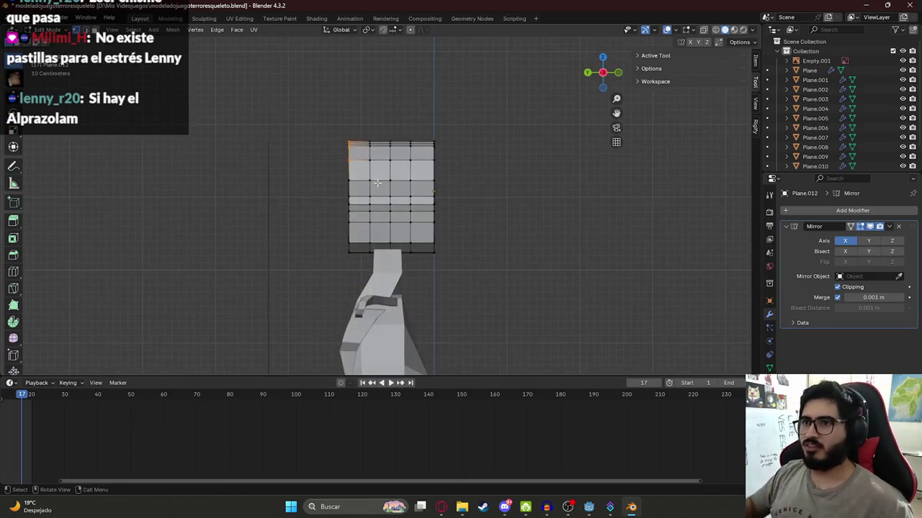
scroll(366, 99, up, 1)
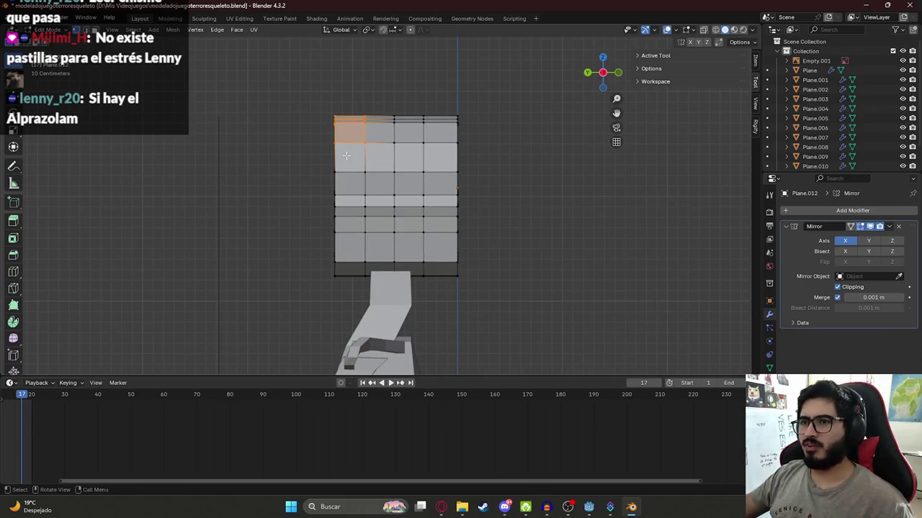
key(alt+z)
Slide the top-corner faces inward along Y, then check the side skeleton reference
key(g)
key(y)
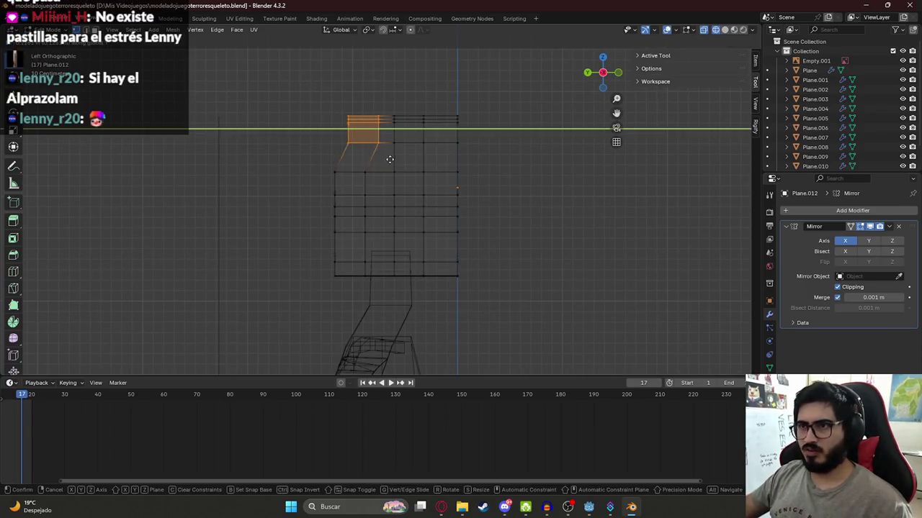
click(396, 160)
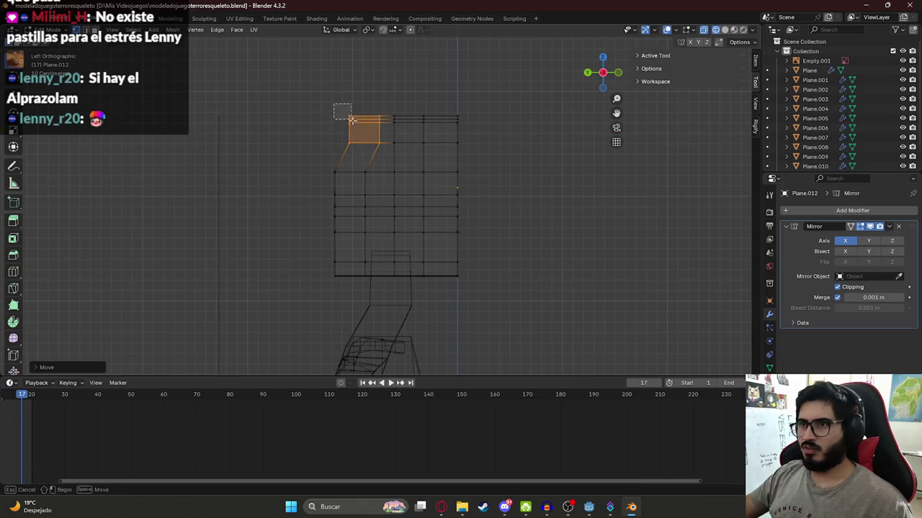
key(g)
key(y)
key(alt+Tab)
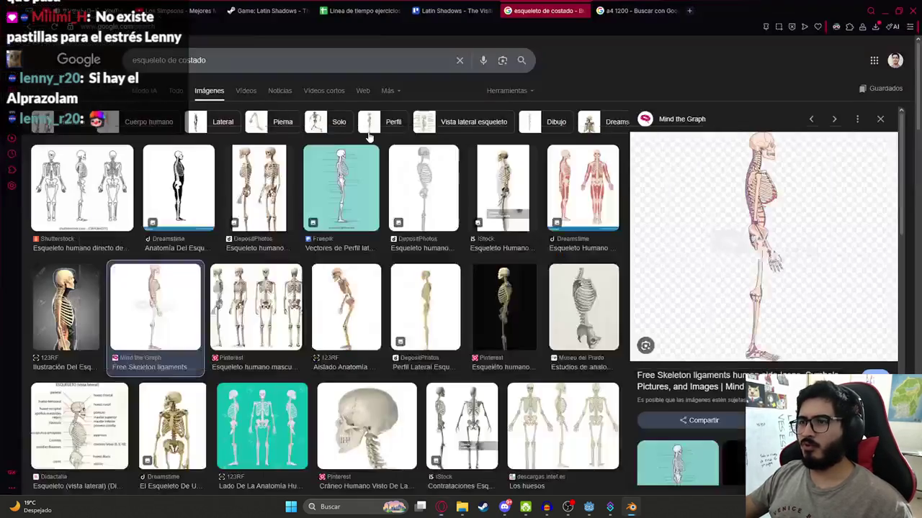
Slide the head's upper-left edge along the Y axis to begin sloping the profile
key(alt+Tab)
click(353, 160)
click(352, 157)
key(g)
key(y)
click(353, 156)
Pull the top-left vertex in along Y, checking the 'esqueleto de costado' side reference
click(351, 121)
key(g)
key(y)
key(alt+Tab)
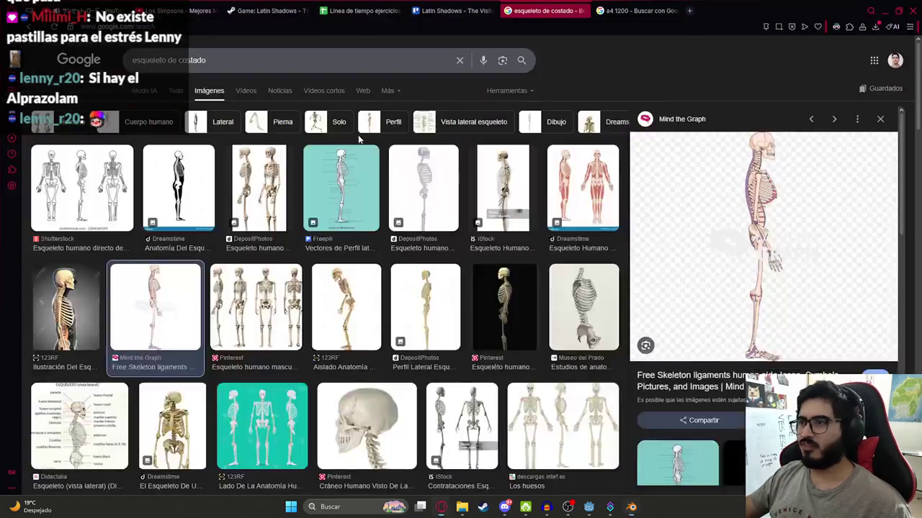
key(alt+Tab)
click(347, 182)
key(alt+Tab)
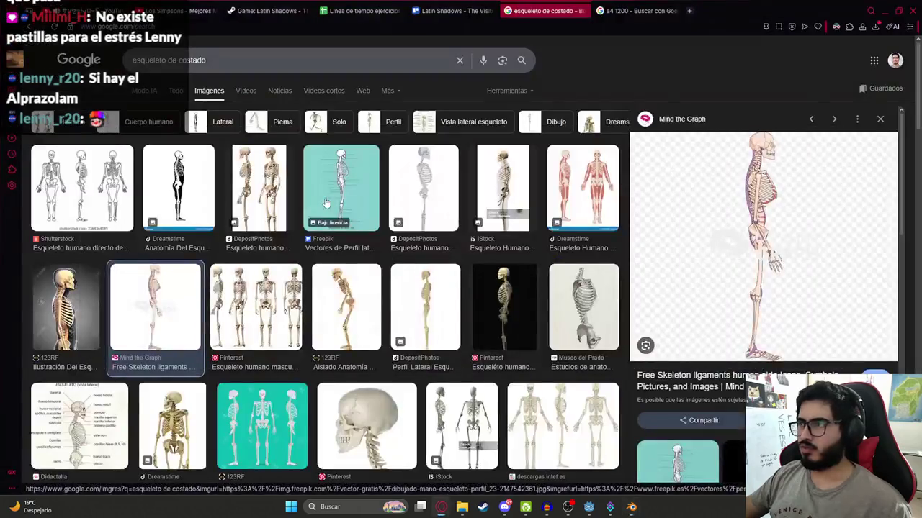
key(alt+Tab)
Slide the whole head mesh along Y to line it up over the skeleton reference
key(a)
key(g)
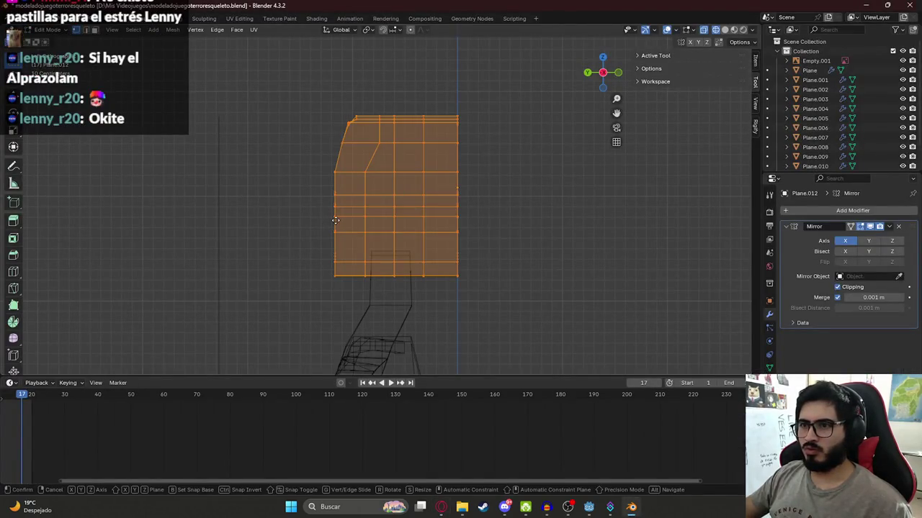
key(y)
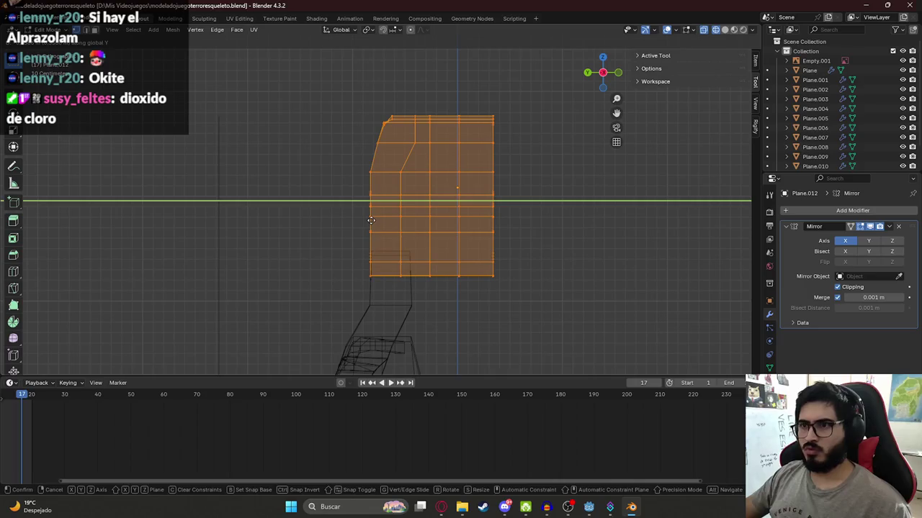
click(372, 220)
key(alt+Tab)
key(alt+Tab)
key(g)
key(y)
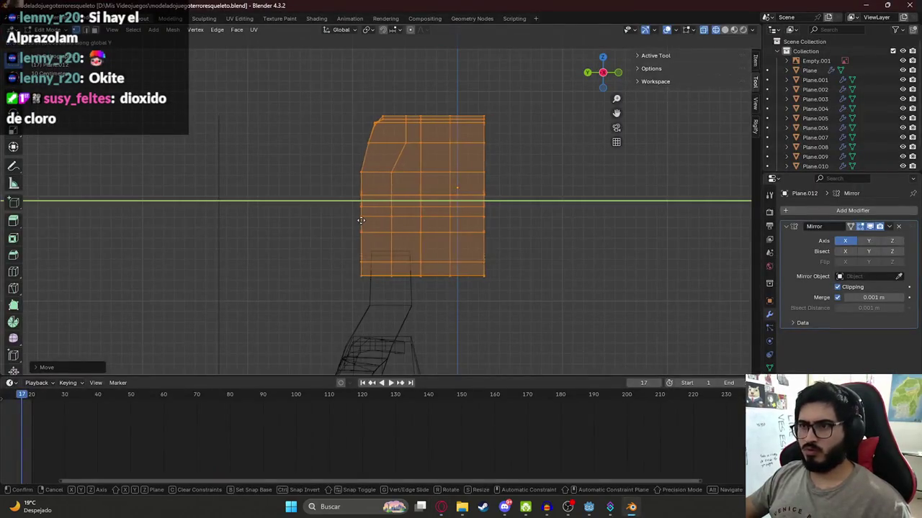
click(353, 219)
Box-select the head's lower-left vertices and shift them along Y
key(alt+a)
drag(329, 255, 375, 293)
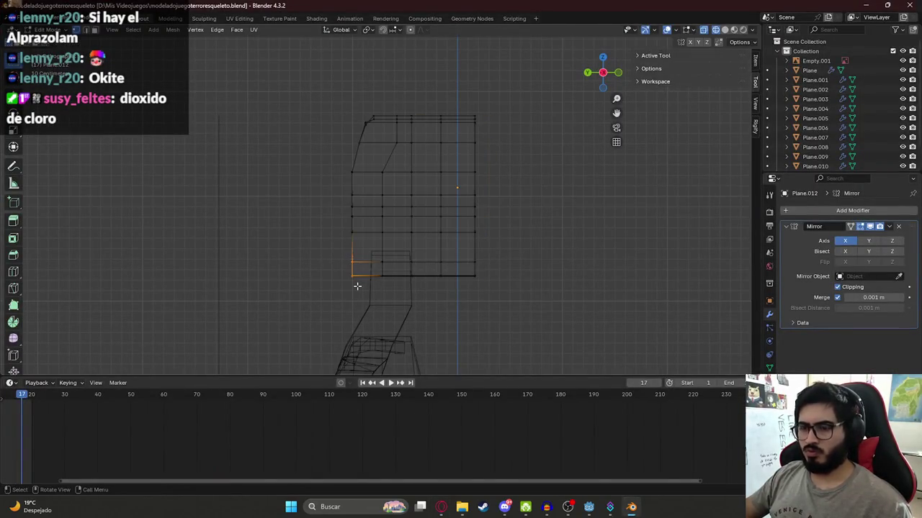
key(g)
key(y)
click(363, 273)
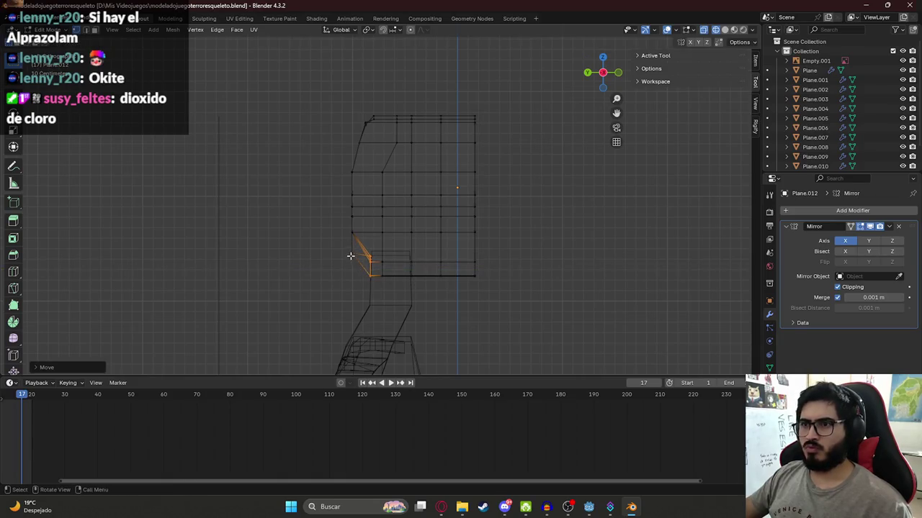
key(g)
key(y)
click(368, 274)
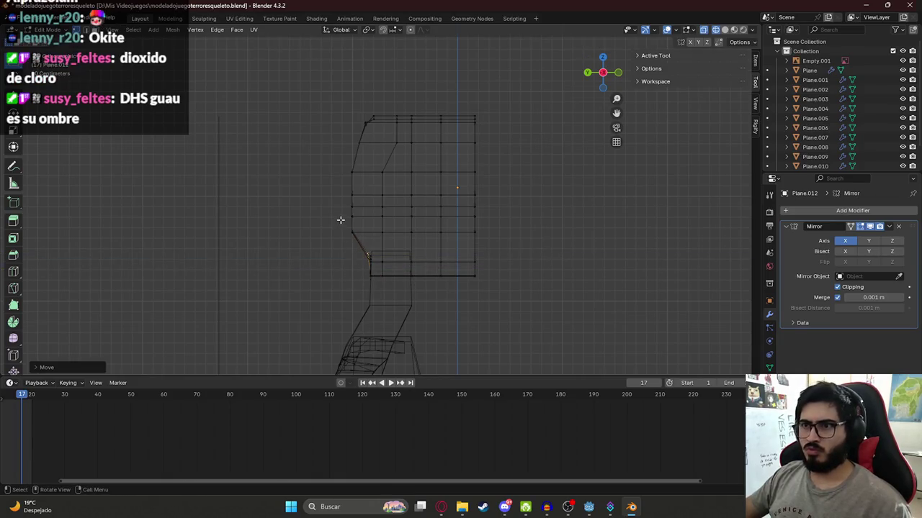
Move the left-edge vertices along Y to start rounding the back of the head
drag(340, 192, 369, 219)
key(g)
key(y)
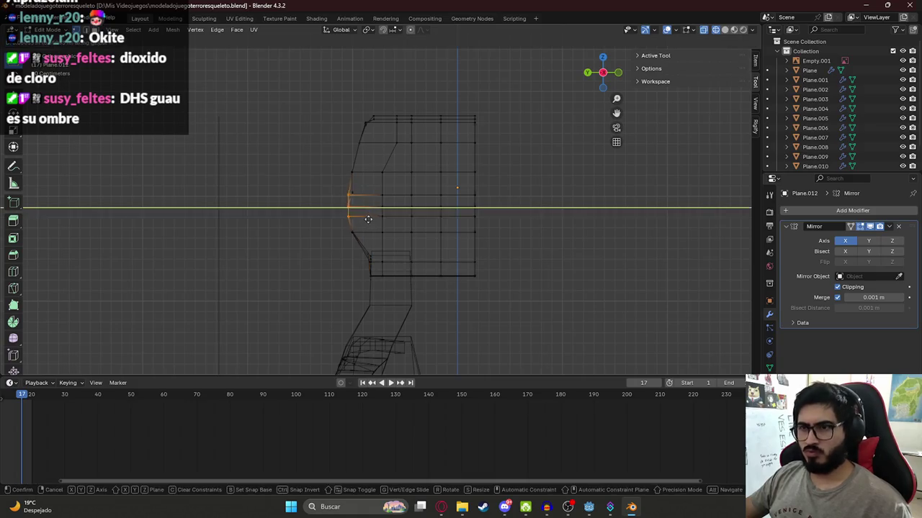
click(366, 219)
click(351, 196)
key(g)
key(y)
click(354, 200)
key(g)
key(y)
click(350, 181)
Move the higher back-edge vertices along Y to finish the rounded back outline
click(351, 172)
key(g)
key(y)
click(368, 186)
click(353, 143)
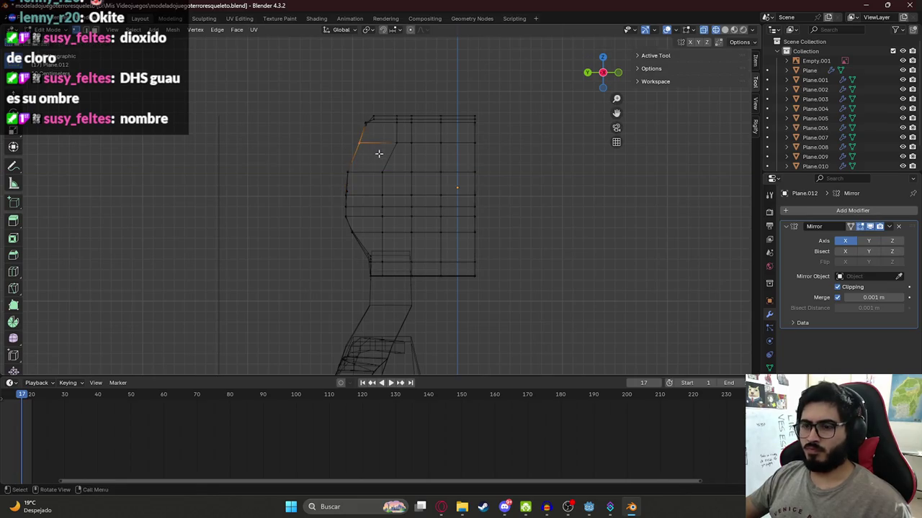
key(g)
key(y)
click(373, 154)
scroll(376, 192, down, 2)
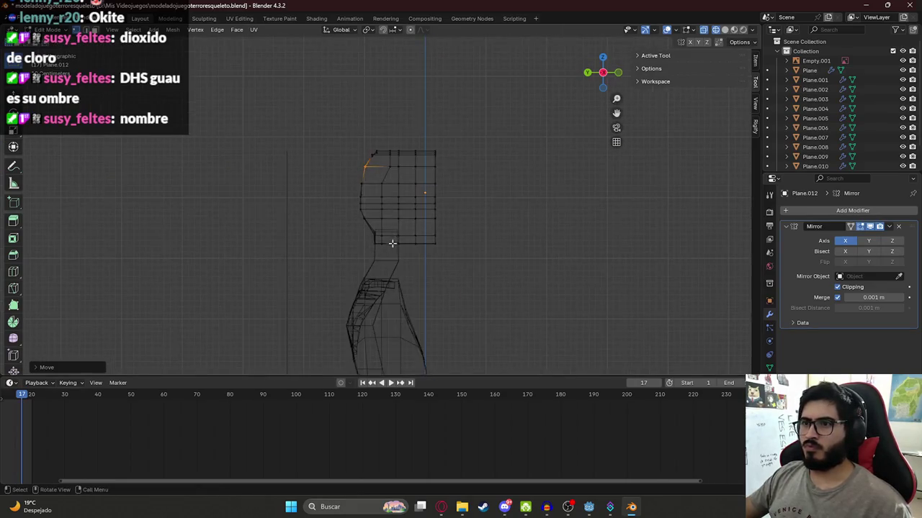
key(alt+Tab)
key(alt+Tab)
scroll(420, 144, up, 4)
Move and rotate the top front corner vertices into an angled bevel
drag(491, 80, 513, 123)
key(g)
key(y)
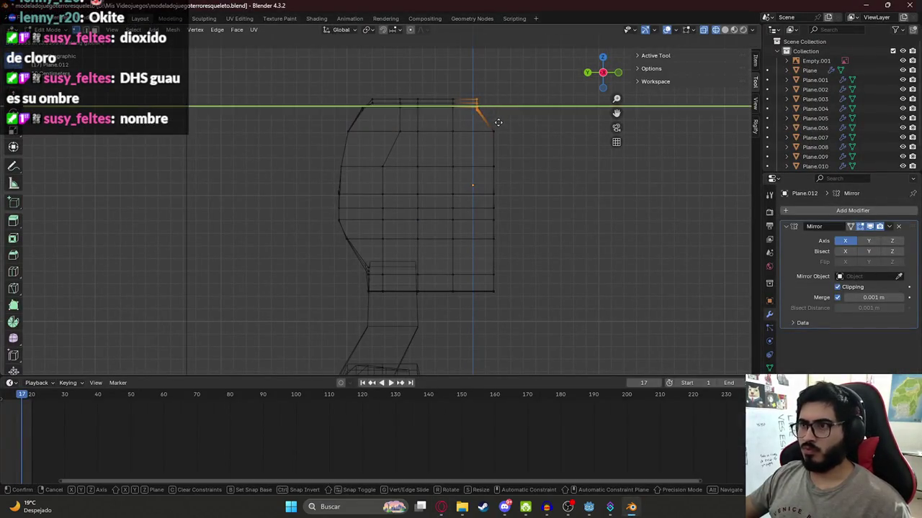
click(496, 123)
key(r)
click(533, 115)
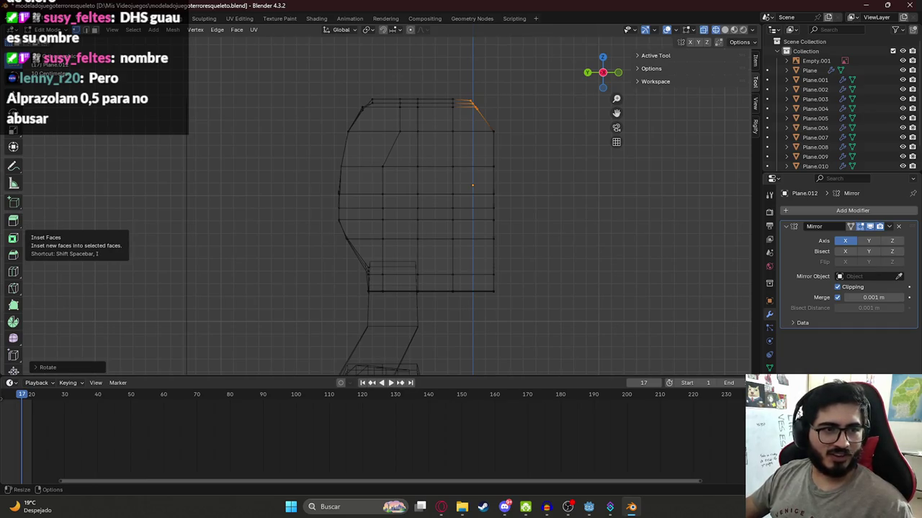
Lower a front-profile vertex into place, comparing it with the skeleton side reference
middle_drag(442, 151, 469, 140)
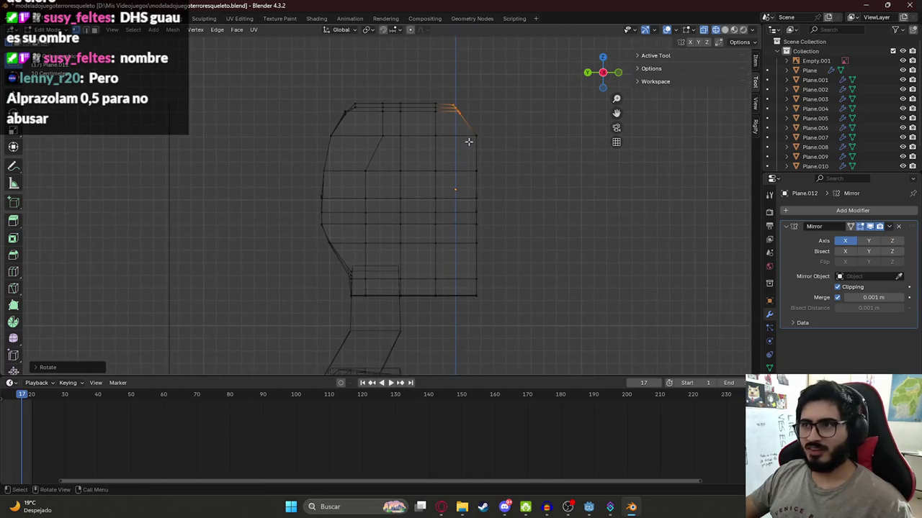
key(alt+Tab)
key(alt+Tab)
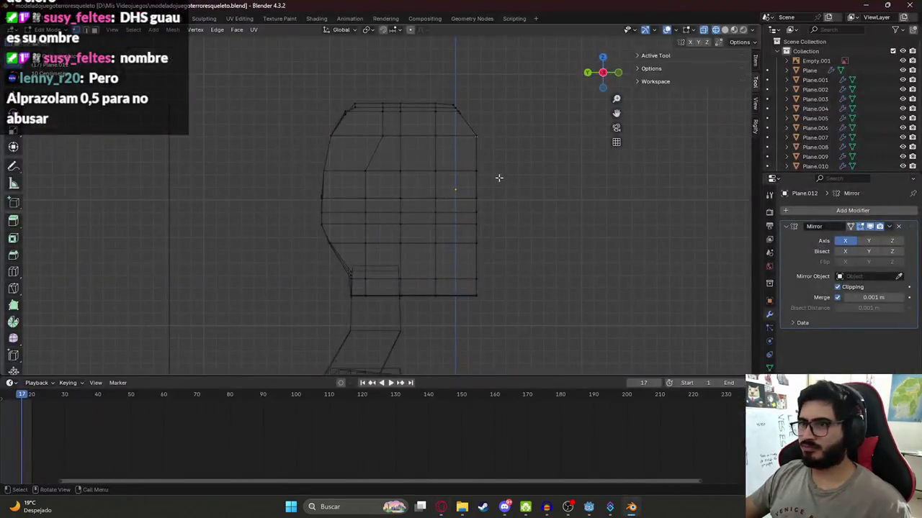
key(g)
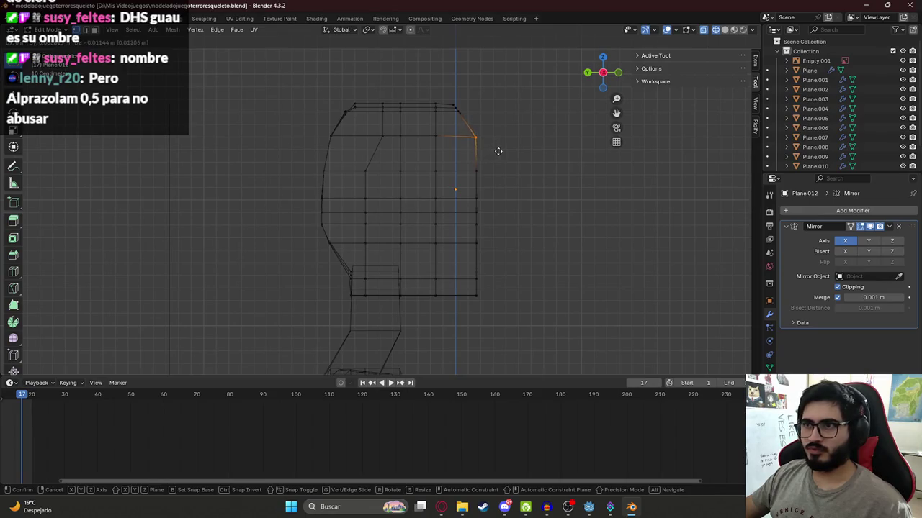
key(alt+Tab)
key(alt+Tab)
click(484, 185)
key(g)
click(494, 185)
Pull the front vertex outward into a pointed nose tip below the brow
key(g)
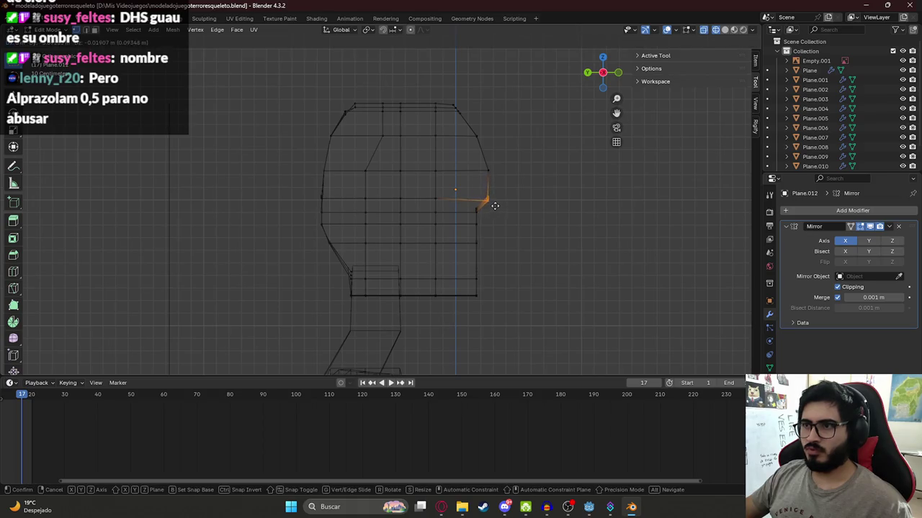
key(Escape)
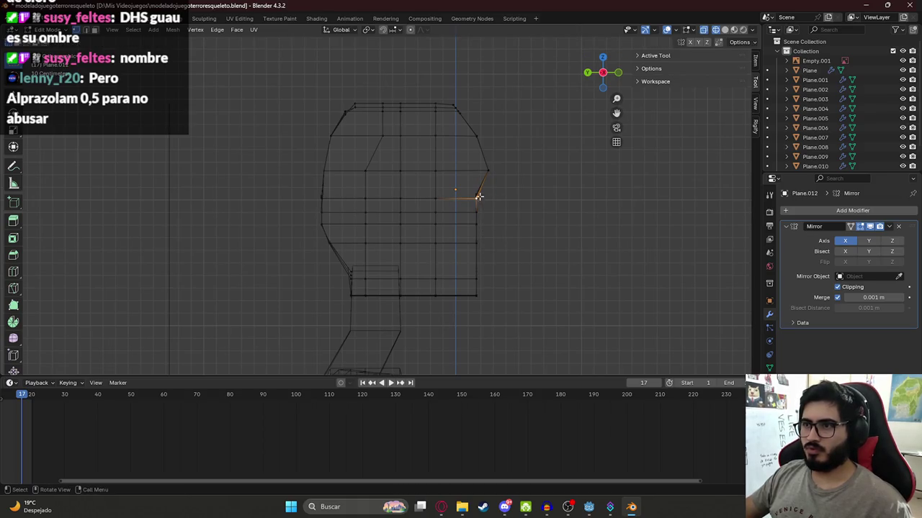
key(g)
click(479, 205)
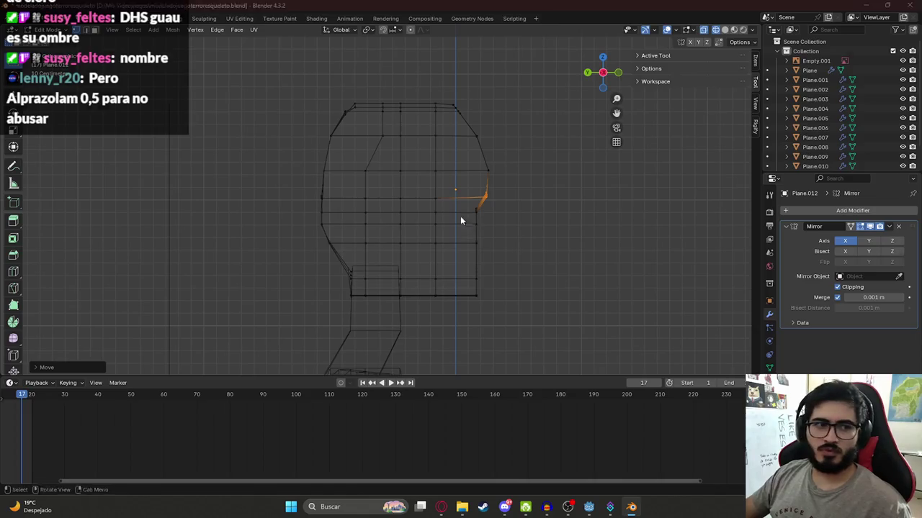
key(alt+Tab)
key(alt+Tab)
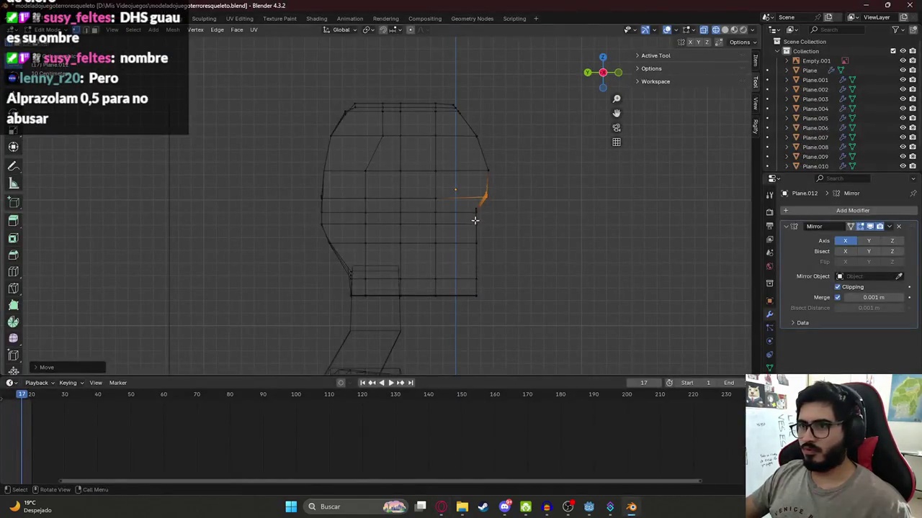
key(g)
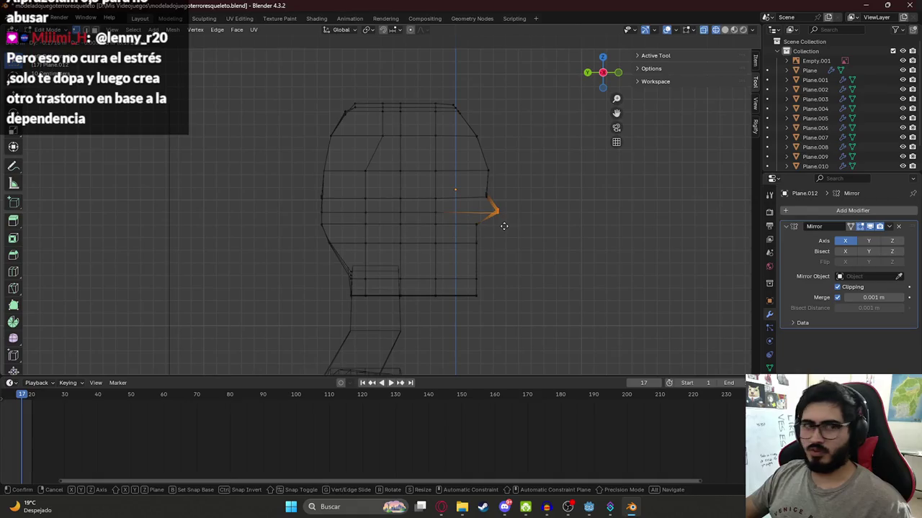
click(503, 227)
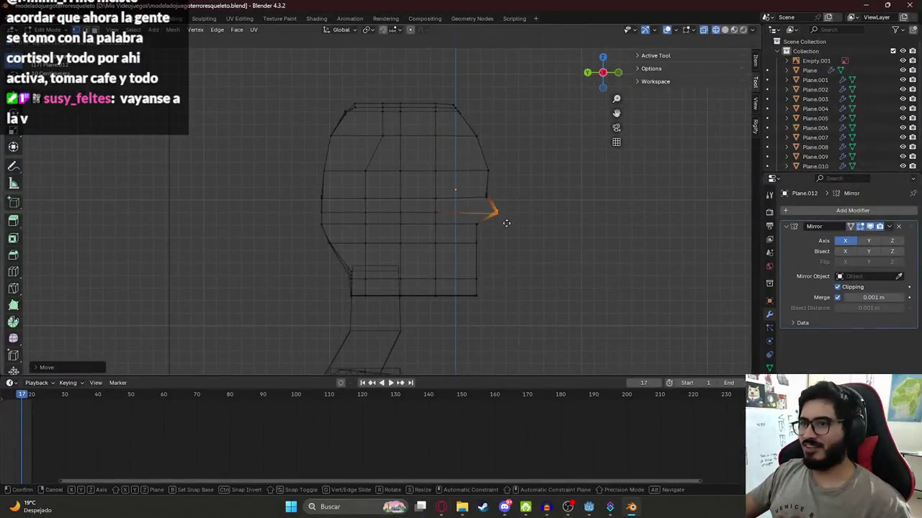
Nudge the nose point and raise the vertex just above it
key(g)
click(499, 223)
click(487, 171)
key(g)
click(493, 169)
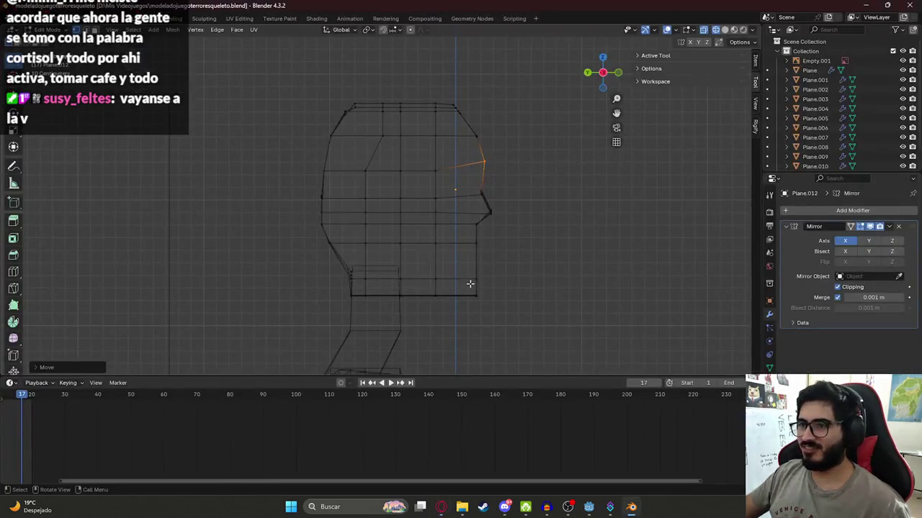
Box-select the lower jaw vertices and push them forward toward the chin
drag(463, 272, 480, 292)
key(g)
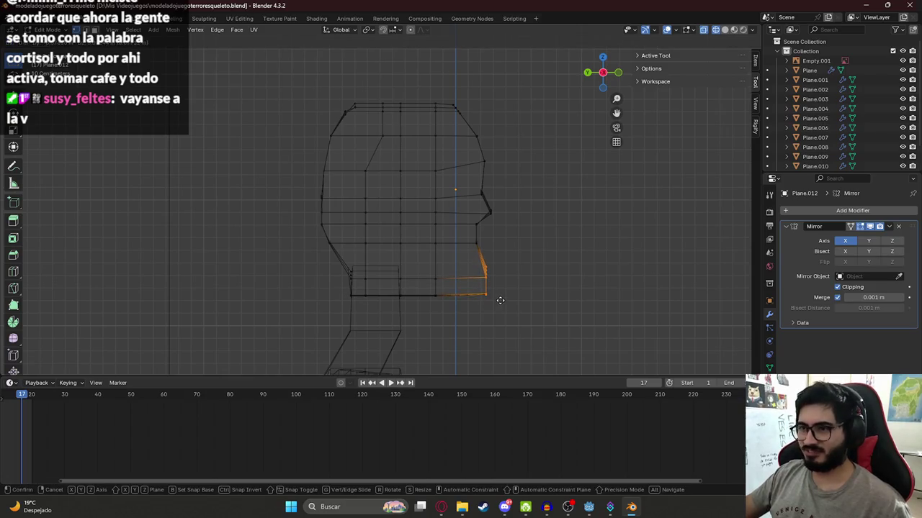
key(alt+Tab)
key(alt+Tab)
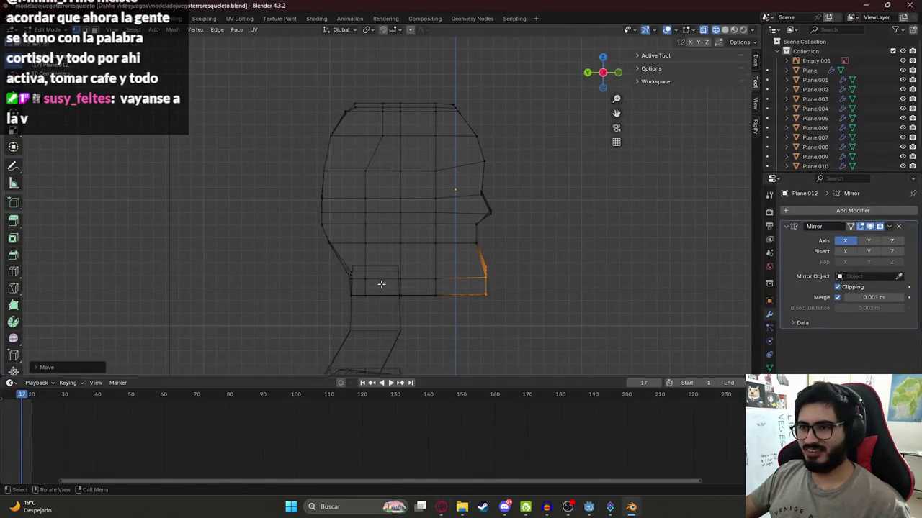
click(369, 294)
key(alt+Tab)
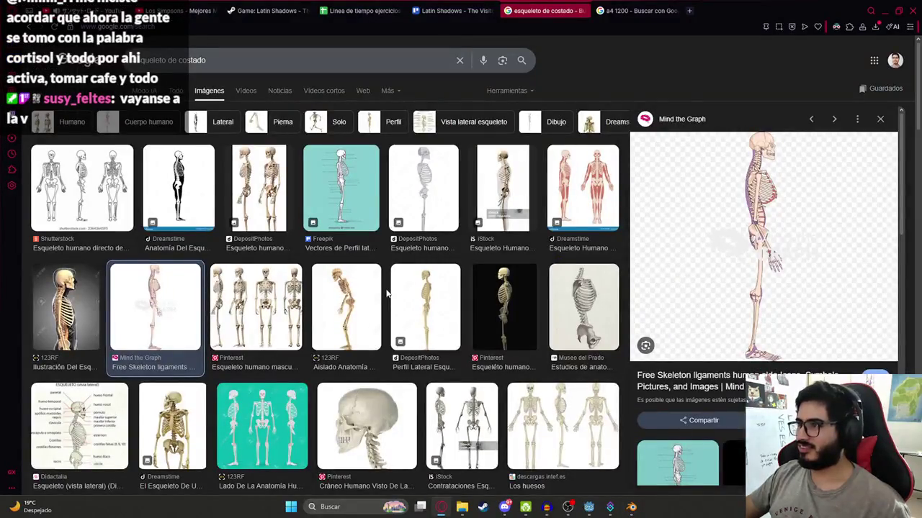
key(alt+Tab)
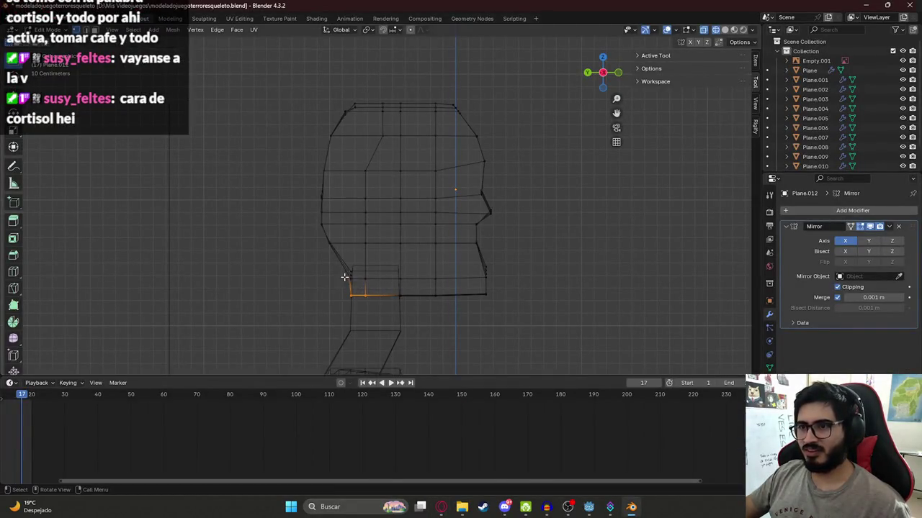
key(g)
right_click(353, 278)
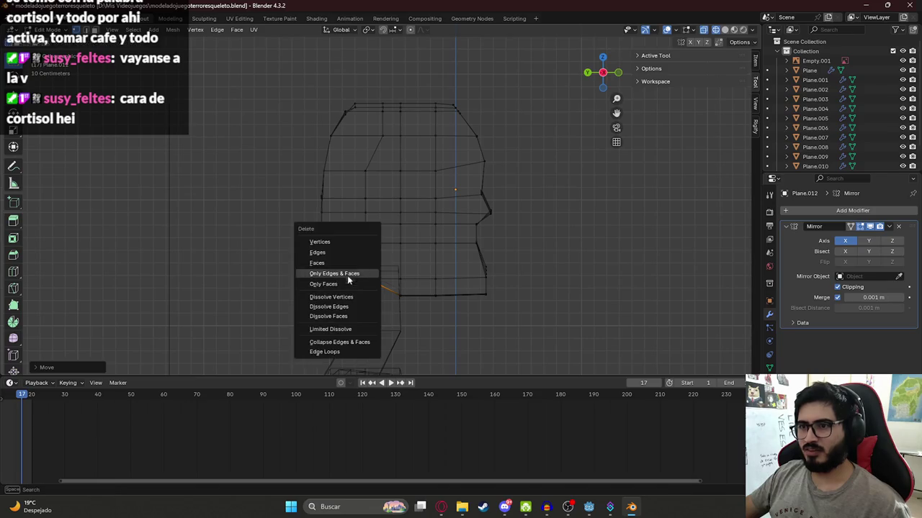
Select the back-of-jaw vertices and shift them up and back
click(329, 241)
ctrl+click(365, 284)
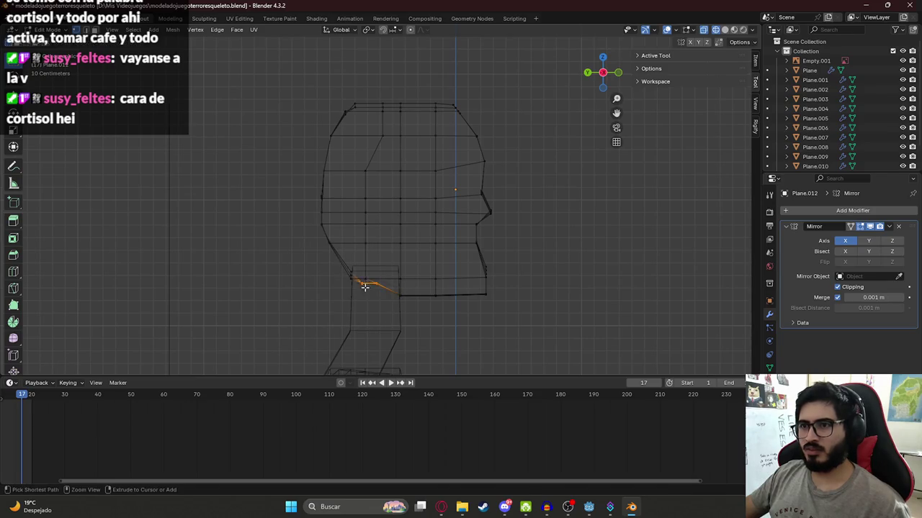
ctrl+click(333, 262)
ctrl+click(377, 307)
key(g)
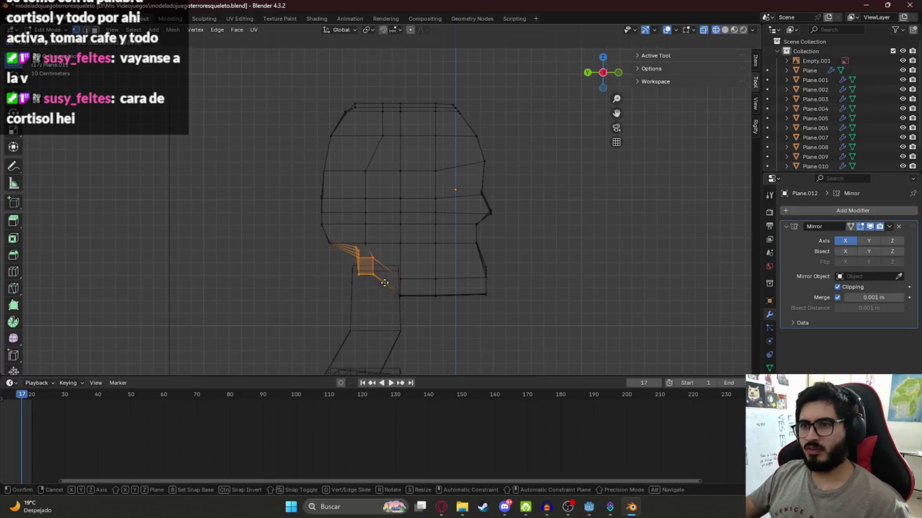
click(379, 293)
key(g)
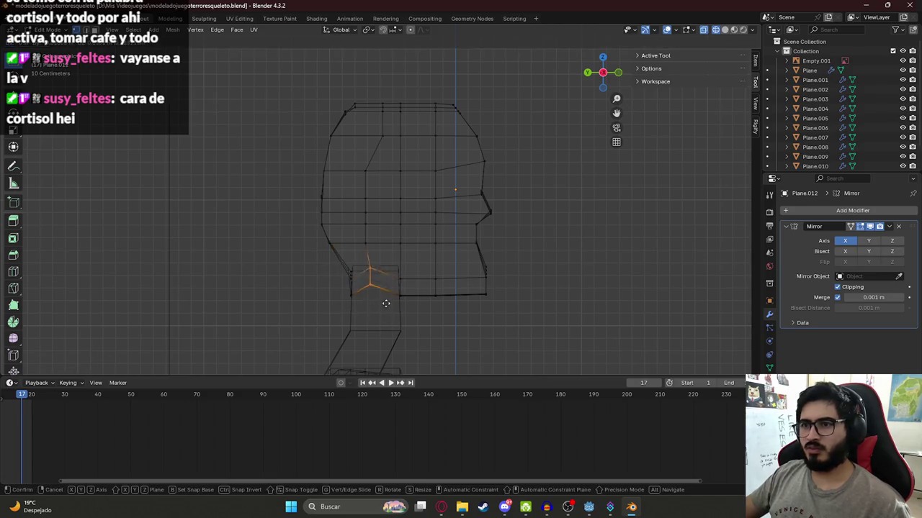
click(388, 292)
key(g)
click(348, 278)
Drop the next jaw vertex toward the chin and nudge it slightly forward
key(b)
drag(350, 294, 360, 268)
key(g)
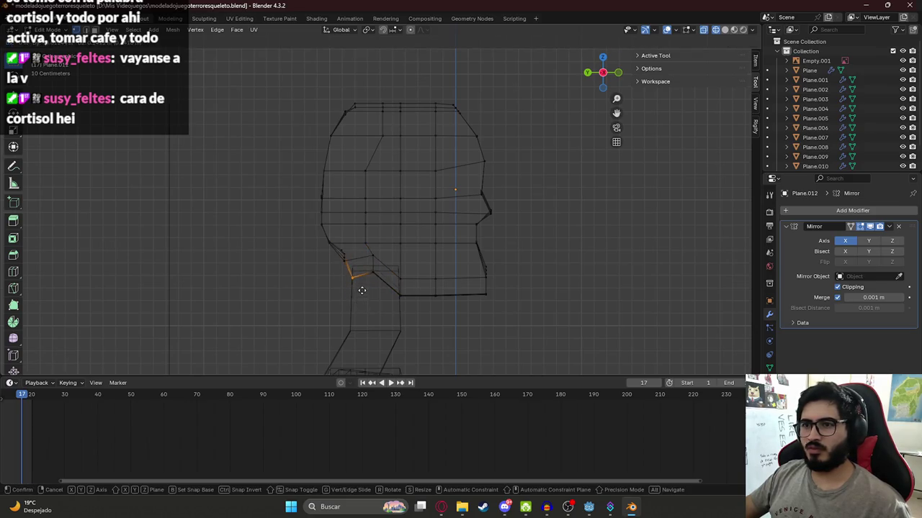
click(351, 268)
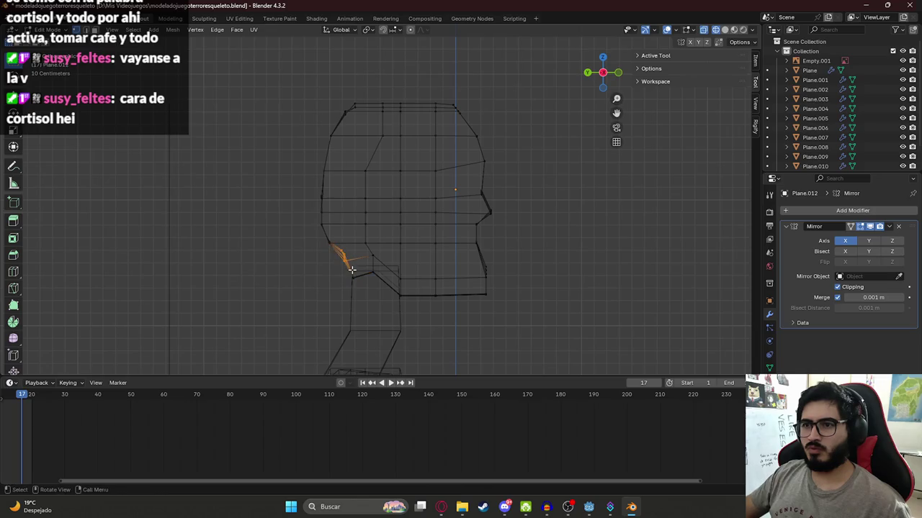
key(g)
click(374, 278)
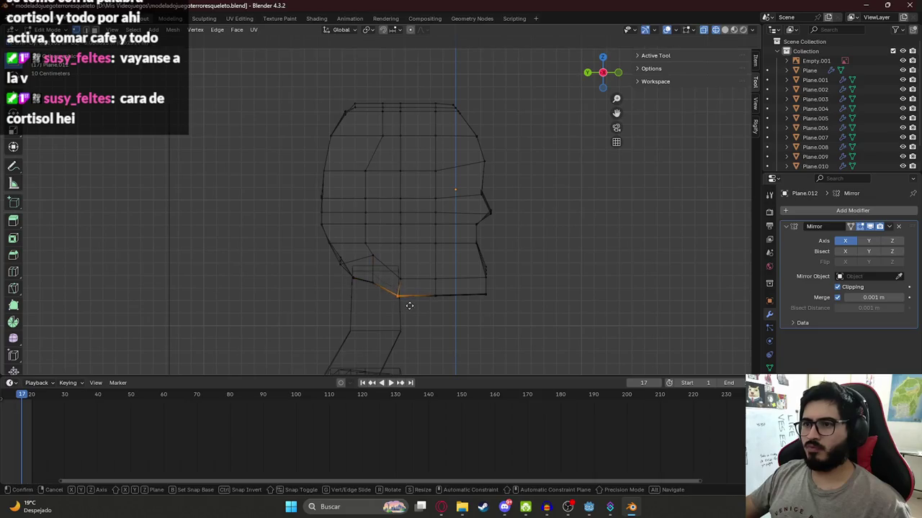
key(alt+Tab)
key(alt+Tab)
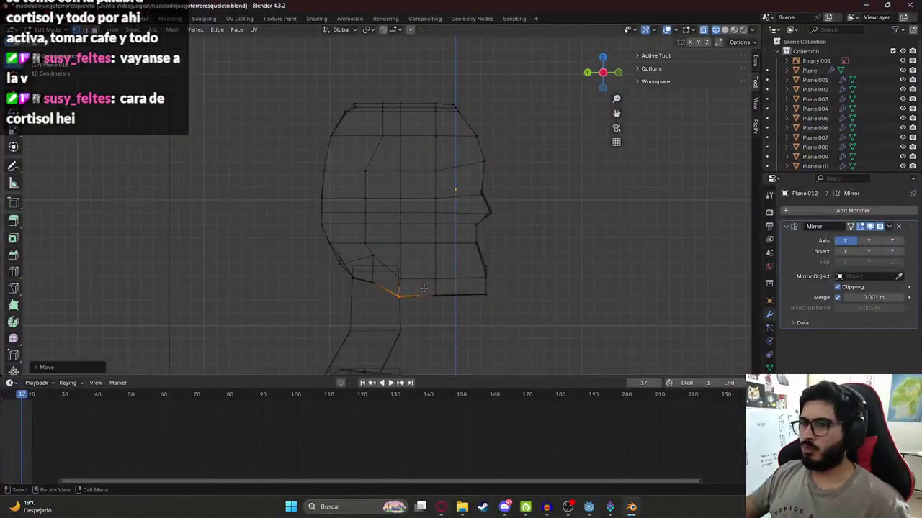
key(g)
click(403, 299)
key(alt+Tab)
key(alt+Tab)
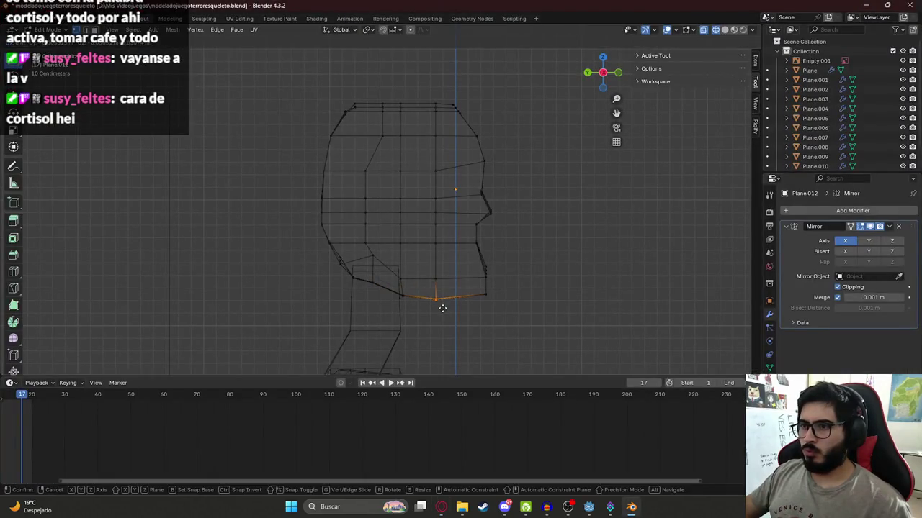
Move the front chin vertices to shape the chin
click(487, 296)
key(g)
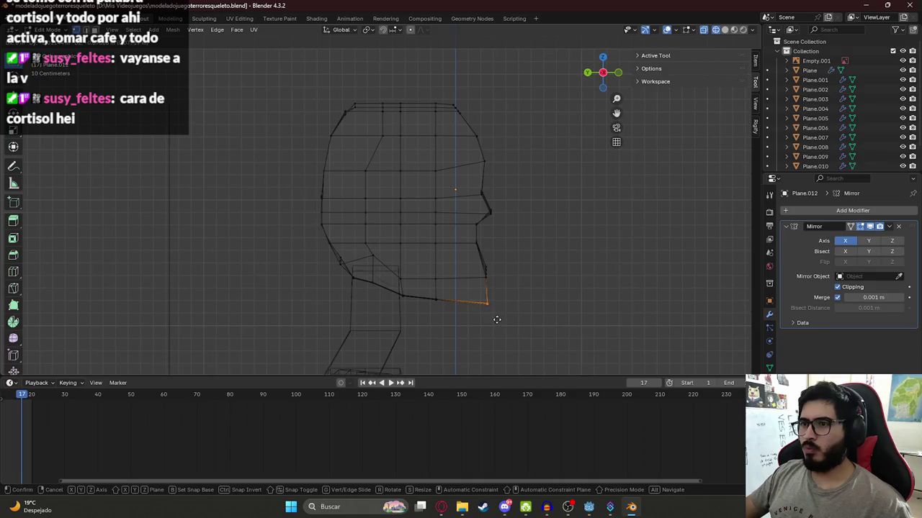
click(494, 316)
key(alt+Tab)
key(alt+Tab)
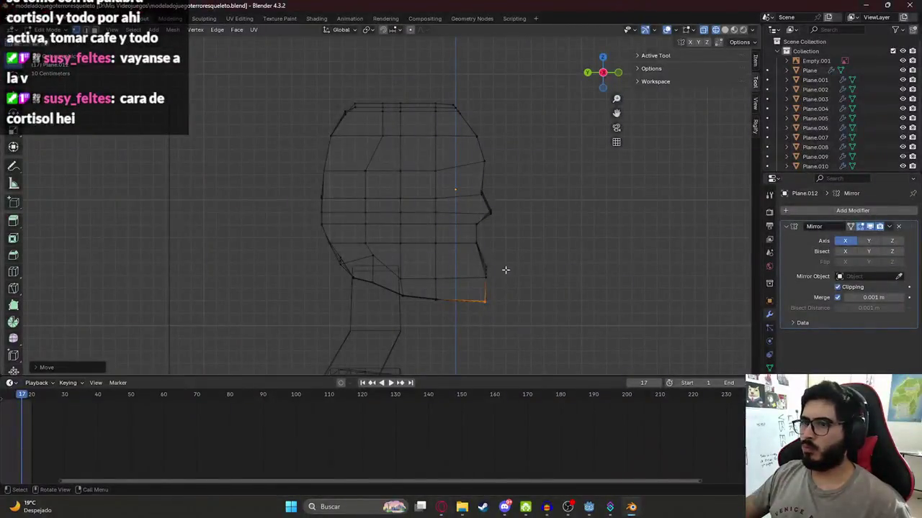
drag(473, 245, 489, 283)
key(g)
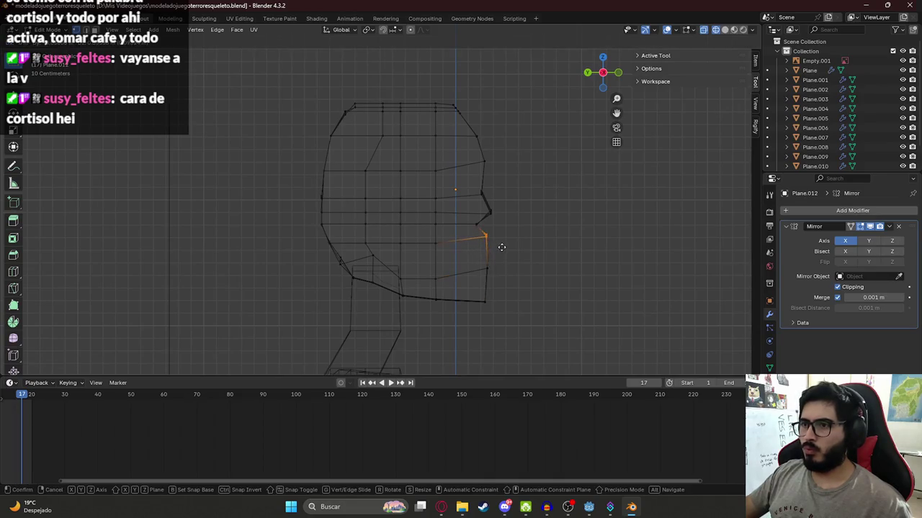
click(499, 250)
Turn off X-ray with Alt+Z and orbit to inspect the jaw beside the skeleton
scroll(477, 259, down, 3)
middle_drag(477, 260, 467, 252)
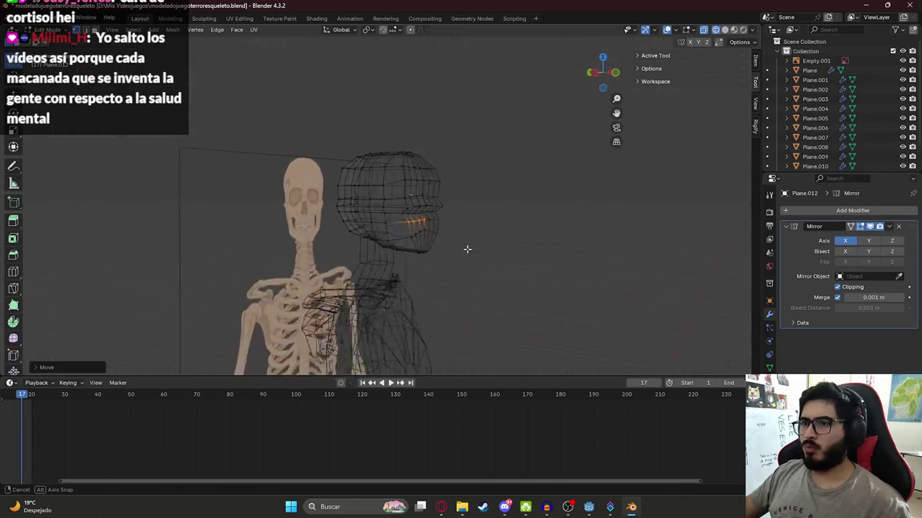
key(alt+z)
mouse_move(543, 245)
middle_down()
mouse_move(447, 232)
mouse_move(433, 209)
mouse_move(461, 213)
mouse_move(482, 216)
mouse_move(388, 222)
mouse_move(400, 225)
mouse_move(399, 204)
mouse_move(418, 215)
middle_up()
key(ctrl+Tab)
key(alt+Tab)
key(alt+Tab)
key(Tab)
scroll(403, 201, up, 3)
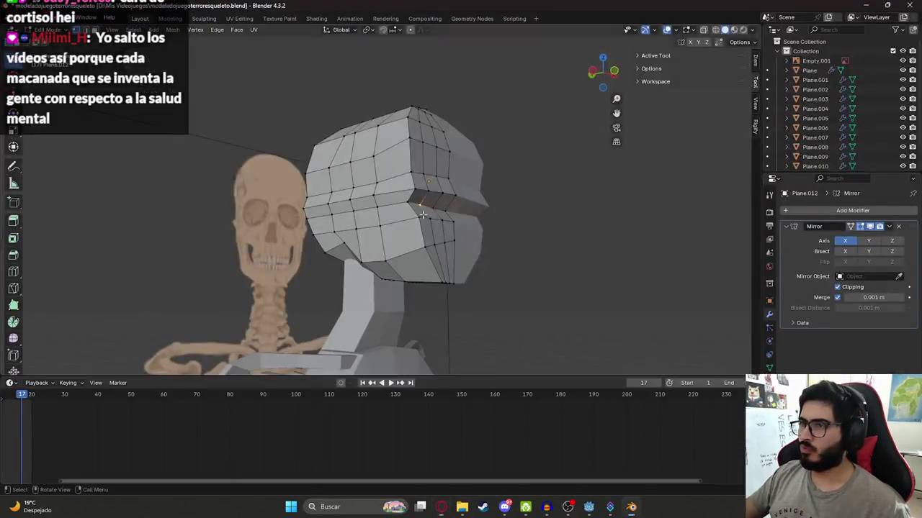
Orbit the view around the head and the skeleton reference
mouse_move(423, 213)
middle_down()
mouse_move(411, 255)
mouse_move(396, 247)
mouse_move(457, 312)
mouse_move(485, 282)
middle_up()
From the top numpad view, move the jaw-corner vertices into place
key(KP_7)
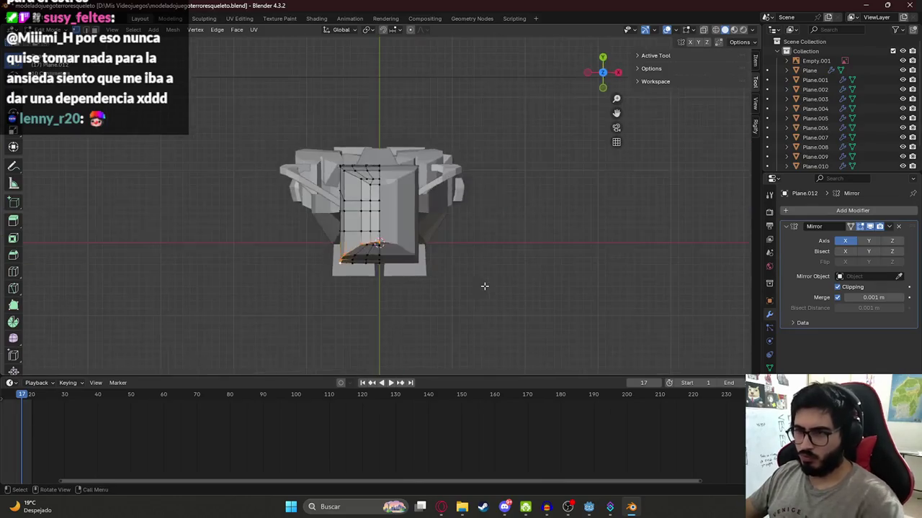
key(g)
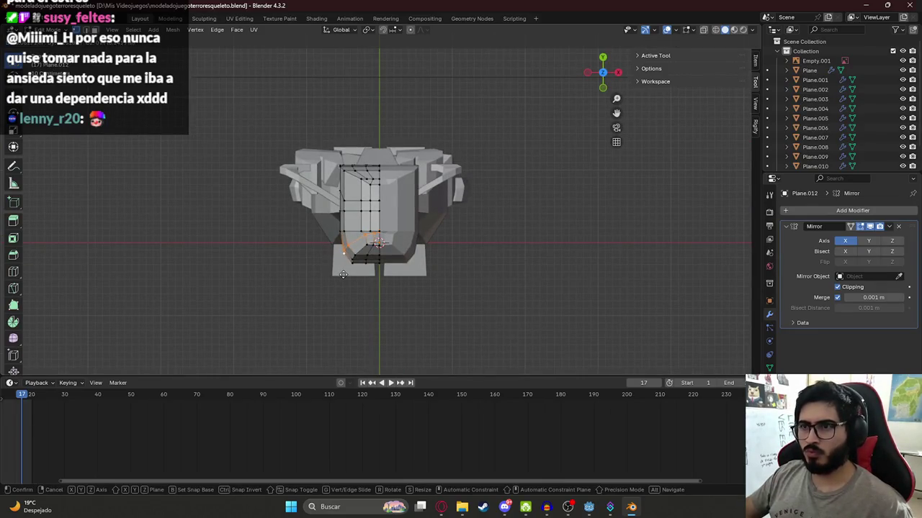
click(344, 274)
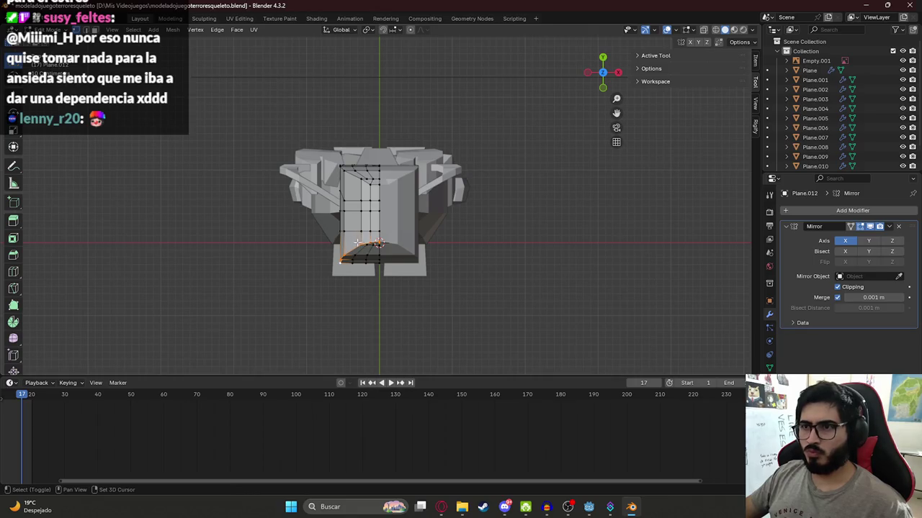
key(g)
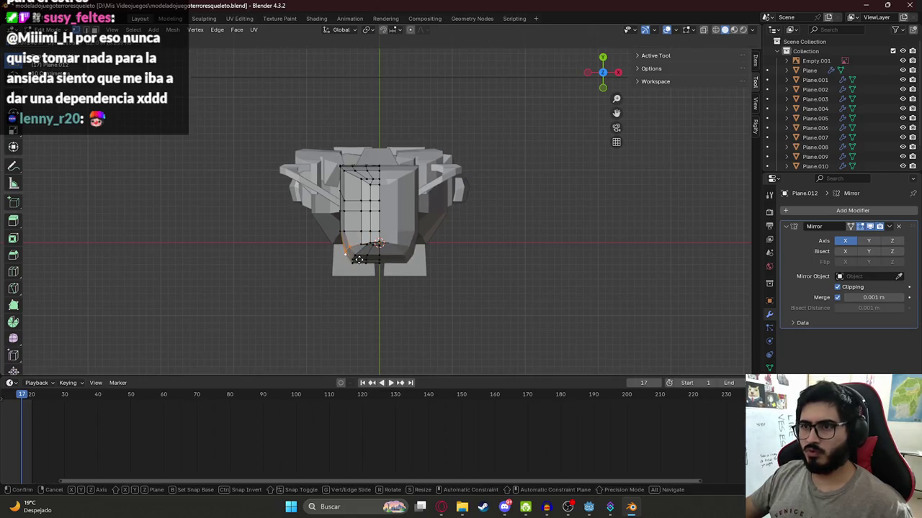
click(358, 260)
Move the selected geometry along Z, then put Plane.012 into Sculpt Mode
mouse_move(357, 259)
middle_down()
mouse_move(401, 164)
mouse_move(423, 205)
mouse_move(383, 180)
mouse_move(383, 234)
mouse_move(490, 237)
middle_up()
key(g)
key(z)
key(ctrl+Tab)
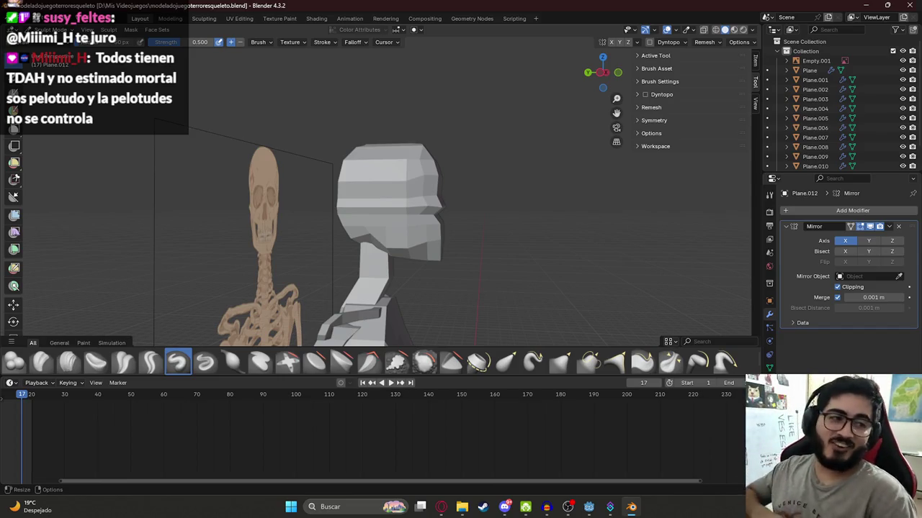
In Edit Mode, select all the head's vertices and scale them narrower along X
middle_drag(339, 202, 400, 200)
scroll(400, 200, up, 5)
scroll(392, 216, down, 5)
key(Tab)
key(a)
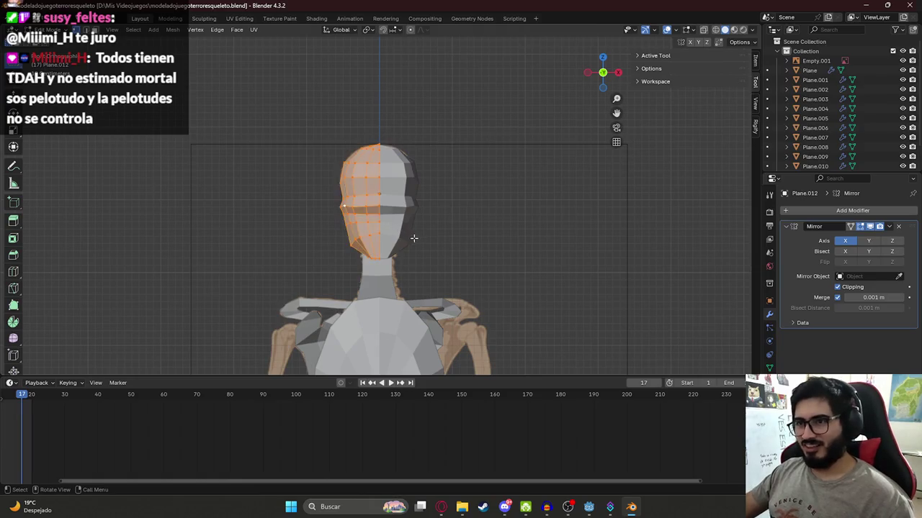
key(s)
key(x)
click(422, 245)
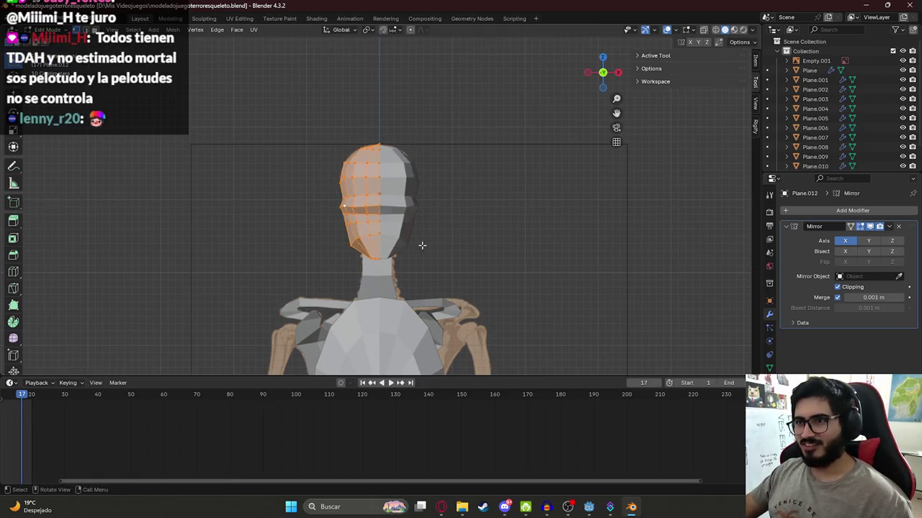
key(ctrl+Tab)
key(ctrl+Tab)
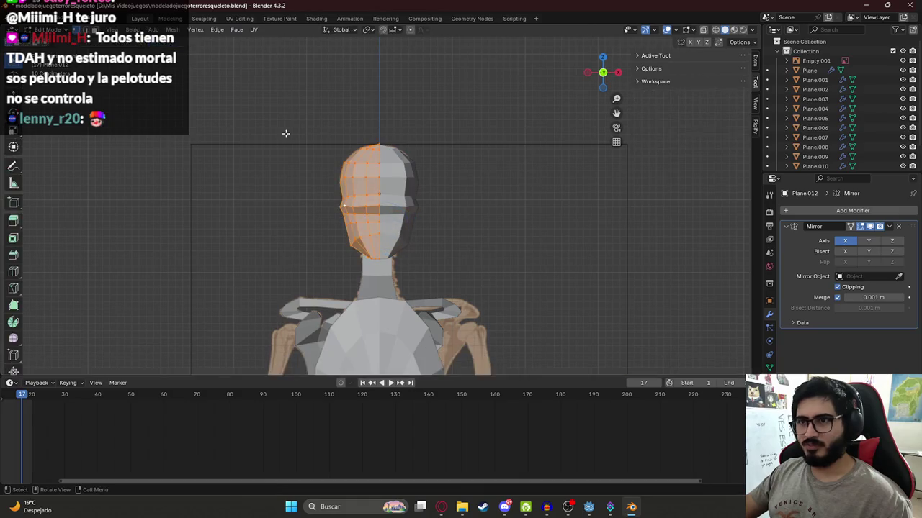
In Object Mode, widen the head object along the X axis to match the skull
key(Tab)
key(g)
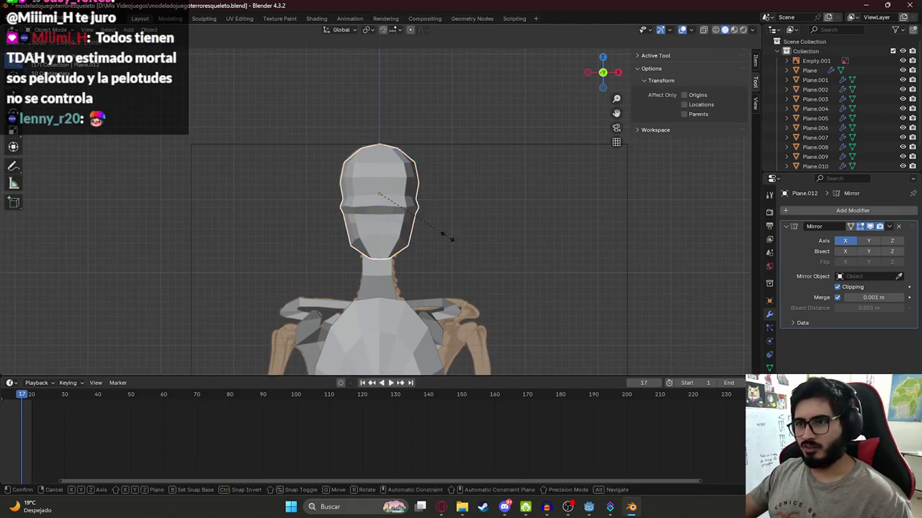
key(x)
click(454, 232)
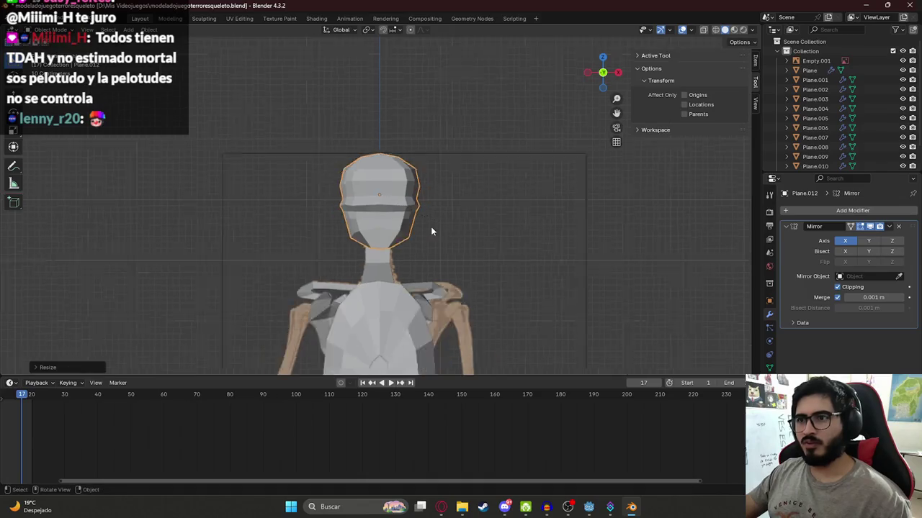
scroll(403, 229, up, 2)
key(s)
key(Escape)
key(s)
key(x)
click(480, 238)
Check the head against the skull reference in front view with X-ray, then restore solid shading
key(Tab)
mouse_move(480, 238)
middle_down()
mouse_move(399, 226)
mouse_move(469, 228)
middle_up()
key(Tab)
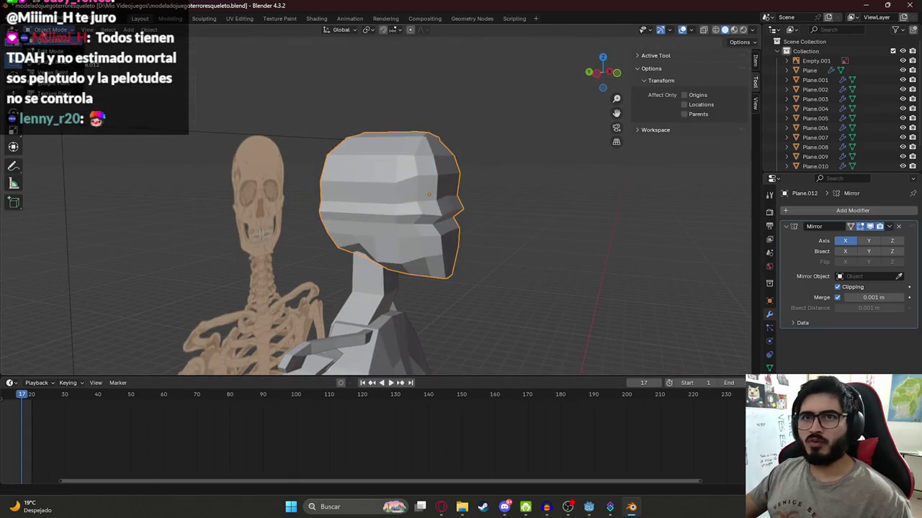
key(ctrl+Tab)
key(KP_0)
alt+middle_drag(363, 187, 350, 175)
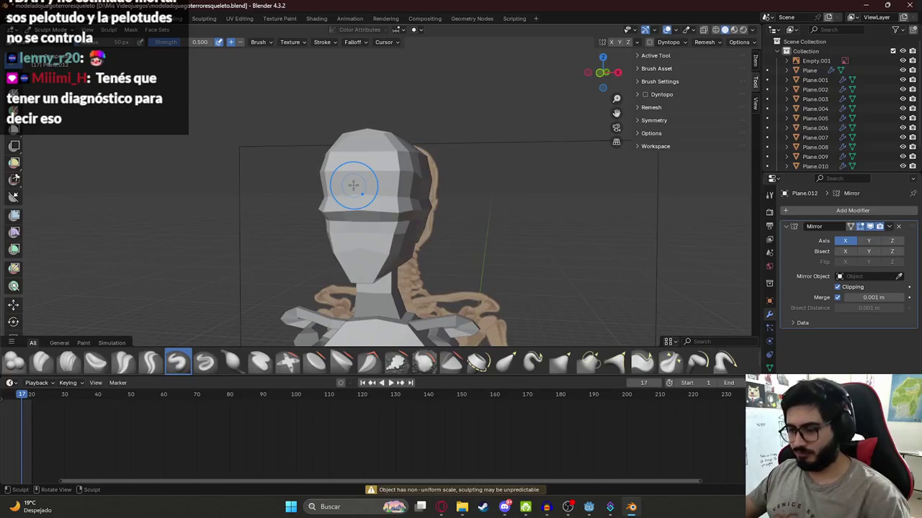
scroll(350, 181, up, 3)
key(alt+z)
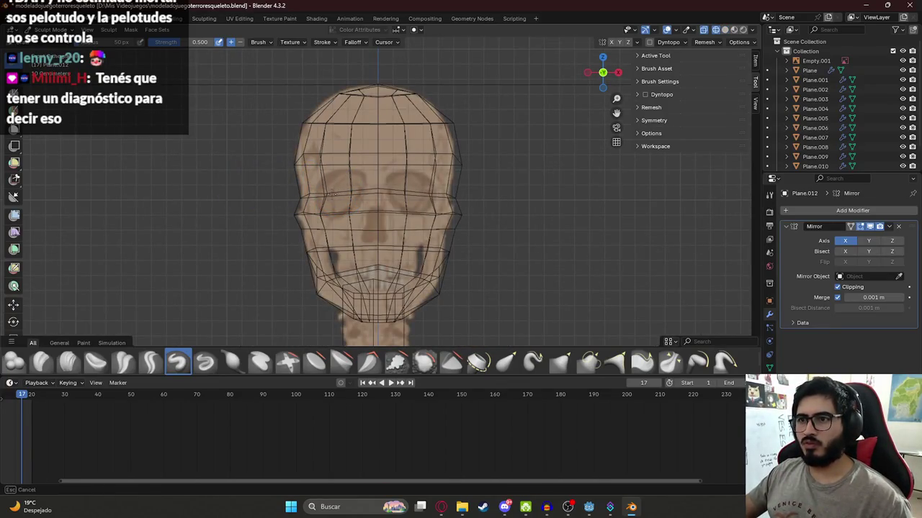
key(z)
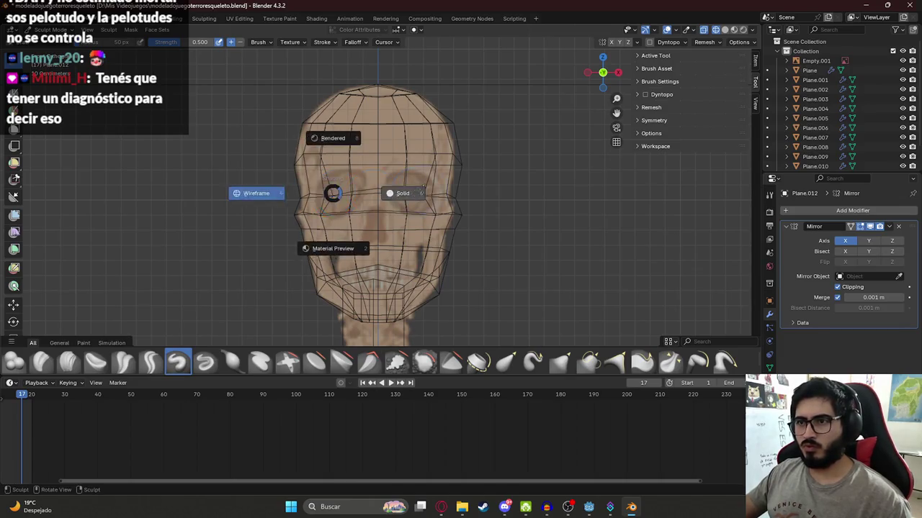
click(411, 192)
mouse_move(411, 191)
middle_down()
mouse_move(432, 202)
mouse_move(392, 219)
middle_up()
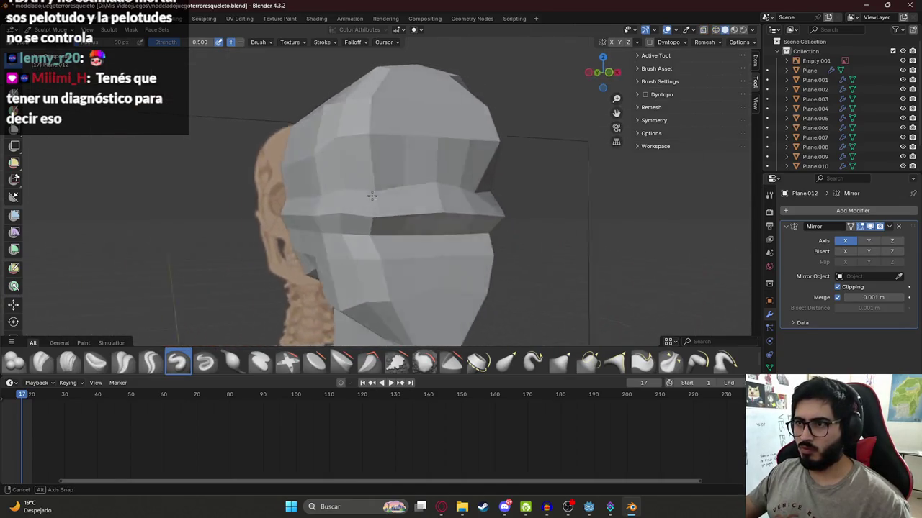
key(Tab)
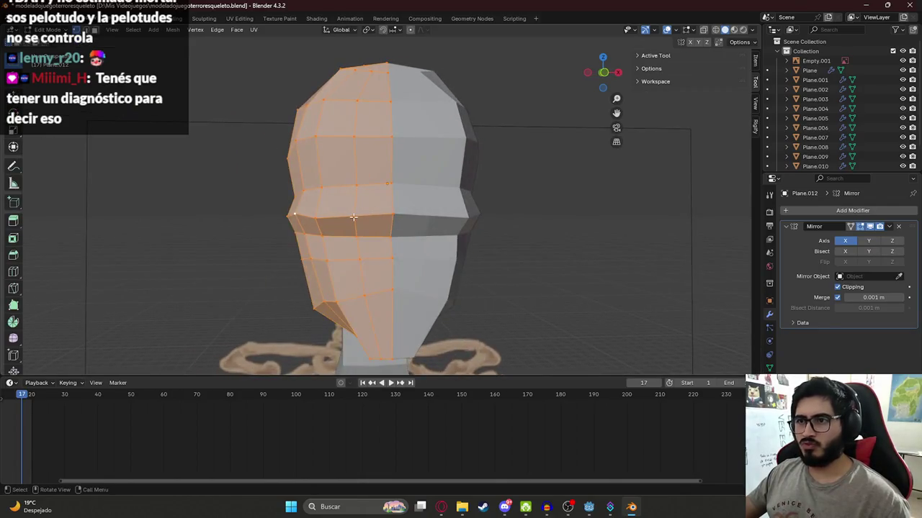
Cancel the accidental bevel and Subdivide the selected left half of the head
key(ctrl+b)
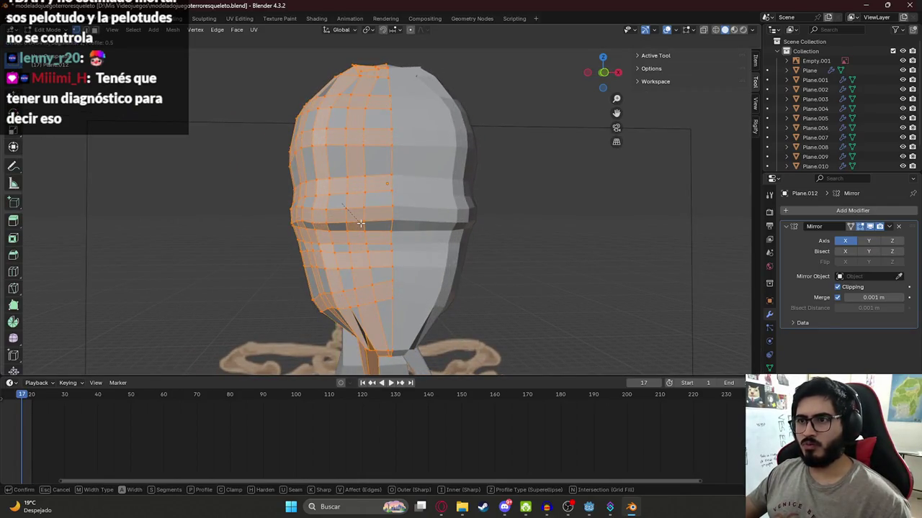
key(Escape)
scroll(363, 212, down, 2)
scroll(370, 201, down, 2)
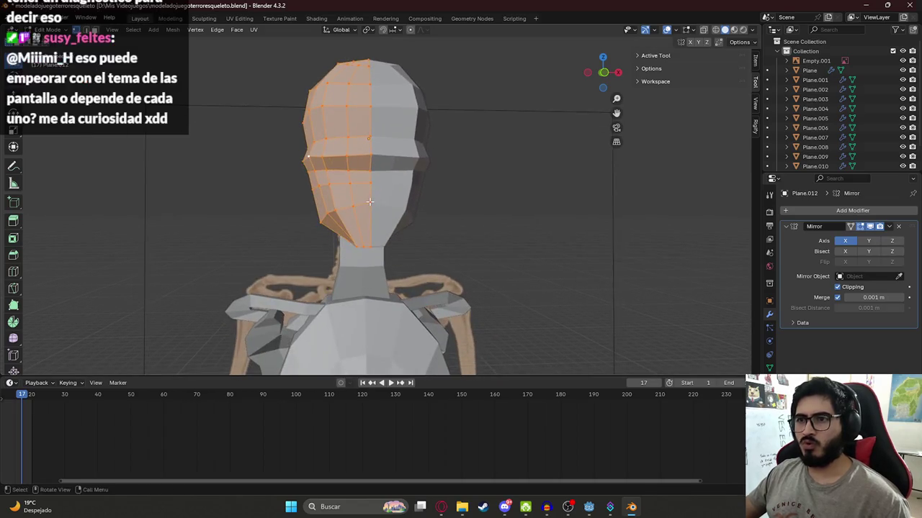
key(ctrl+b)
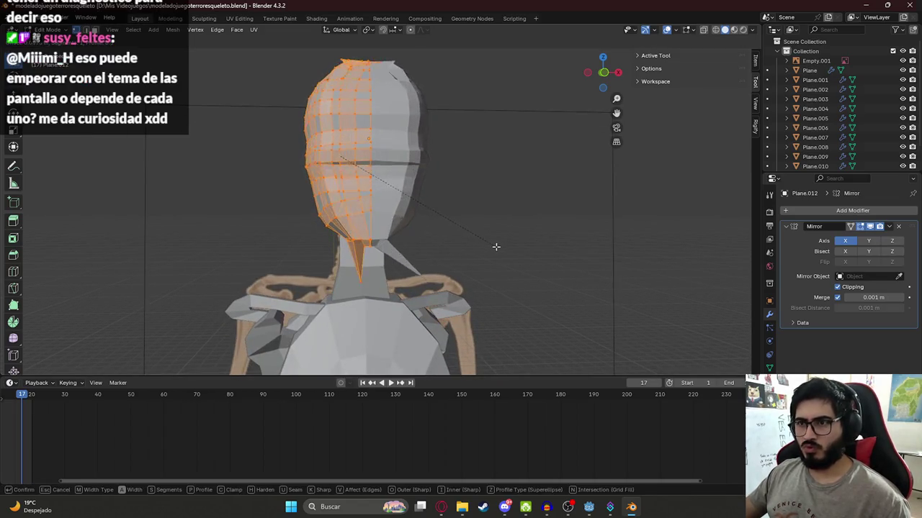
click(422, 217)
right_click(339, 140)
click(339, 140)
Switch to front view and change the head into Sculpt Mode
scroll(322, 127, up, 1)
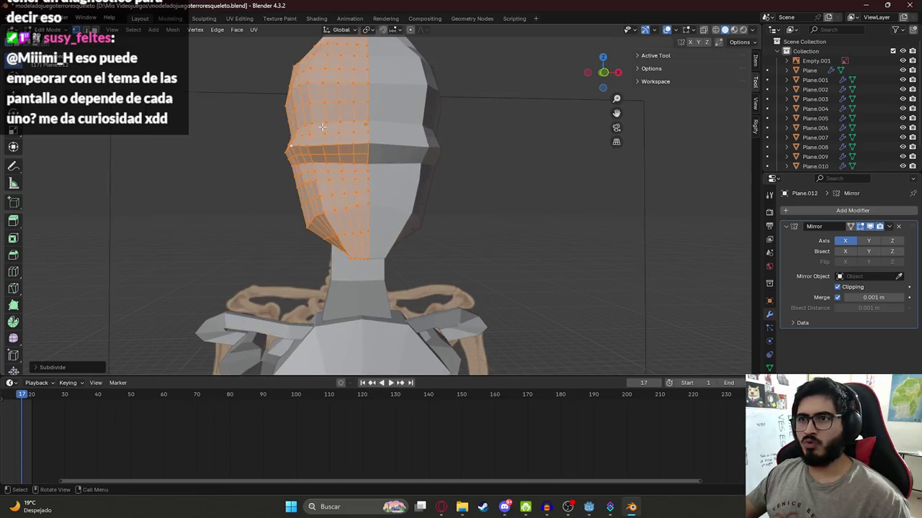
key(KP_1)
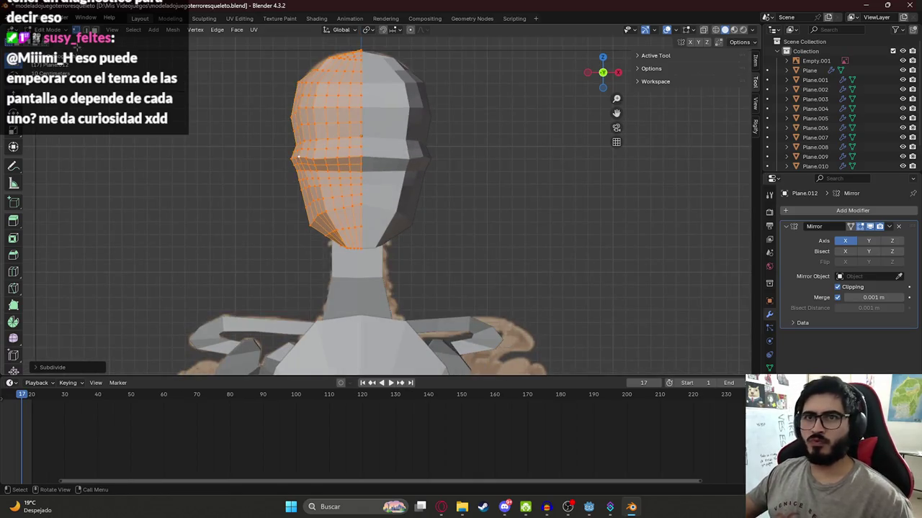
click(47, 30)
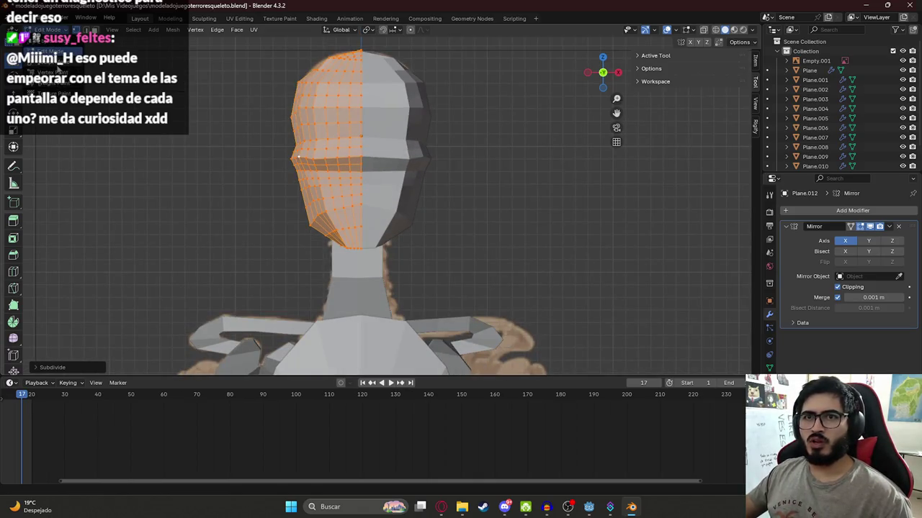
click(50, 62)
Compare the head with the skull reference using wireframe, X-ray and front view around the eye sockets
key(z)
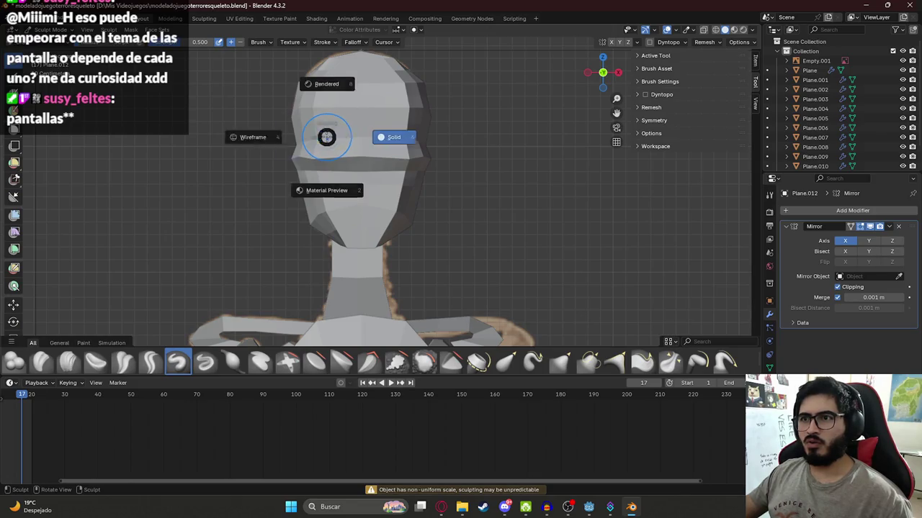
key(4)
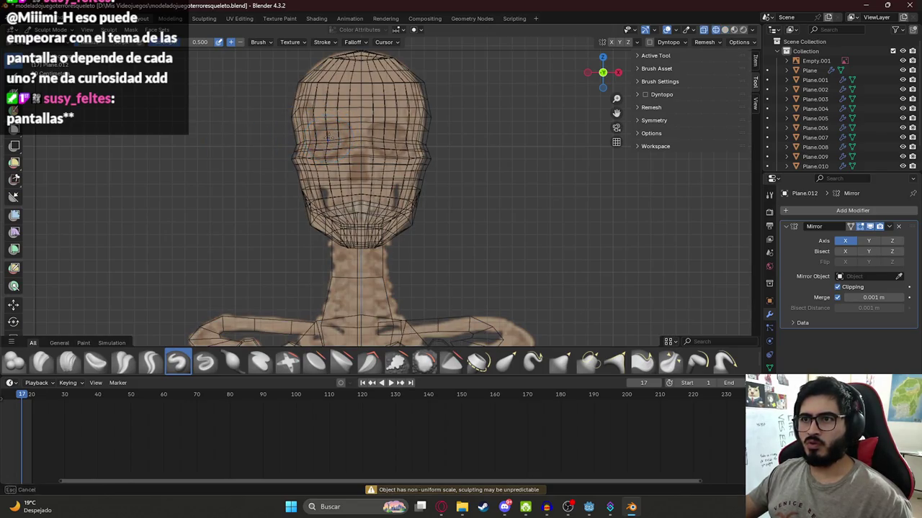
key(z)
key(6)
middle_drag(311, 149, 306, 150)
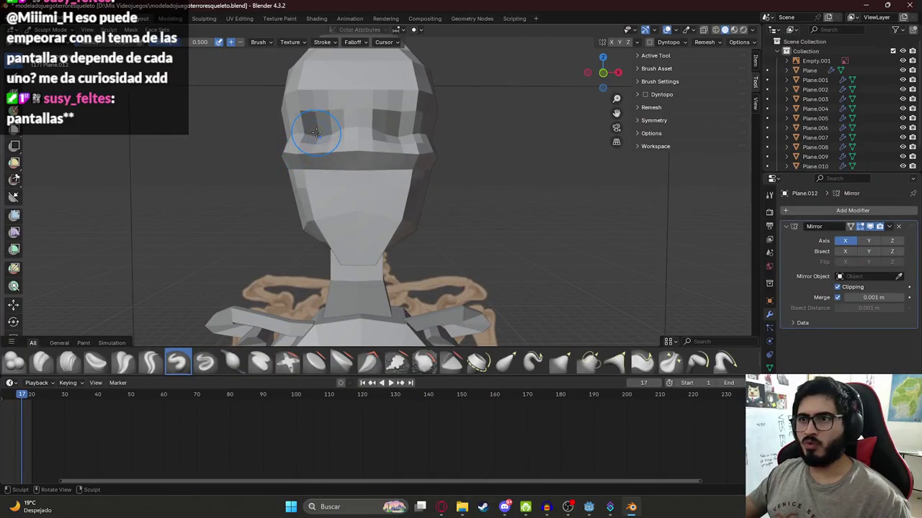
key(KP_1)
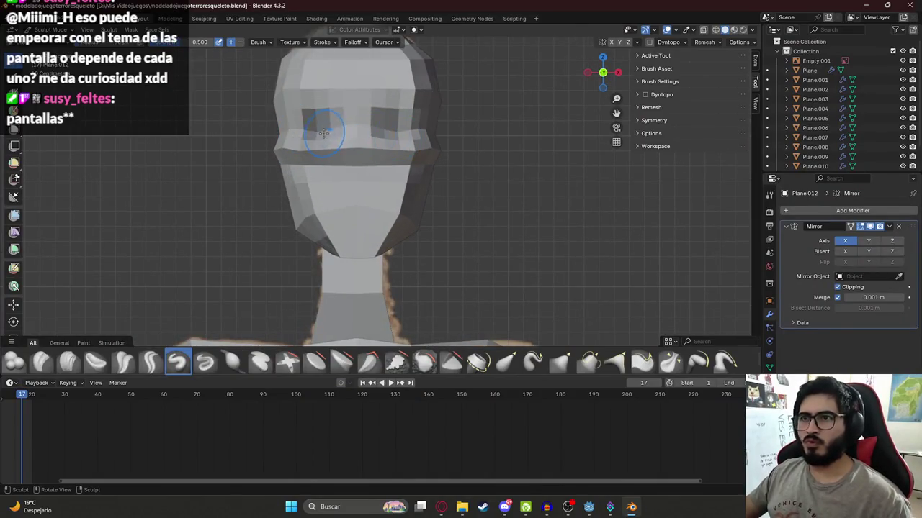
key(shift+z)
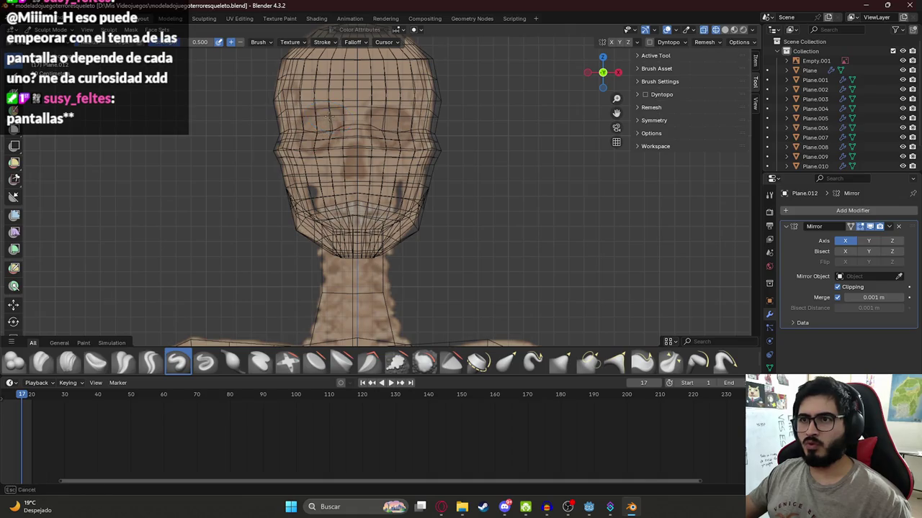
key(shift+z)
mouse_move(320, 125)
middle_down()
mouse_move(396, 157)
mouse_move(252, 144)
middle_up()
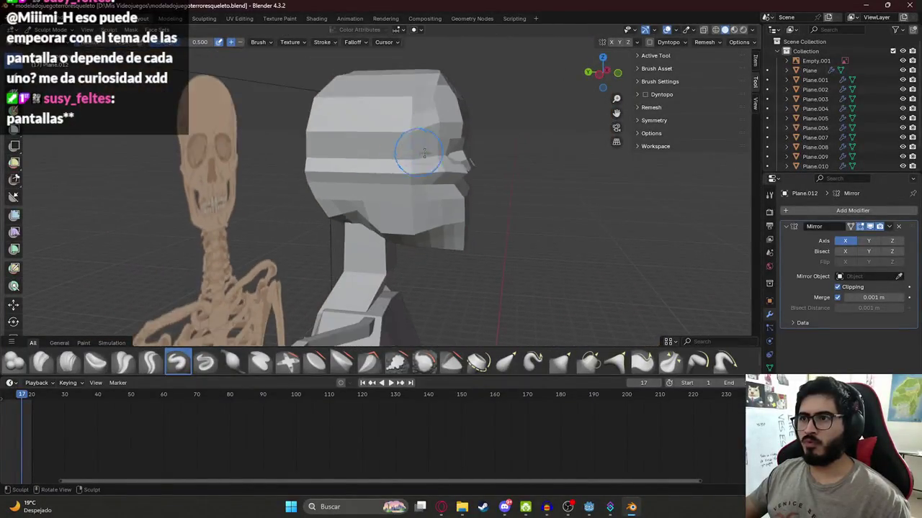
middle_drag(253, 144, 367, 155)
key(Tab)
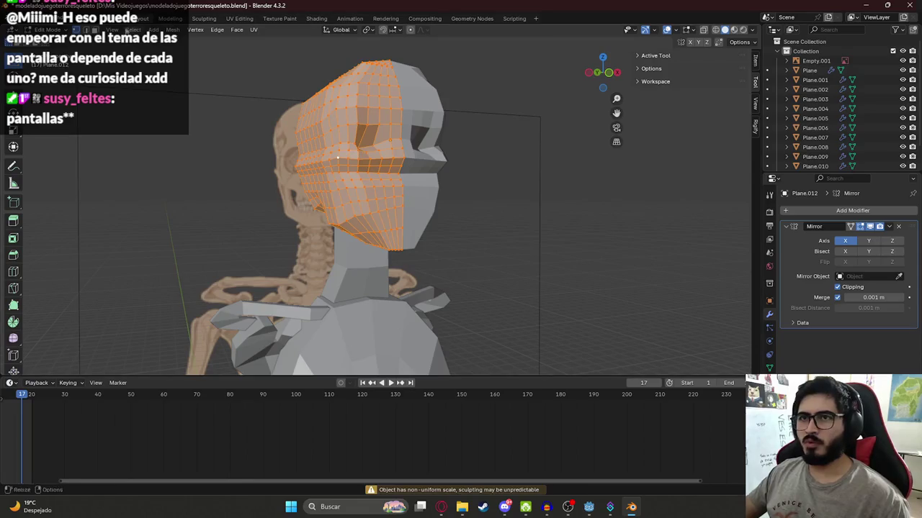
From behind the head, select the boundary vertices of the hole near the central seam
key(Tab)
right_click(300, 114)
click(299, 115)
mouse_move(307, 113)
middle_down()
mouse_move(361, 123)
mouse_move(229, 133)
mouse_move(296, 73)
mouse_move(378, 163)
mouse_move(324, 155)
middle_up()
key(Tab)
click(320, 154)
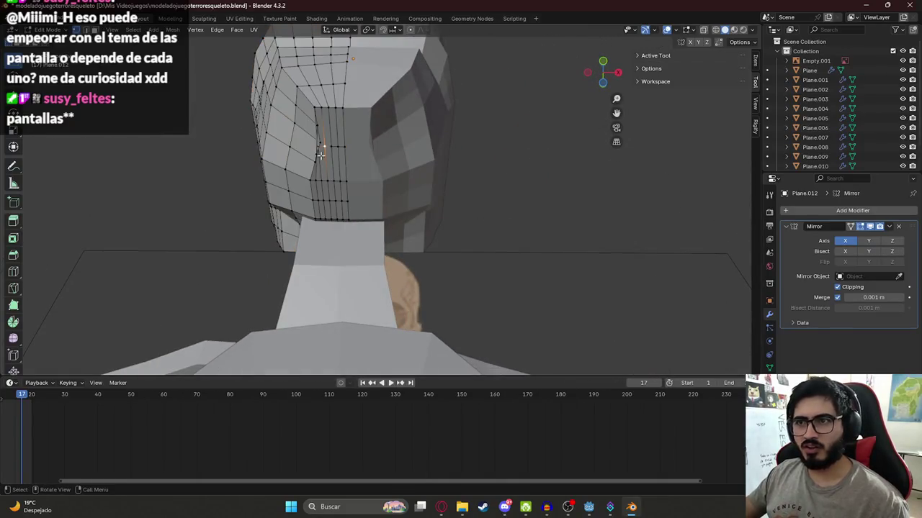
click(320, 143)
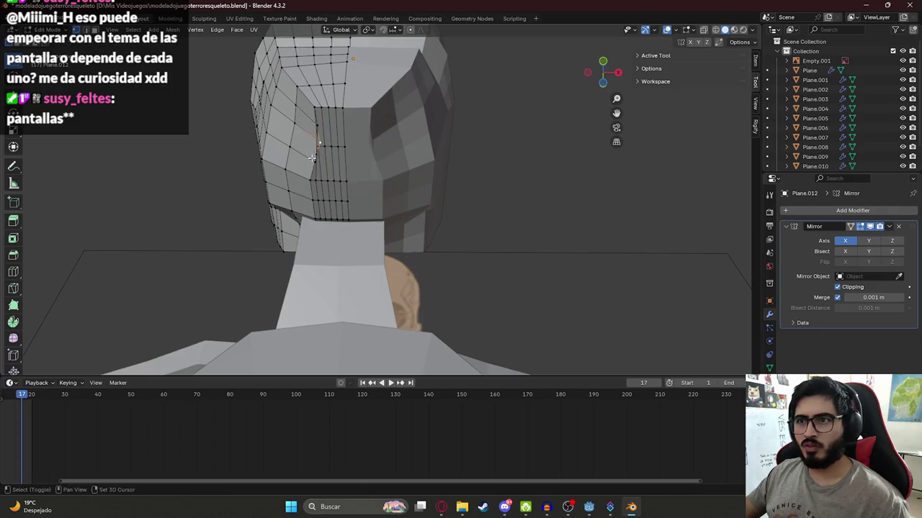
key(g)
key(z)
key(x)
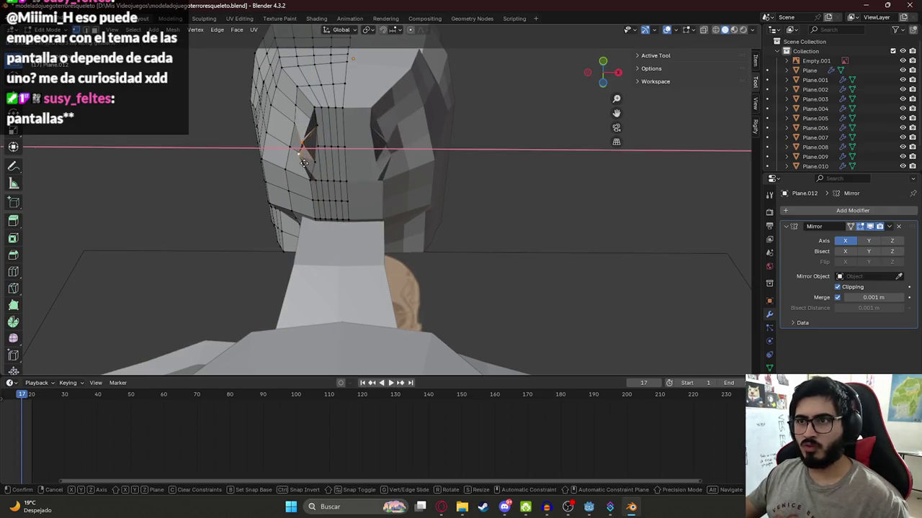
key(Escape)
right_click(317, 141)
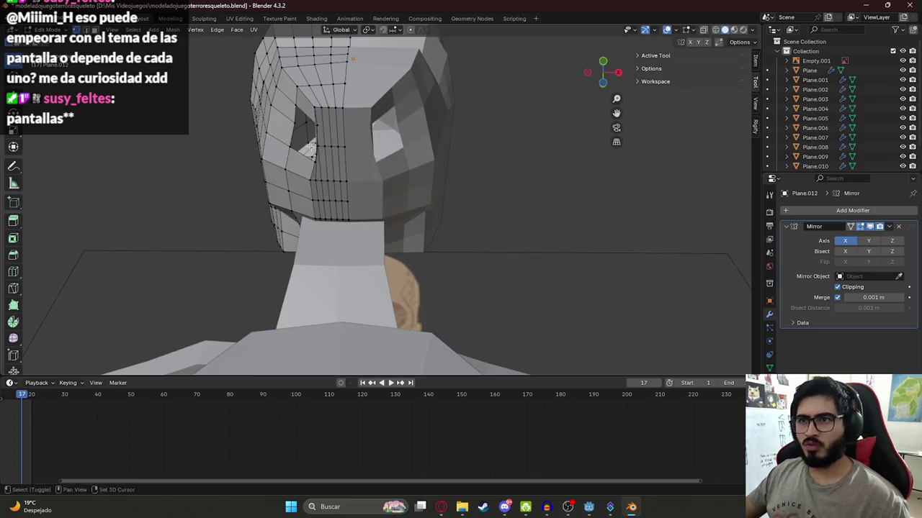
middle_drag(320, 141, 374, 100)
Fill the hole with a new face and select the patched area
key(f)
key(f)
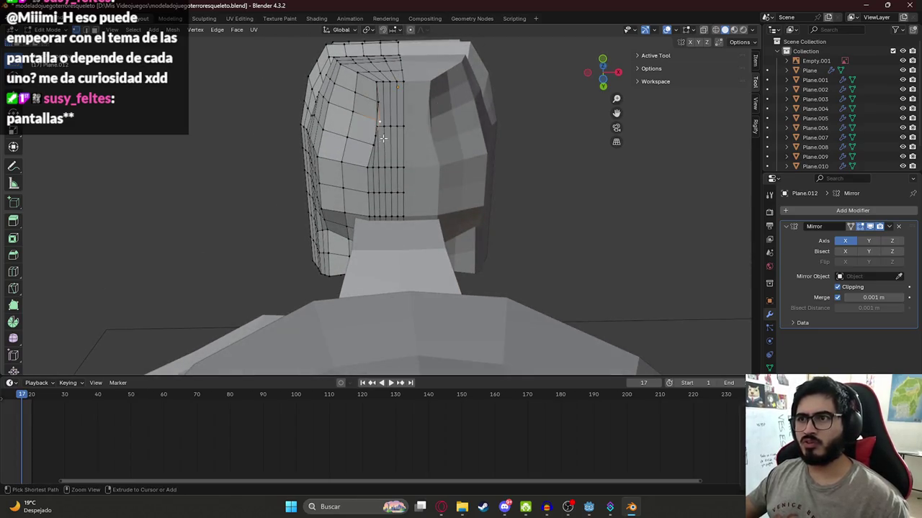
drag(383, 149, 383, 148)
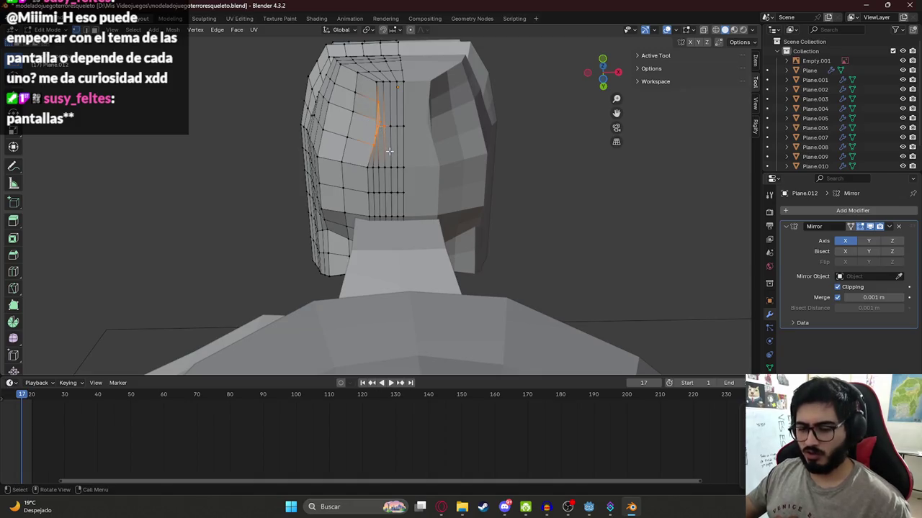
key(n)
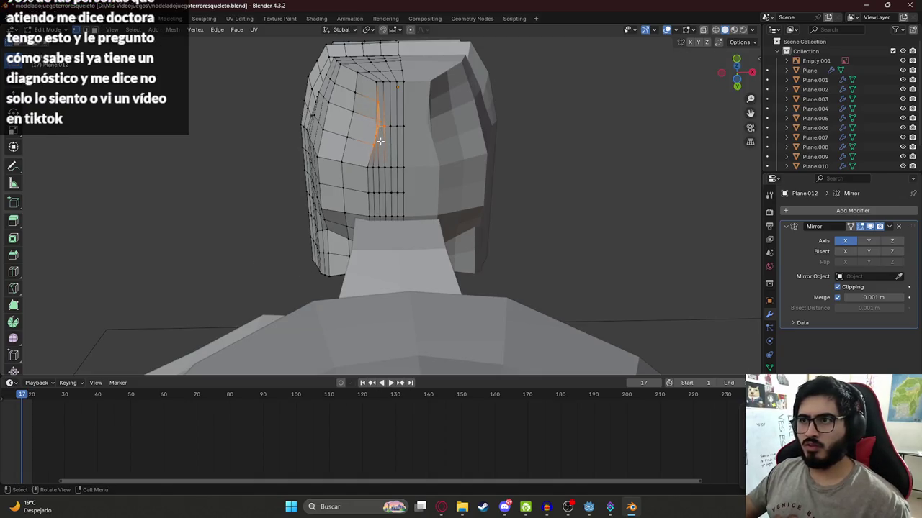
key(n)
key(n)
key(n)
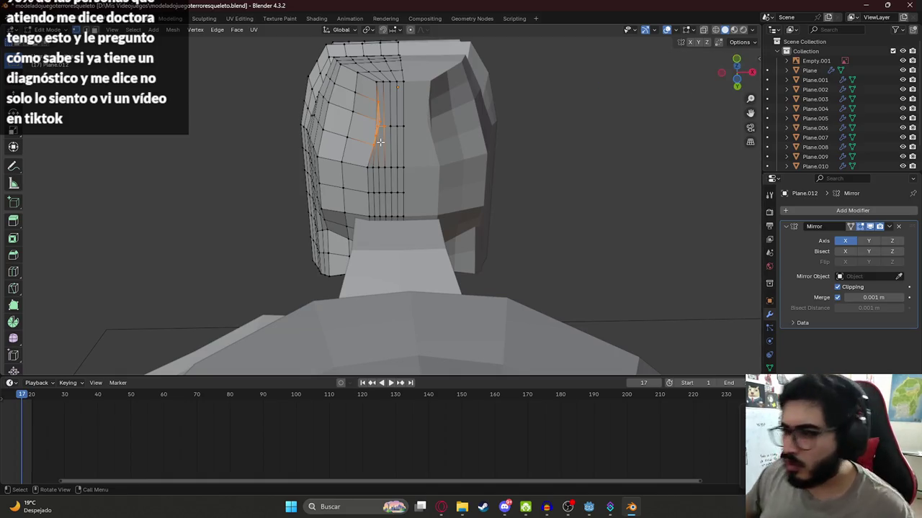
key(n)
Recalculate the patched faces' normals and inspect the narrow seam face in wireframe
key(shift+n)
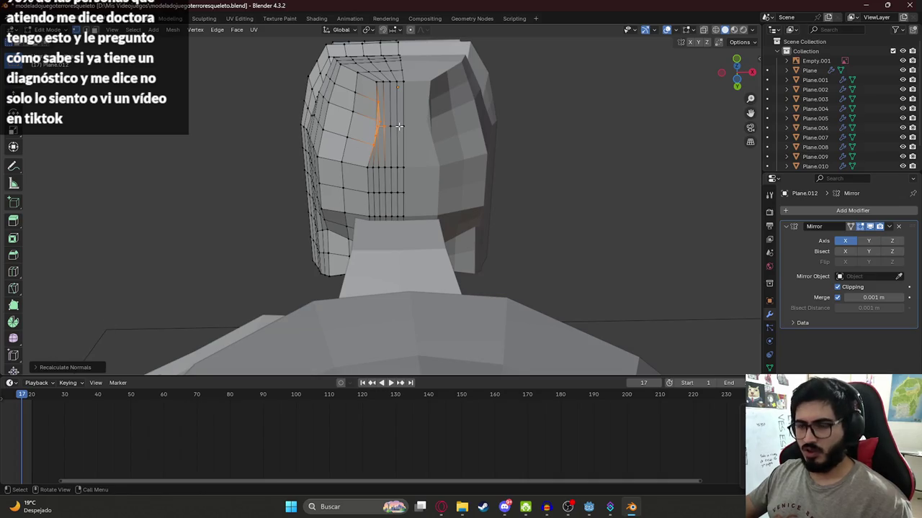
key(n)
key(n)
key(n)
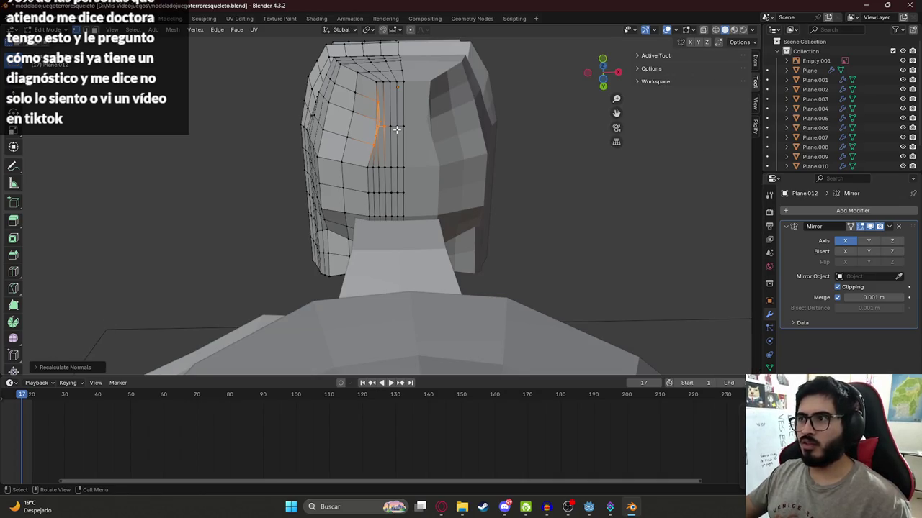
key(n)
scroll(399, 144, up, 4)
middle_drag(393, 180, 405, 183)
shift+click(447, 203)
key(z)
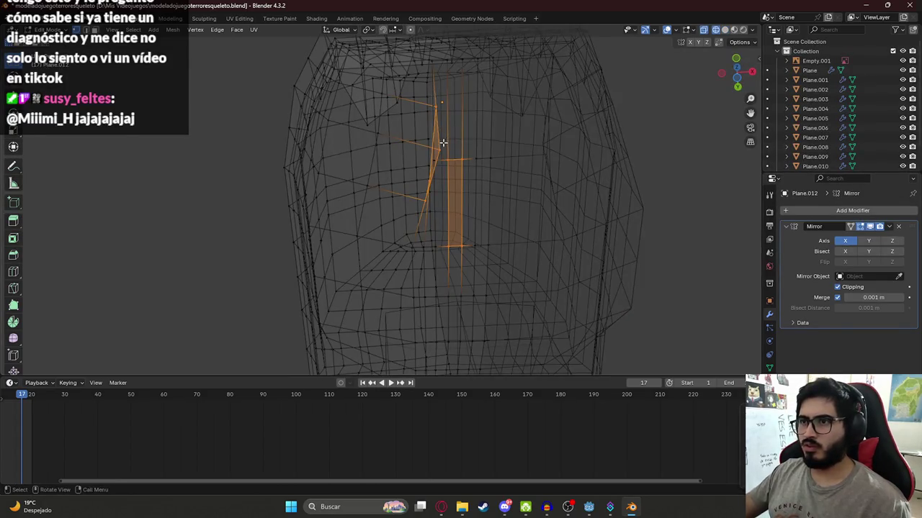
key(z)
drag(444, 205, 434, 178)
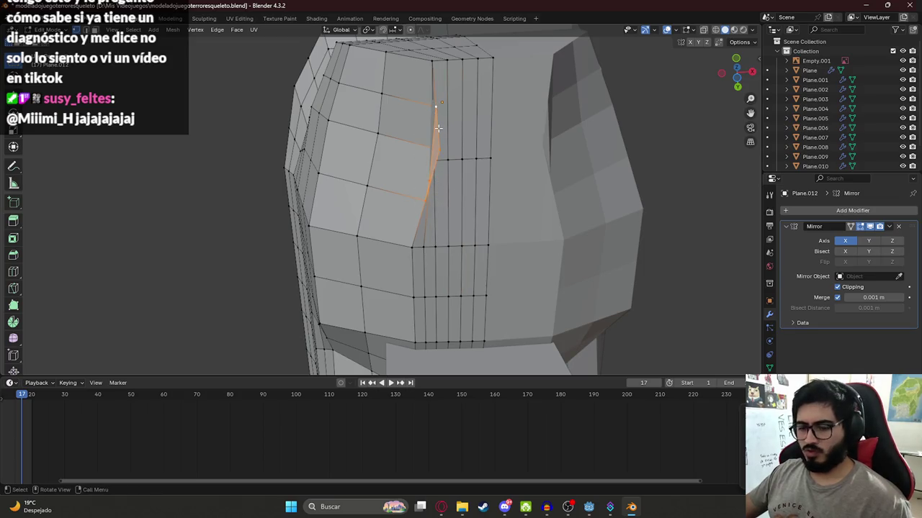
key(n)
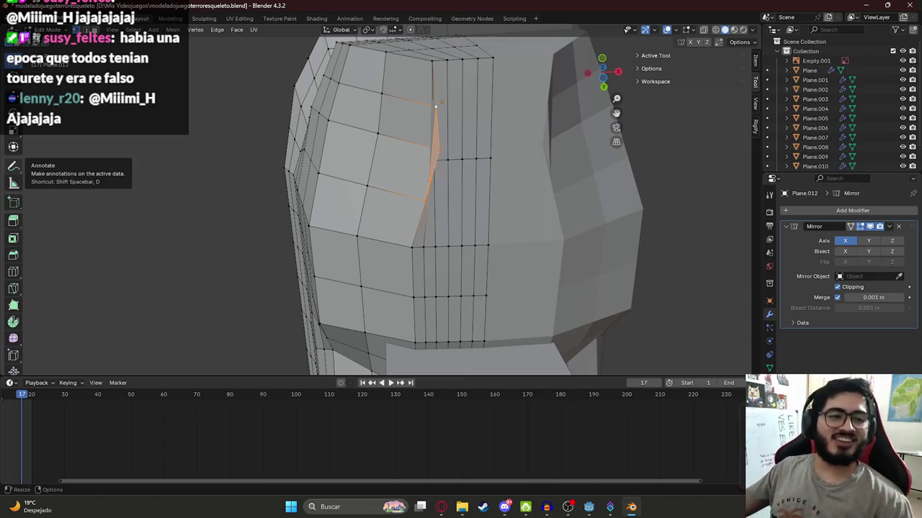
mouse_move(403, 180)
middle_down()
mouse_move(434, 167)
mouse_move(432, 153)
mouse_move(459, 170)
mouse_move(401, 199)
middle_up()
Merge the seam vertices By Distance, trying several merge distances down to 0.00001 m
key(shift+z)
key(z)
click(440, 203)
middle_drag(440, 203, 422, 206)
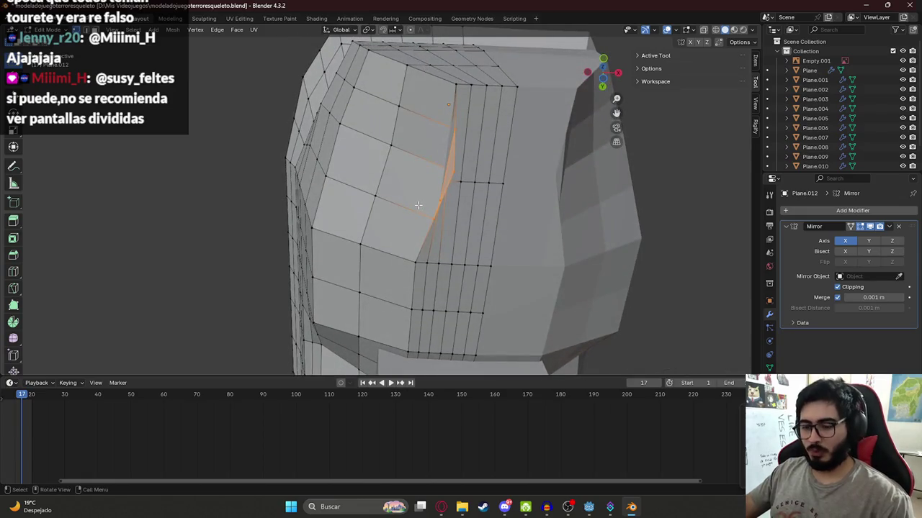
key(m)
click(419, 205)
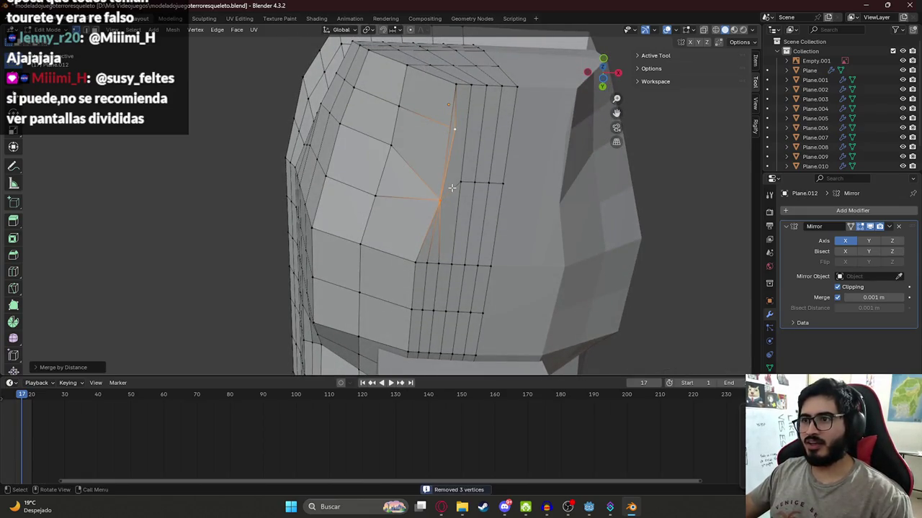
key(m)
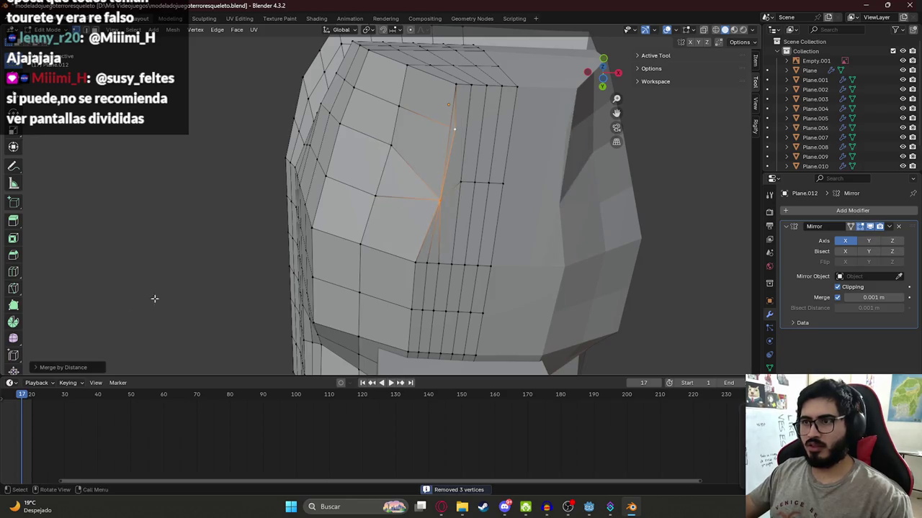
click(61, 368)
mouse_move(122, 343)
mouse_down()
mouse_move(101, 343)
mouse_move(158, 343)
mouse_move(93, 344)
mouse_up()
click(89, 365)
click(109, 363)
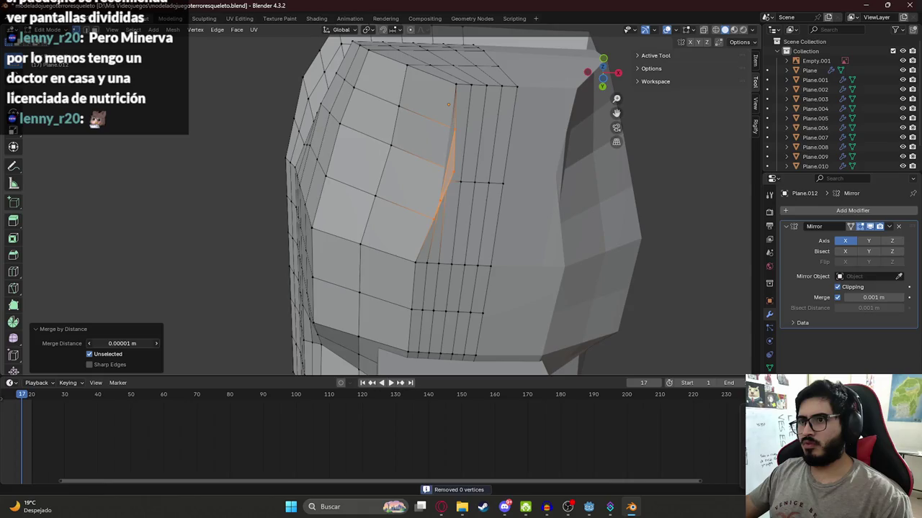
click(212, 230)
Move an eye-edge vertex left along X, then try and undo another seam vertex move
middle_drag(212, 230, 444, 131)
click(436, 134)
key(g)
key(x)
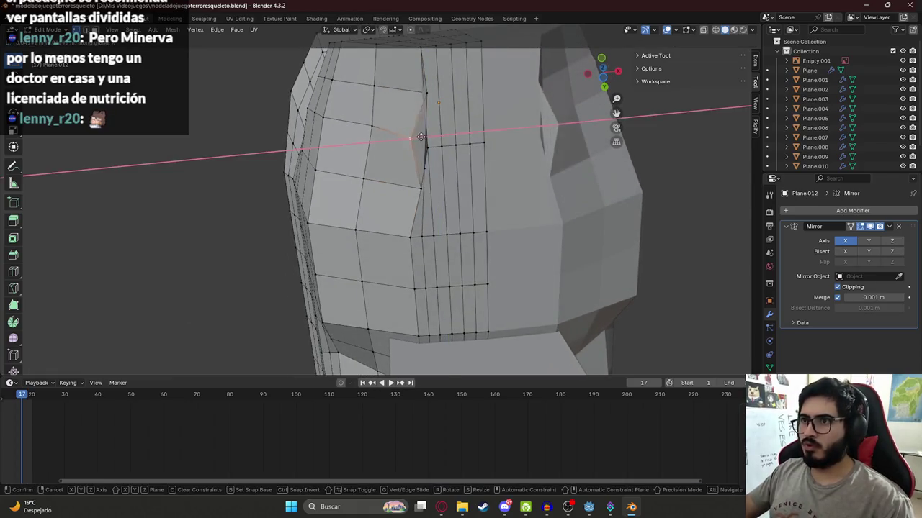
click(404, 138)
click(425, 162)
key(g)
key(x)
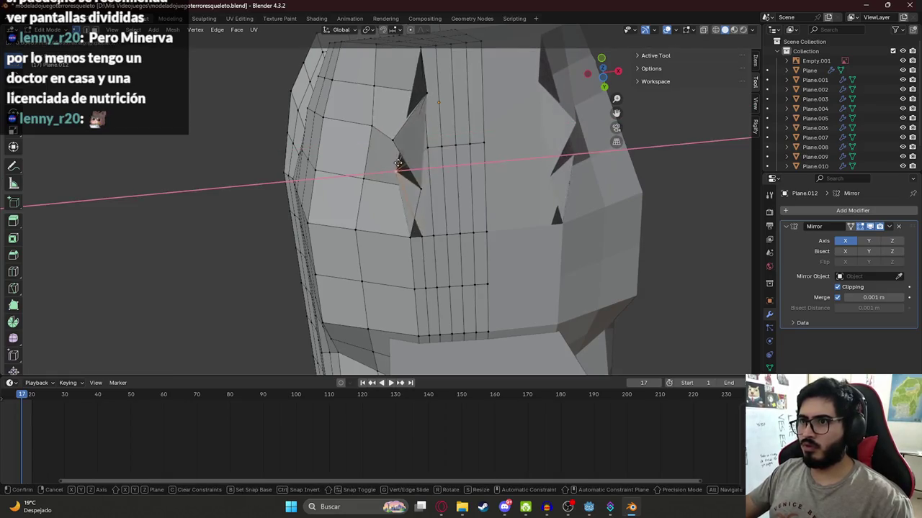
key(Escape)
key(g)
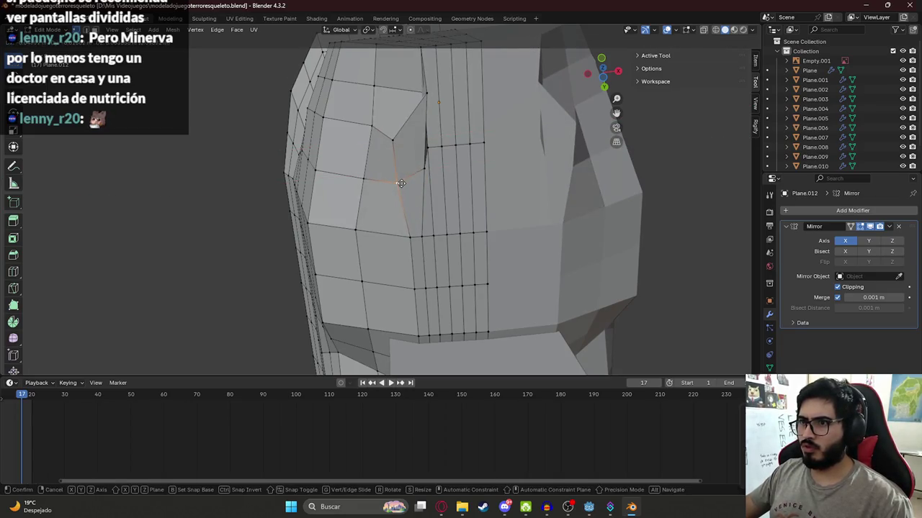
click(403, 184)
key(ctrl+z)
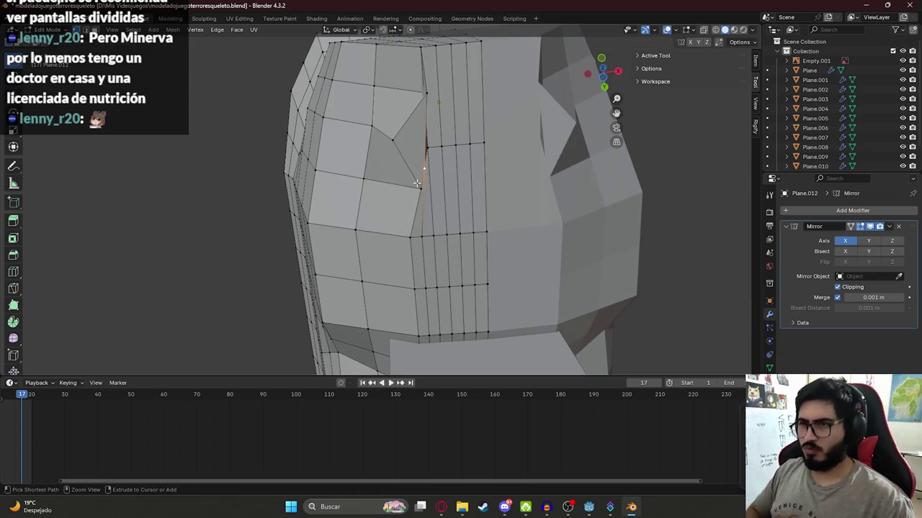
key(KP_7)
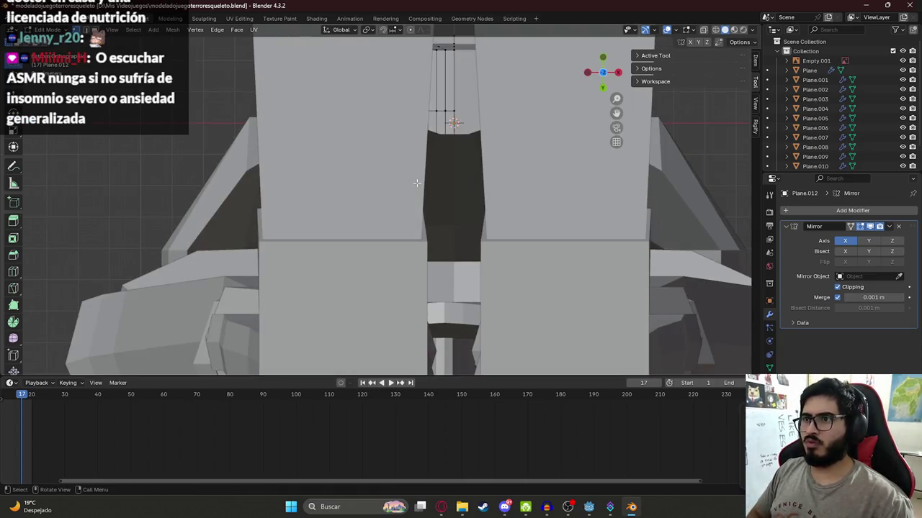
Hide everything except the head mesh and return to editing its vertices
scroll(440, 175, down, 6)
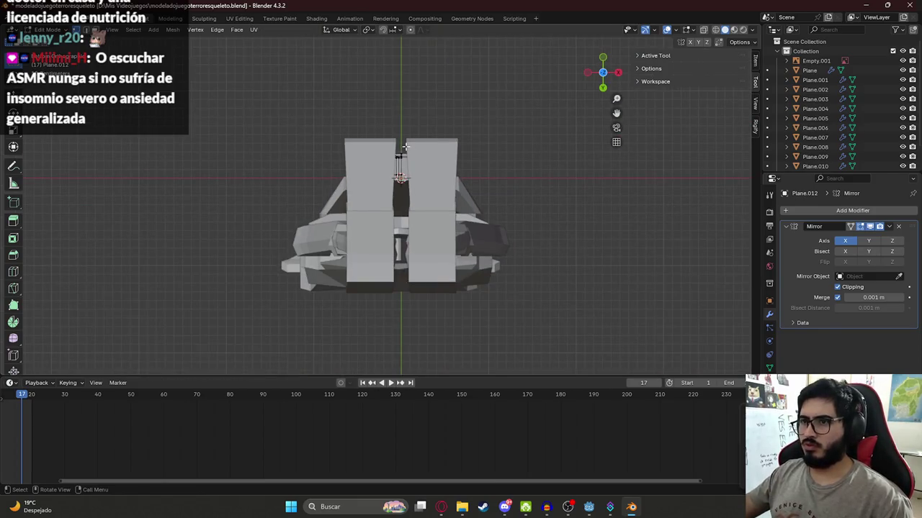
key(Tab)
key(shift+h)
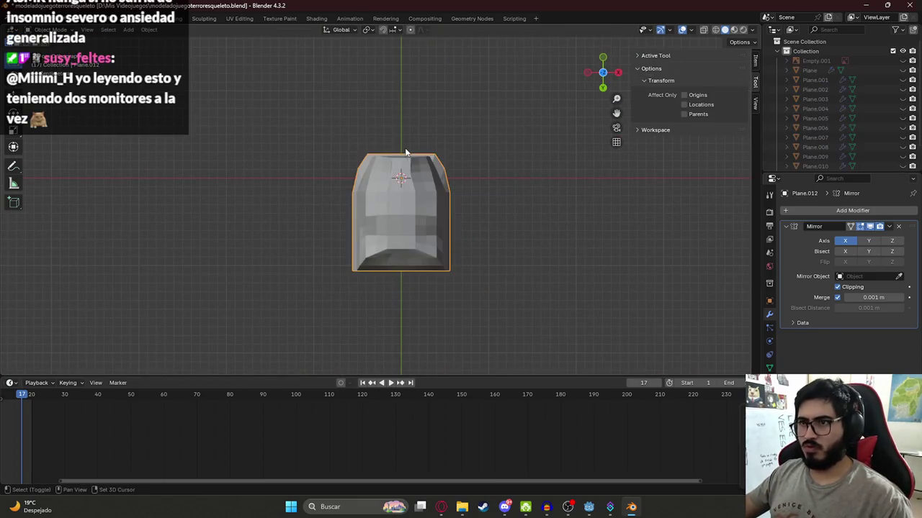
key(Tab)
scroll(407, 148, up, 4)
scroll(389, 237, up, 5)
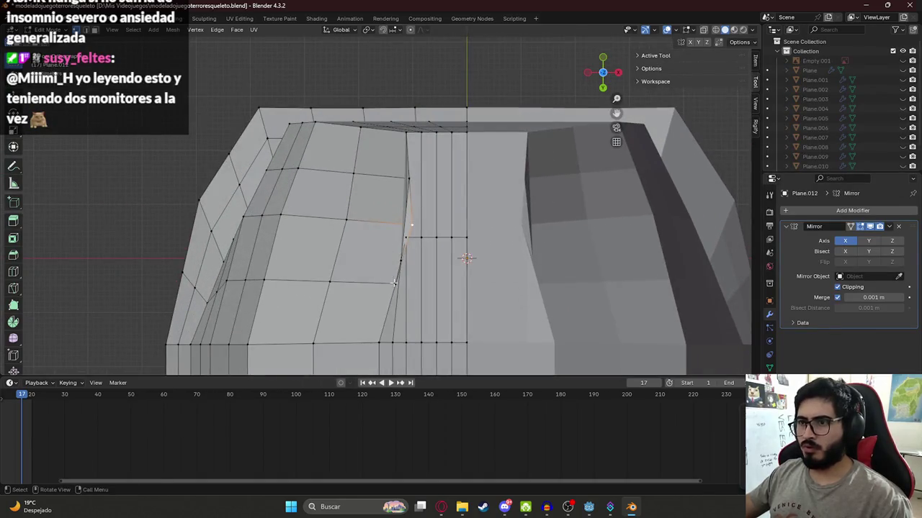
Reposition three vertices along the head's centre seam, then select another seam vertex
key(g)
click(394, 239)
key(g)
click(422, 241)
key(g)
click(390, 214)
click(394, 223)
Slide five jagged seam vertices beside the central strip into a straight line
key(g)
click(381, 226)
click(394, 281)
key(g)
click(373, 277)
click(402, 262)
key(g)
click(388, 259)
click(408, 235)
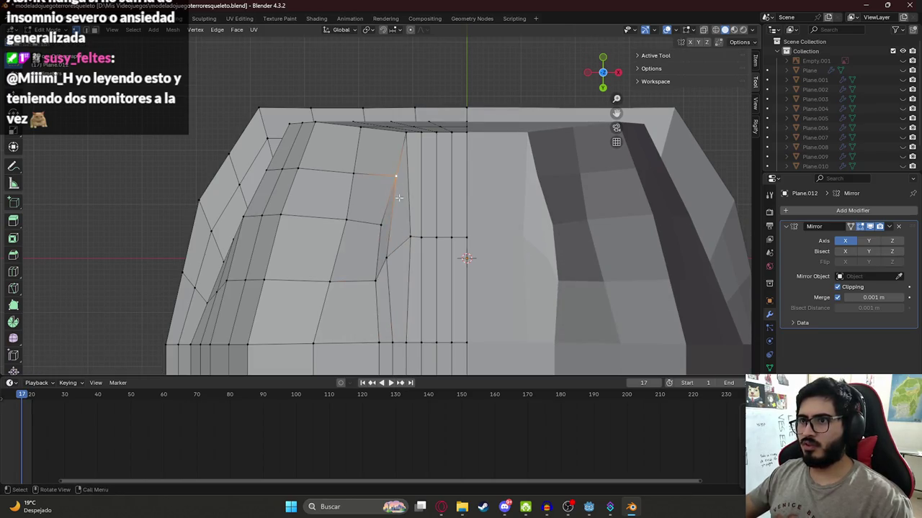
key(g)
click(411, 243)
click(388, 258)
key(g)
click(397, 257)
Undo and redo the last nudge, then orbit the head in Object Mode to review the seam
key(ctrl+z)
key(ctrl+shift+z)
key(Tab)
scroll(387, 227, up, 3)
middle_drag(387, 231, 405, 252)
scroll(405, 252, down, 3)
mouse_move(411, 298)
middle_down()
mouse_move(411, 206)
mouse_move(385, 201)
mouse_move(357, 147)
middle_up()
Select two neighbouring vertical edge loops to check them, then return to Object Mode
key(Tab)
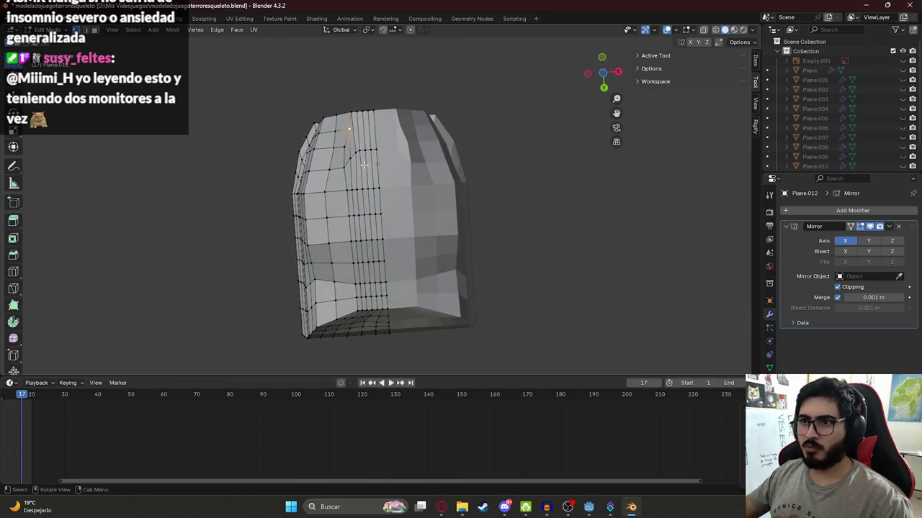
scroll(360, 173, up, 1)
alt+click(355, 182)
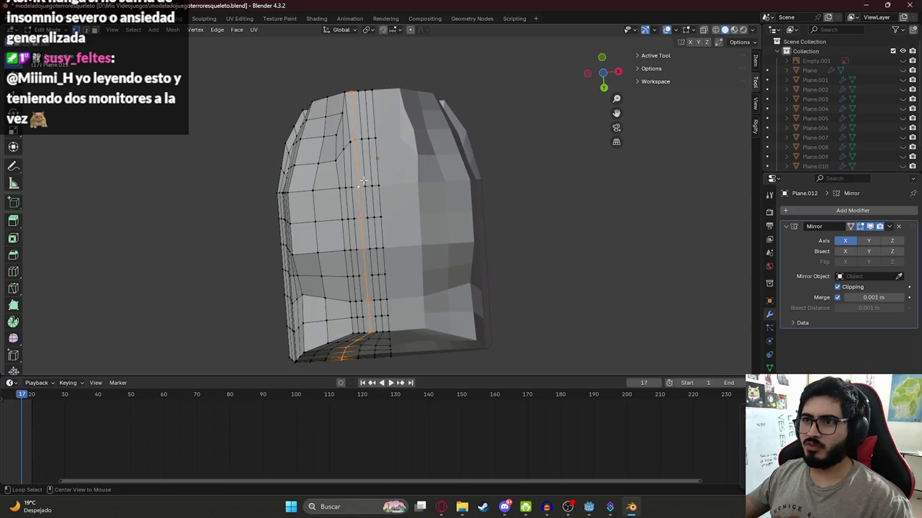
alt+shift+click(365, 182)
mouse_move(370, 178)
middle_down()
mouse_move(379, 170)
mouse_move(403, 172)
mouse_move(416, 201)
mouse_move(473, 190)
middle_up()
key(Tab)
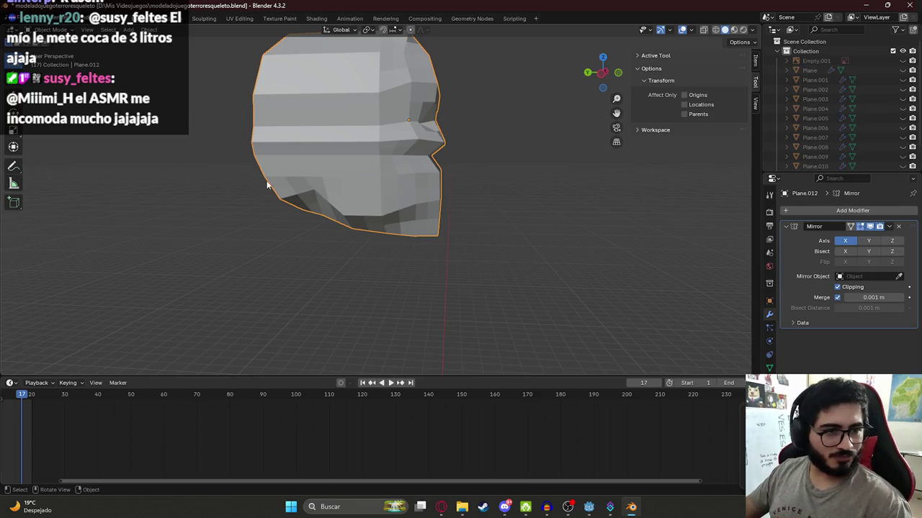
Unhide the skeleton reference objects with Alt+H and view them from an angled side
scroll(270, 184, down, 4)
mouse_move(273, 183)
middle_down()
mouse_move(340, 157)
mouse_move(315, 181)
middle_up()
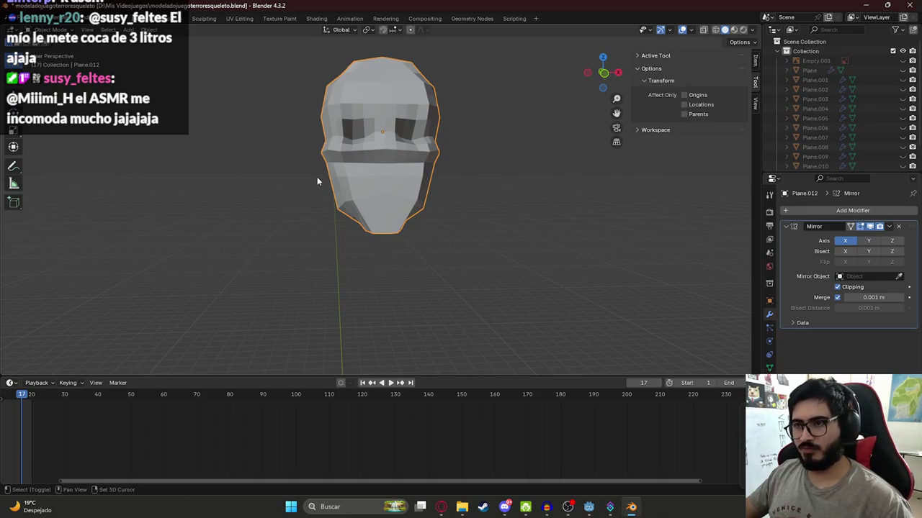
scroll(368, 186, down, 5)
key(alt+h)
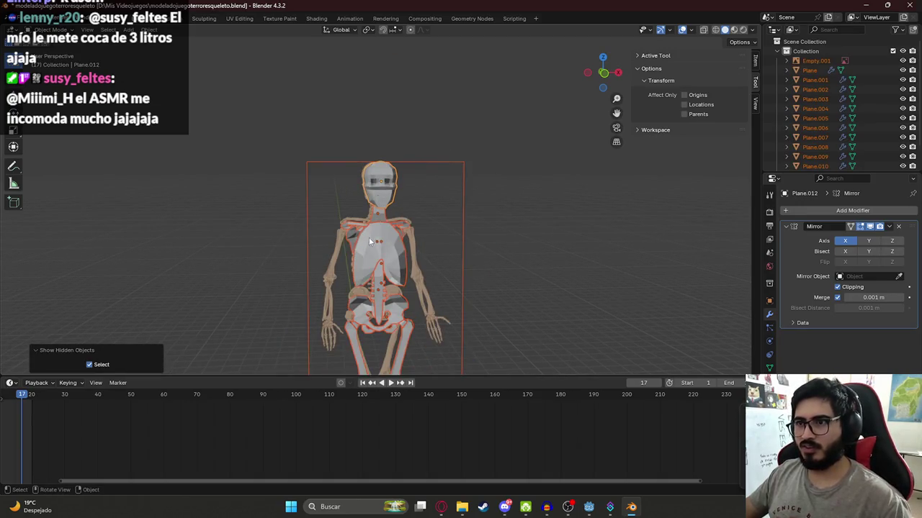
mouse_move(369, 186)
middle_down()
mouse_move(457, 137)
mouse_move(431, 192)
mouse_move(323, 193)
mouse_move(391, 185)
mouse_move(417, 209)
middle_up()
click(447, 162)
Compare head and skeleton from the side, then hide all but Plane.012 and edit it
key(Tab)
key(Tab)
mouse_move(452, 144)
middle_down()
mouse_move(483, 118)
mouse_move(292, 178)
middle_up()
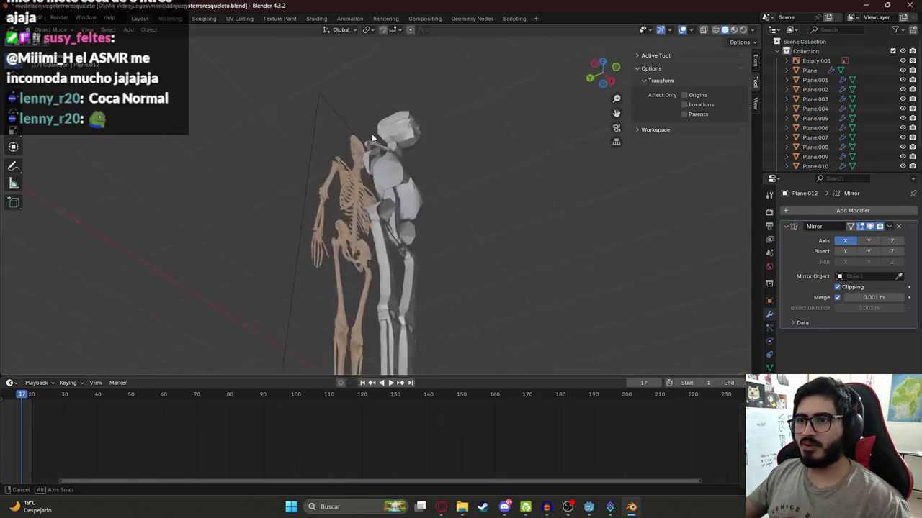
mouse_move(292, 179)
middle_down()
mouse_move(453, 202)
mouse_move(352, 218)
mouse_move(391, 174)
middle_up()
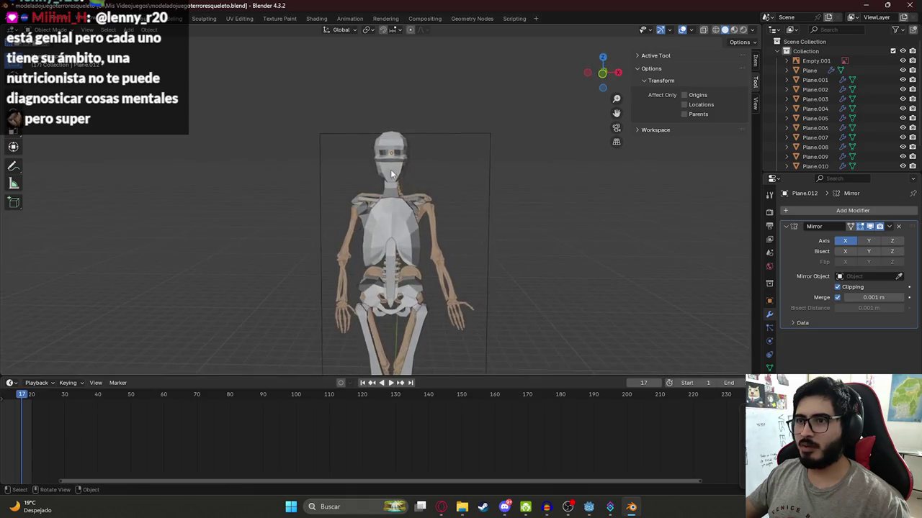
key(shift+h)
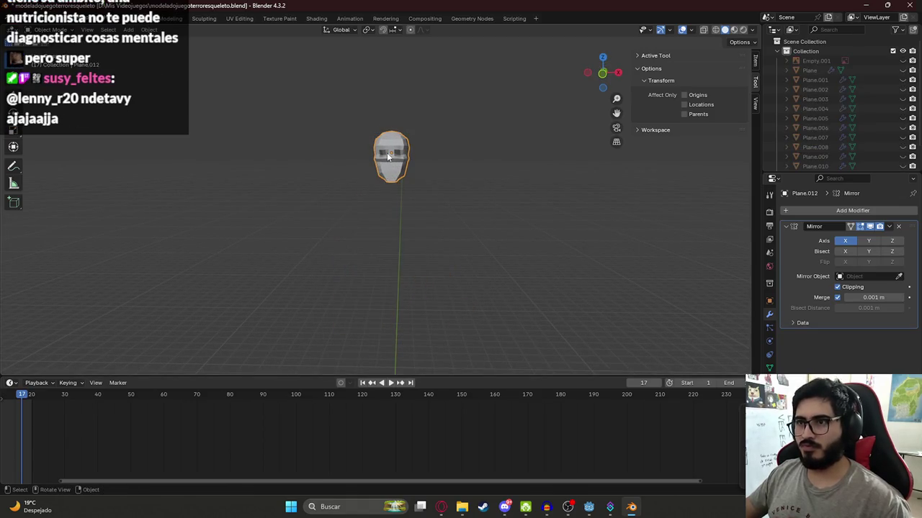
key(Tab)
scroll(374, 134, up, 3)
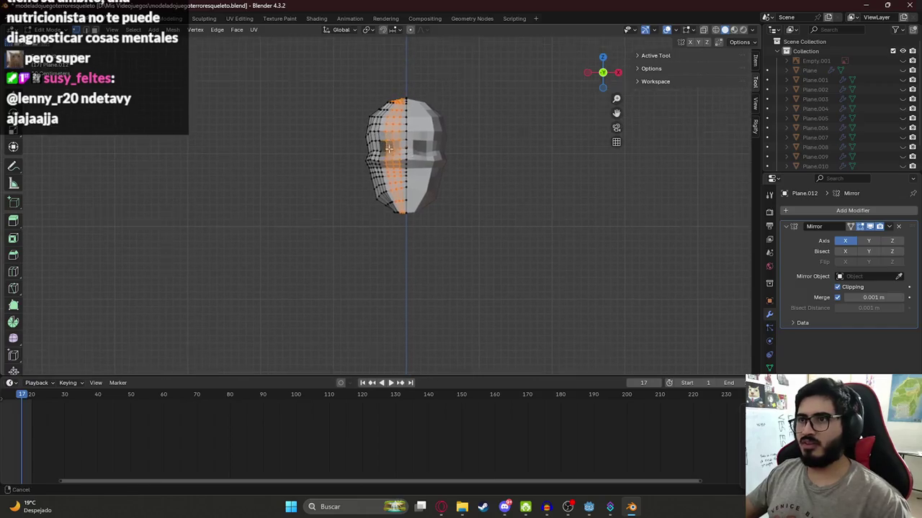
Move a lower-skull edge vertically along Z, ending near its starting height
scroll(378, 140, up, 3)
middle_drag(377, 141, 404, 164)
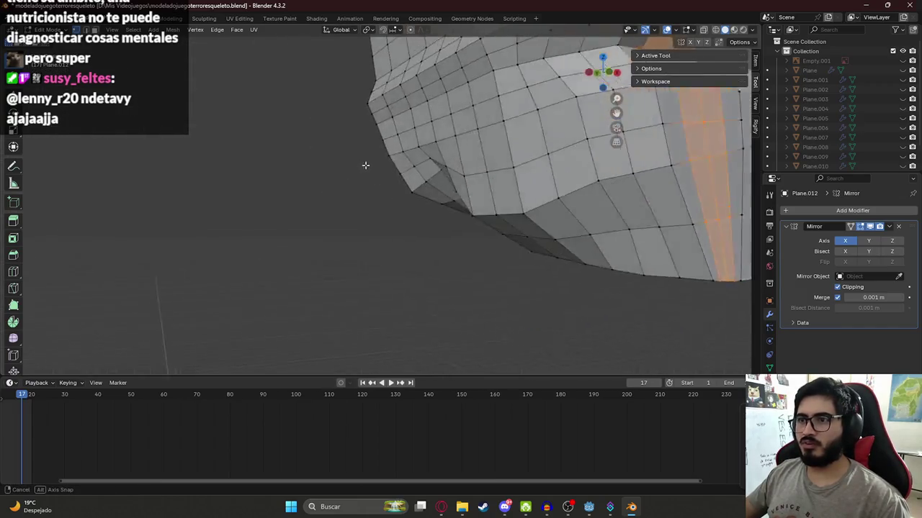
middle_drag(504, 184, 470, 115)
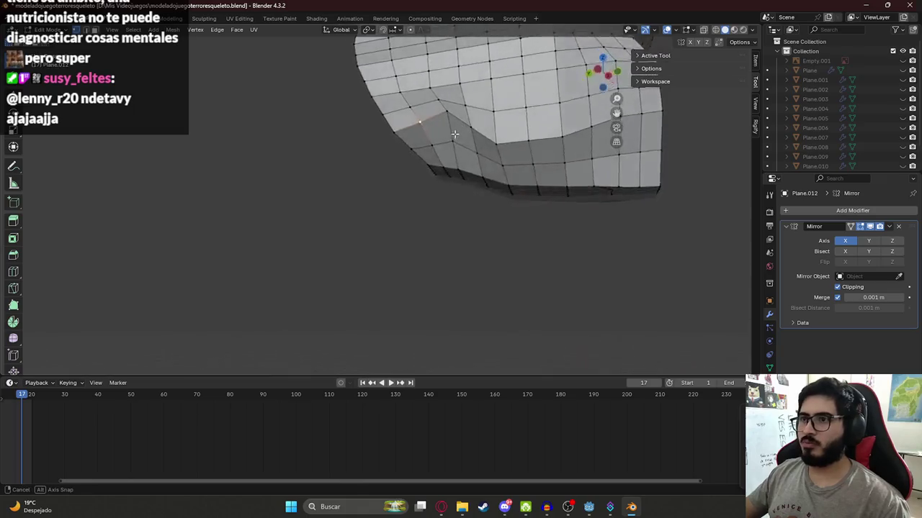
key(g)
key(z)
click(477, 126)
key(g)
key(z)
click(490, 134)
Lower a neighbouring edge slightly along the Z axis
click(443, 133)
key(g)
key(z)
click(445, 133)
key(g)
key(z)
click(460, 123)
Check the edited head from a low oblique view, then bring the Opera image results forward
mouse_move(461, 124)
middle_down()
mouse_move(481, 151)
mouse_move(518, 157)
mouse_move(400, 140)
mouse_move(333, 148)
middle_up()
key(Tab)
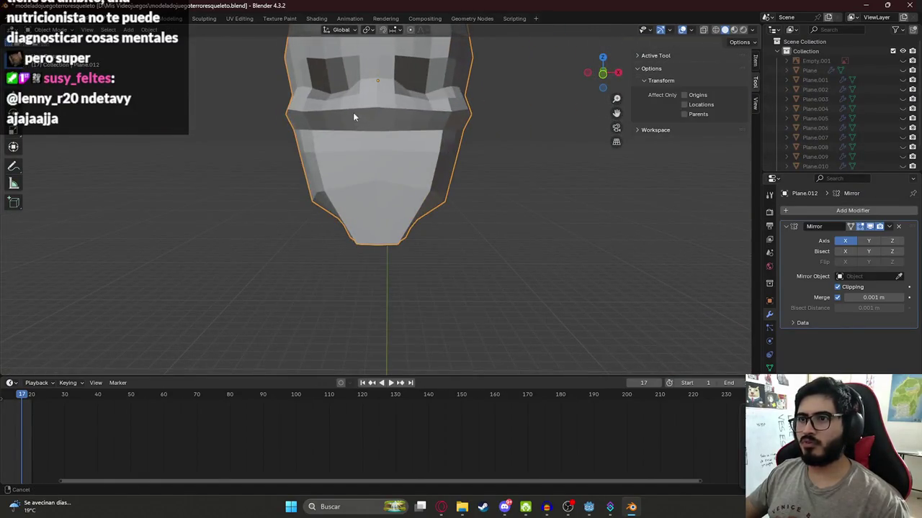
key(Tab)
mouse_move(354, 115)
middle_down()
mouse_move(349, 141)
mouse_move(388, 152)
mouse_move(425, 216)
middle_up()
click(441, 506)
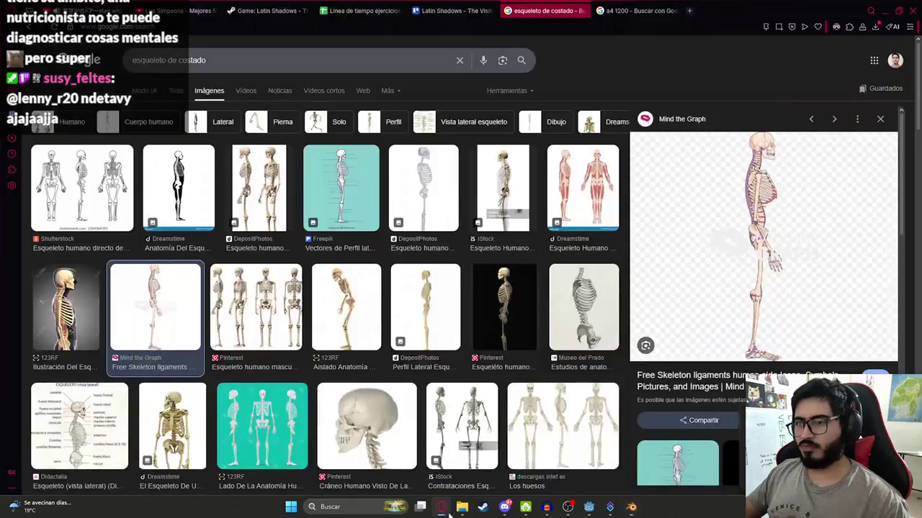
Ask ChatGPT 'atajo para optimizar cantidad de poligonos' in a new Opera tab, then return to Blender
click(689, 10)
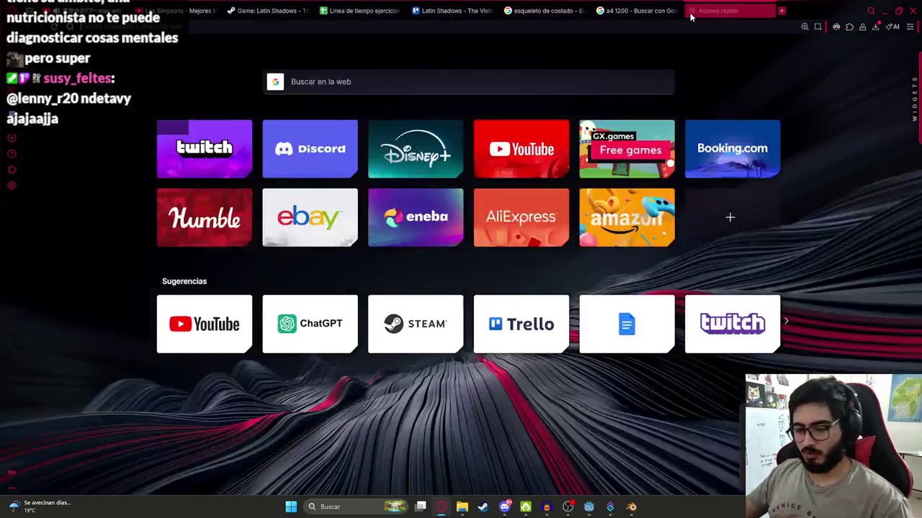
click(310, 324)
text(atajo para optimizar cantidad de pol)
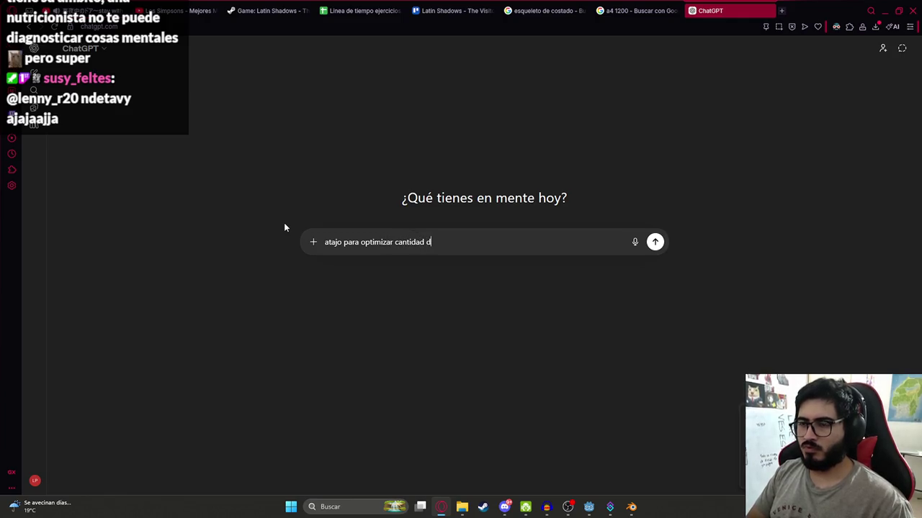
text(igon)
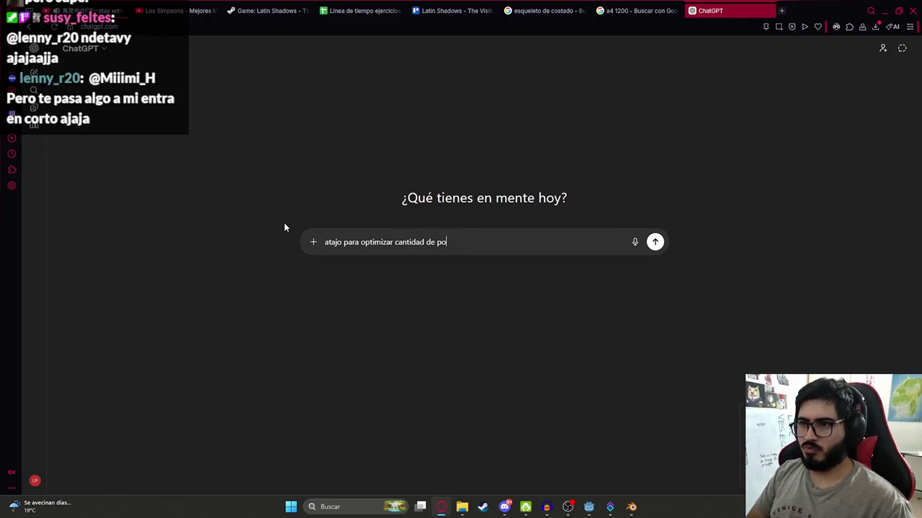
text(os)
key(Return)
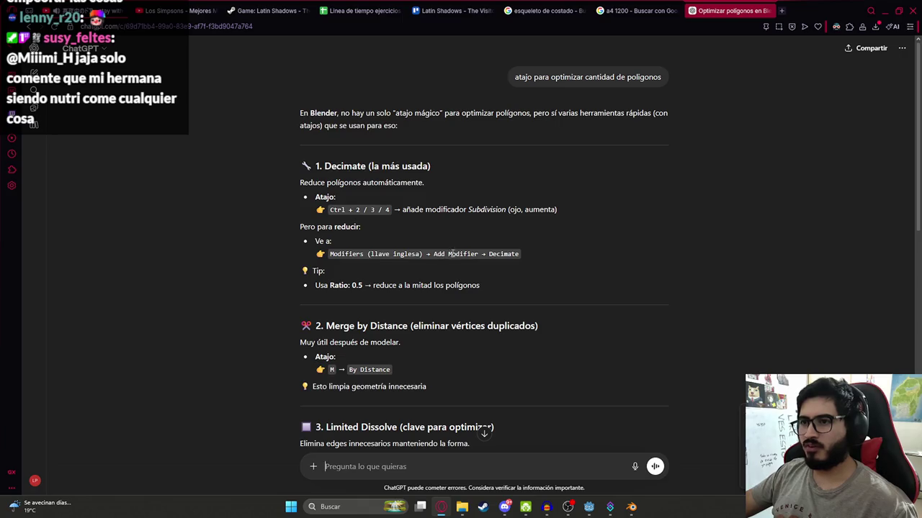
key(alt+Tab)
Add a Decimate modifier to the skull head via the 'dec' search
mouse_move(634, 252)
middle_down()
mouse_move(595, 222)
mouse_move(549, 224)
middle_up()
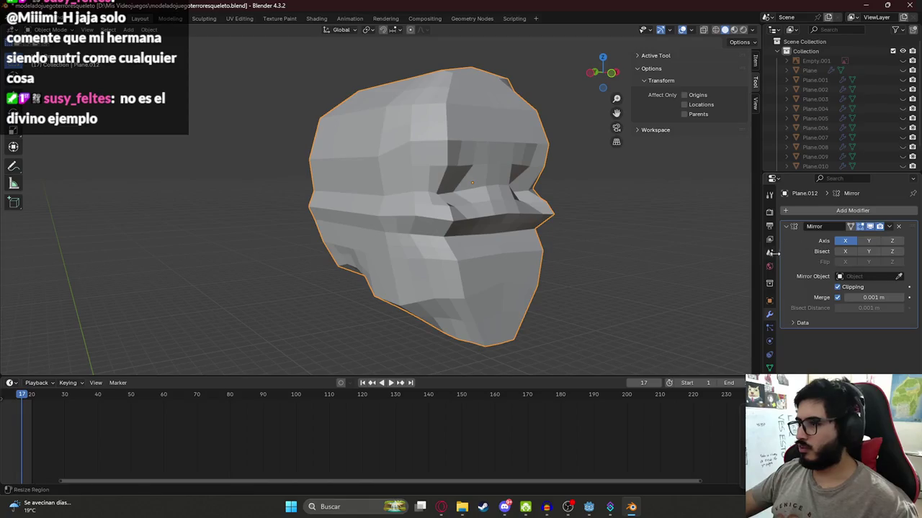
click(852, 210)
text(dec)
click(767, 227)
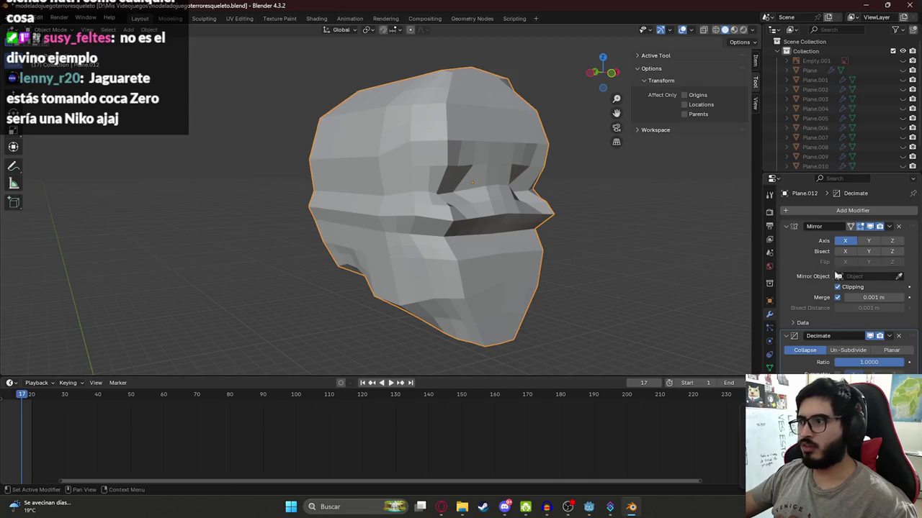
key(Tab)
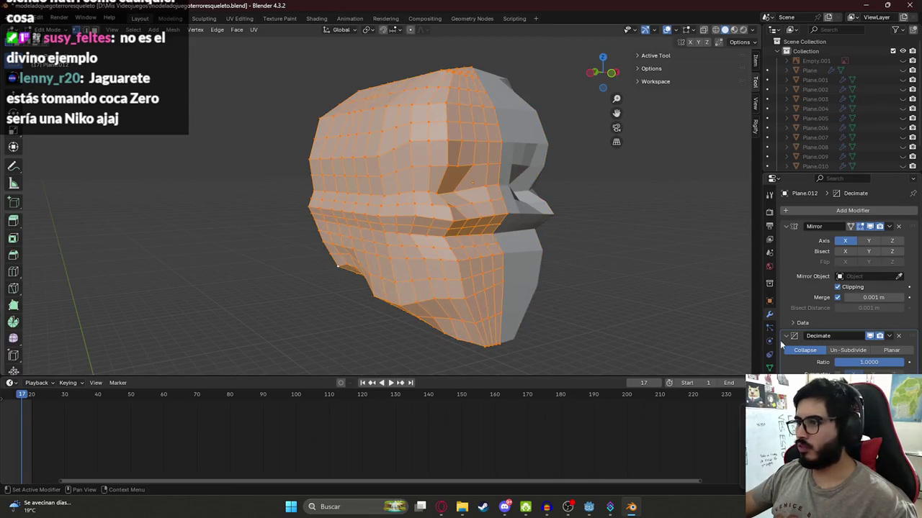
Lower the Decimate ratio to about 0.39, trying Planar before keeping Collapse
mouse_move(869, 363)
mouse_down()
mouse_move(843, 362)
mouse_move(906, 365)
mouse_move(821, 361)
mouse_up()
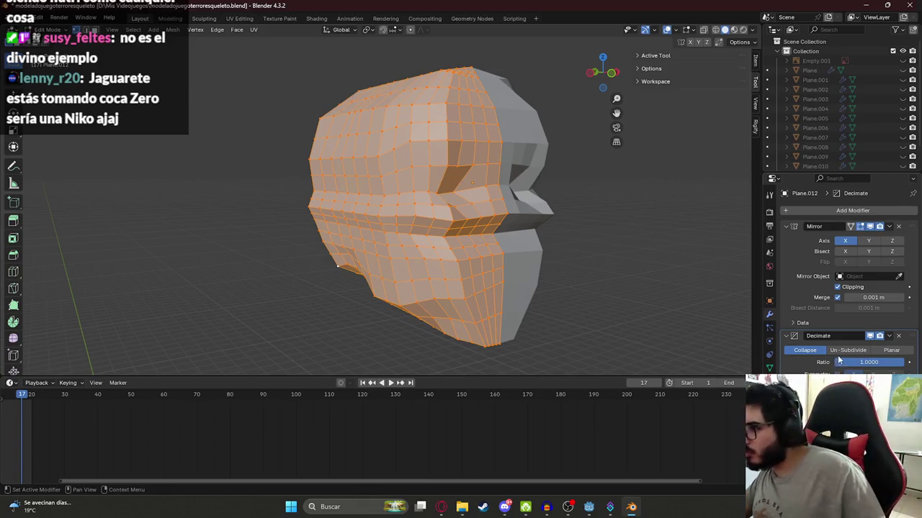
click(892, 350)
click(846, 351)
click(805, 350)
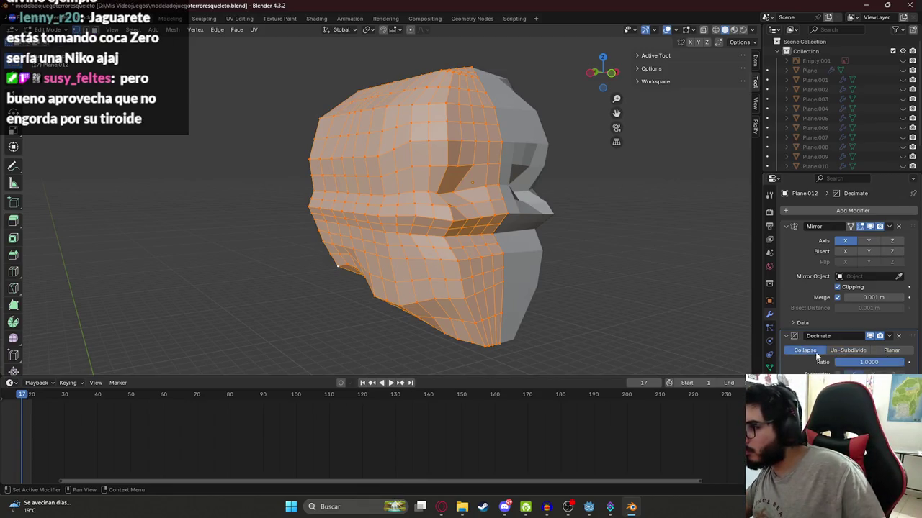
key(Tab)
drag(868, 362, 845, 362)
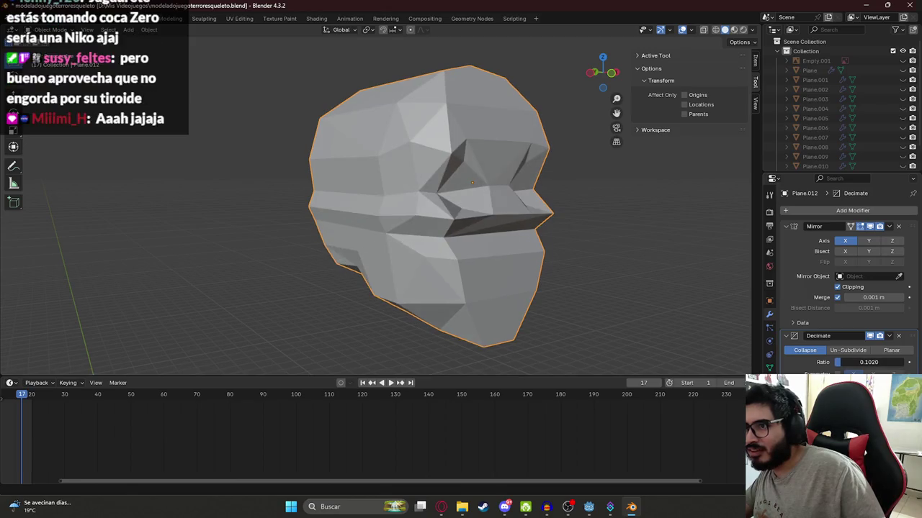
key(Tab)
Test ratios between 0.06 and 0.10, settling the Collapse ratio at about 0.1224
middle_drag(475, 245, 515, 250)
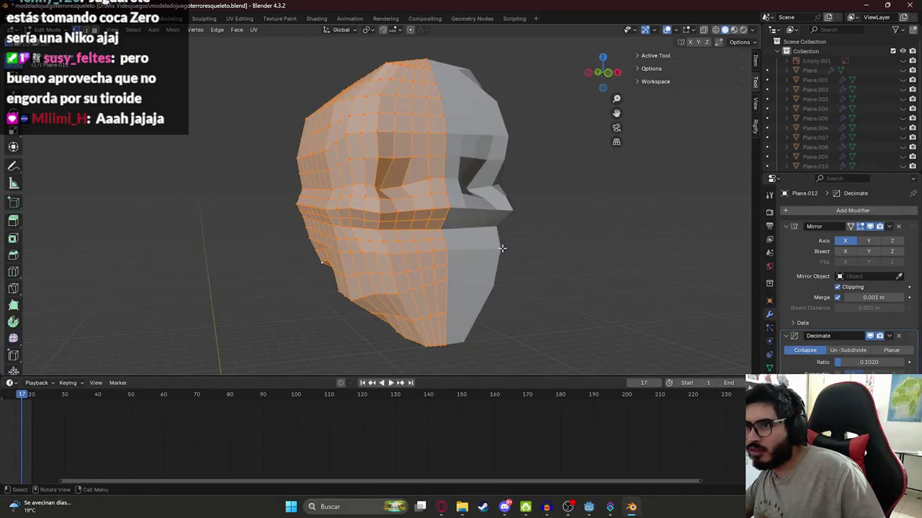
key(Tab)
drag(858, 362, 875, 362)
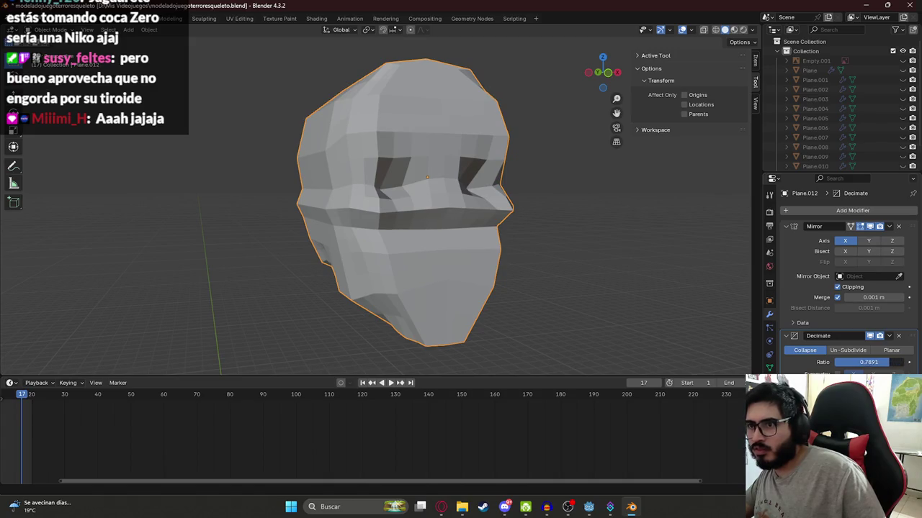
drag(868, 362, 858, 362)
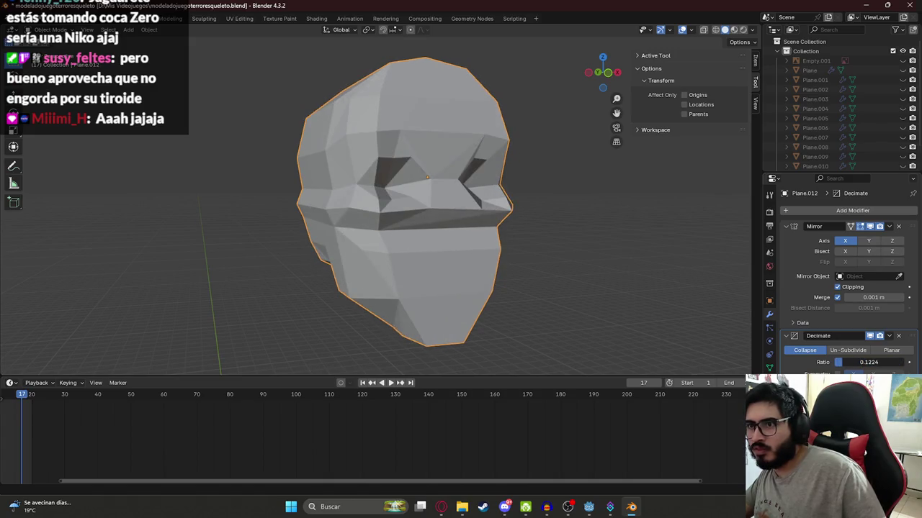
mouse_move(417, 229)
middle_down()
mouse_move(455, 232)
mouse_move(496, 218)
mouse_move(415, 223)
mouse_move(389, 188)
mouse_move(485, 220)
mouse_move(526, 217)
mouse_move(538, 206)
mouse_move(416, 222)
middle_up()
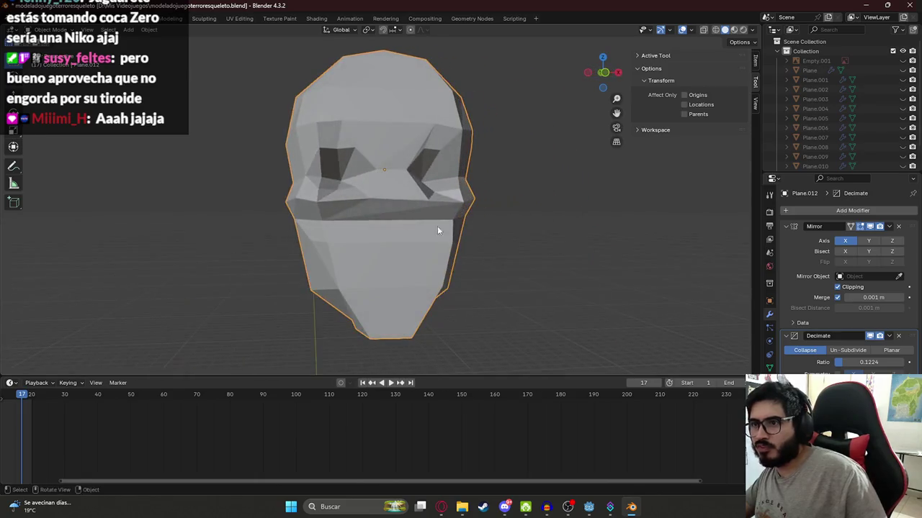
click(889, 336)
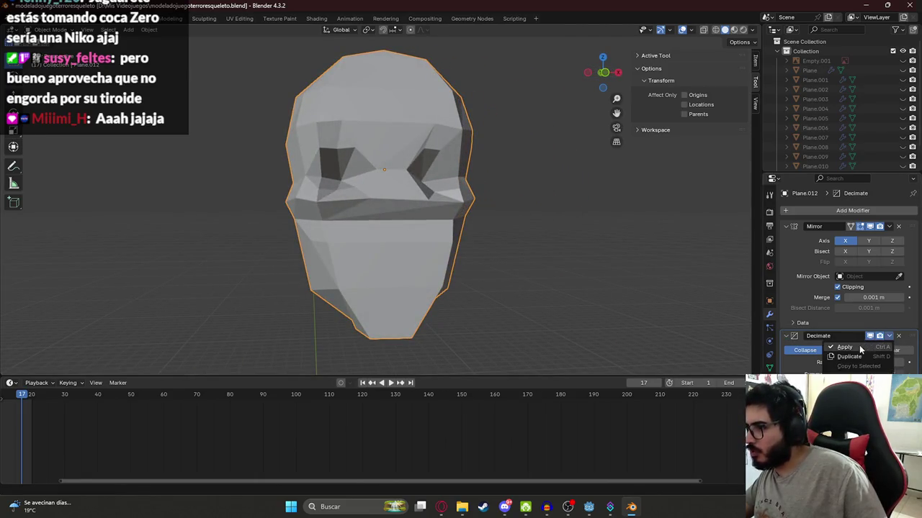
Try applying the Decimate modifier, then undo back to the unapplied modifier
click(853, 344)
key(Tab)
middle_drag(362, 207, 408, 191)
key(ctrl+z)
key(ctrl+z)
key(ctrl+shift+z)
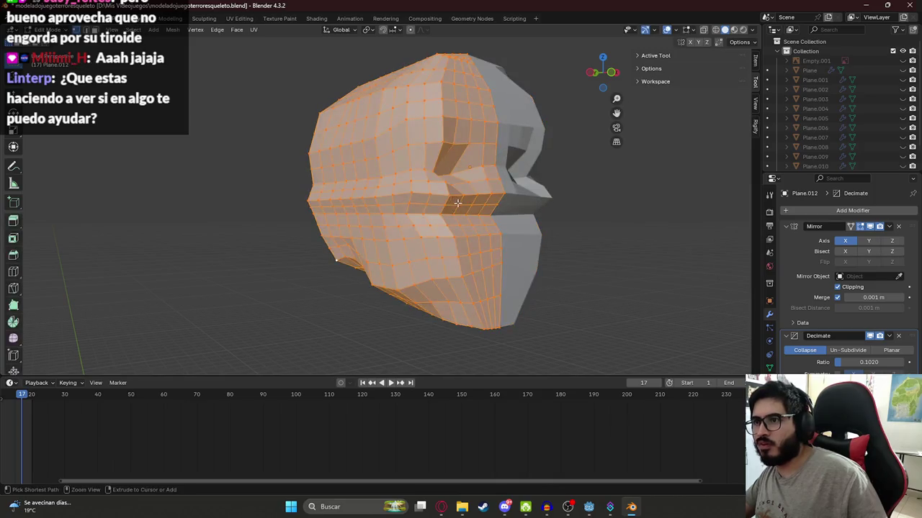
key(ctrl+z)
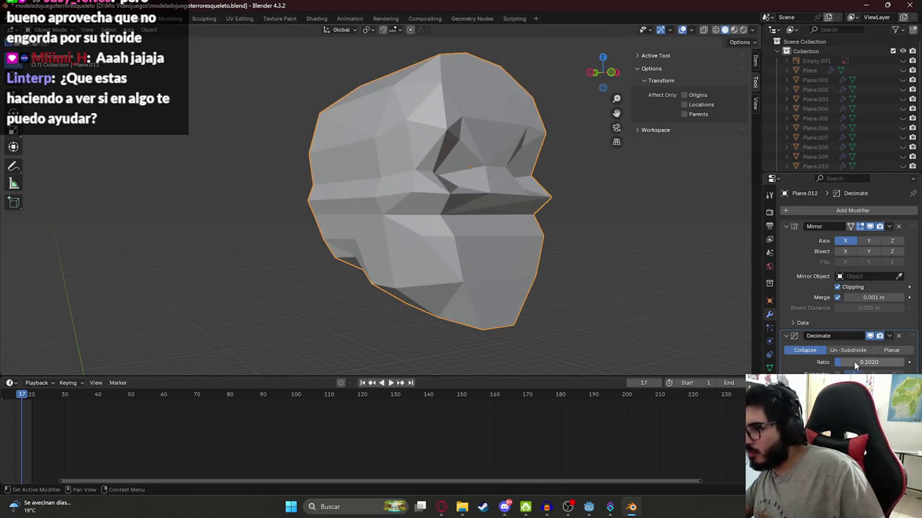
key(ctrl+a)
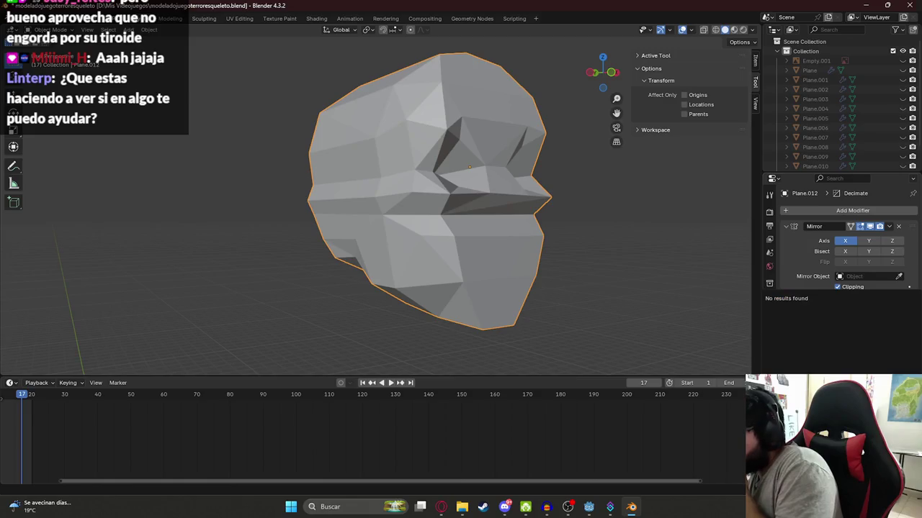
key(ctrl+z)
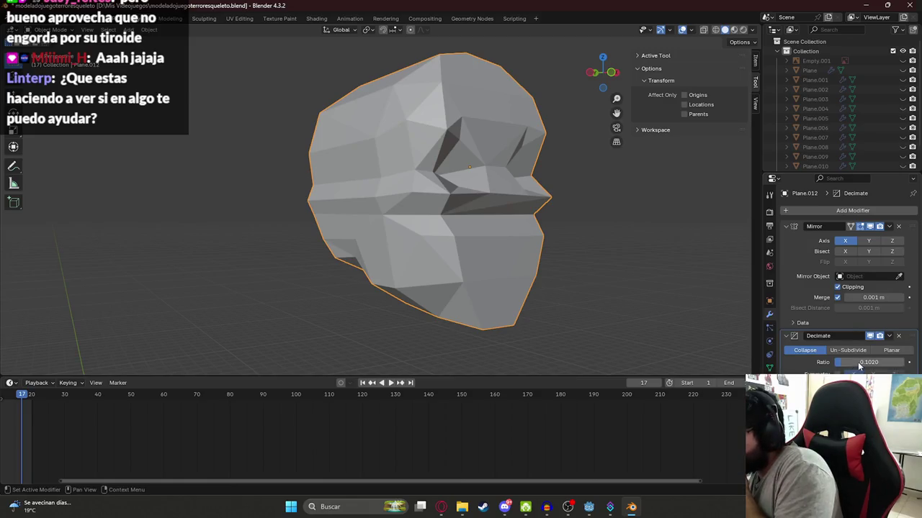
Test Un-Subdivide with 3 iterations, then Planar with angle limits from 25.8° to 41.5°
click(848, 350)
mouse_move(853, 363)
mouse_down()
mouse_move(882, 362)
mouse_move(853, 362)
mouse_up()
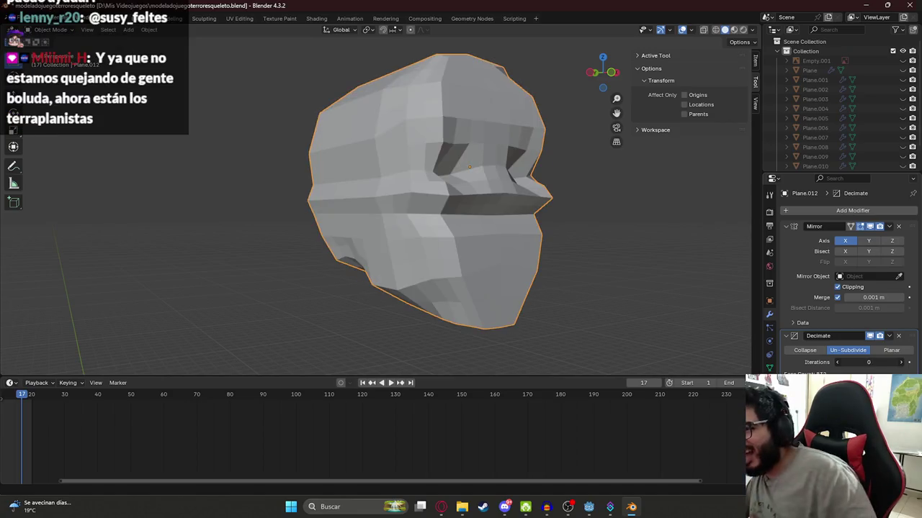
click(891, 350)
mouse_move(868, 363)
mouse_down()
mouse_move(885, 362)
mouse_move(853, 362)
mouse_up()
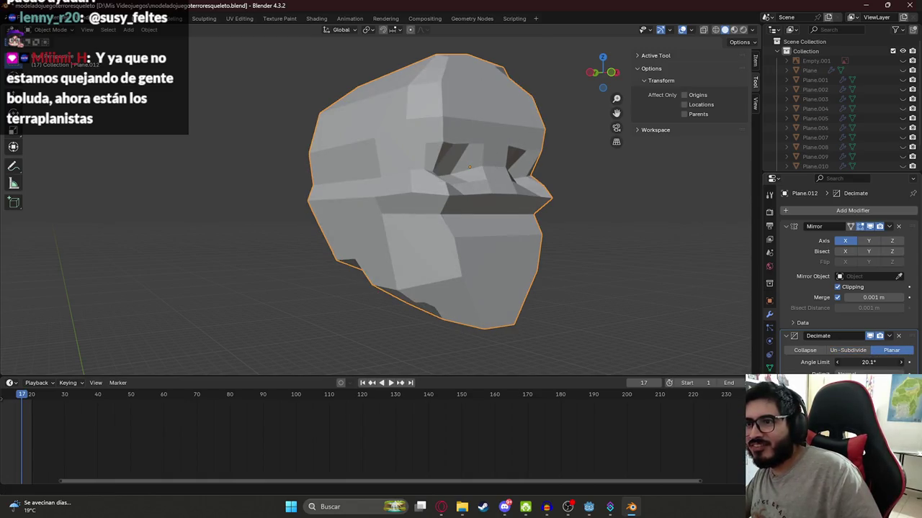
middle_drag(465, 237, 404, 247)
middle_drag(389, 223, 528, 244)
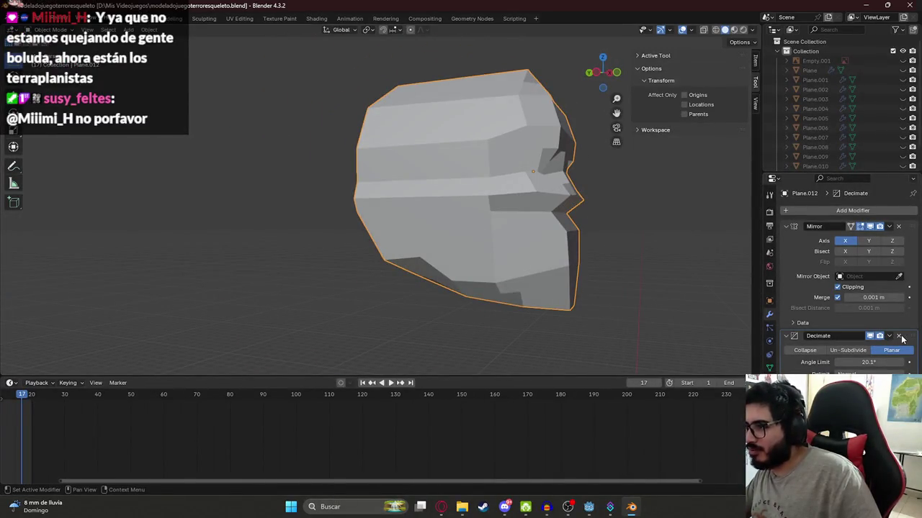
drag(864, 362, 890, 362)
click(877, 363)
Switch Decimate back to Collapse at ratio 1.0000 and view the head from the front
click(810, 350)
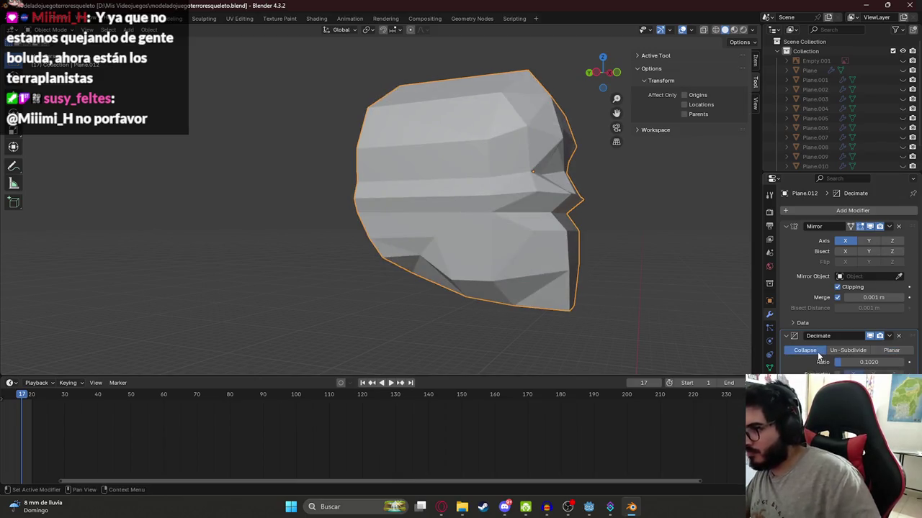
middle_drag(547, 288, 576, 275)
drag(838, 362, 904, 362)
mouse_move(576, 275)
middle_down()
mouse_move(507, 231)
mouse_move(469, 247)
middle_up()
key(Tab)
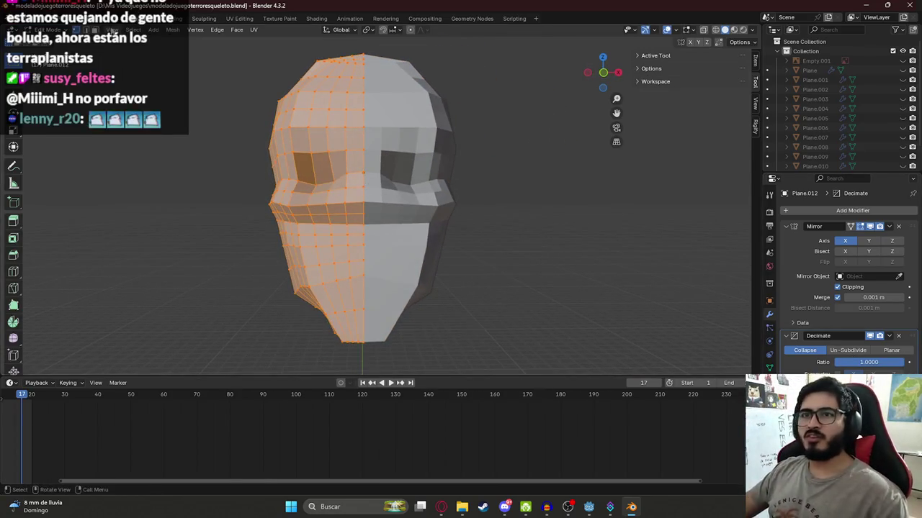
Switch Plane.012 to Sculpt Mode from the mode dropdown and orbit around the skull from several angles
click(43, 29)
click(43, 69)
mouse_move(375, 155)
middle_down()
mouse_move(317, 152)
mouse_move(310, 165)
mouse_move(444, 135)
mouse_move(326, 128)
mouse_move(388, 144)
mouse_move(340, 142)
mouse_move(406, 163)
mouse_move(328, 157)
middle_up()
scroll(308, 168, up, 2)
scroll(308, 168, up, 2)
scroll(308, 168, up, 3)
scroll(432, 137, down, 3)
scroll(406, 163, up, 3)
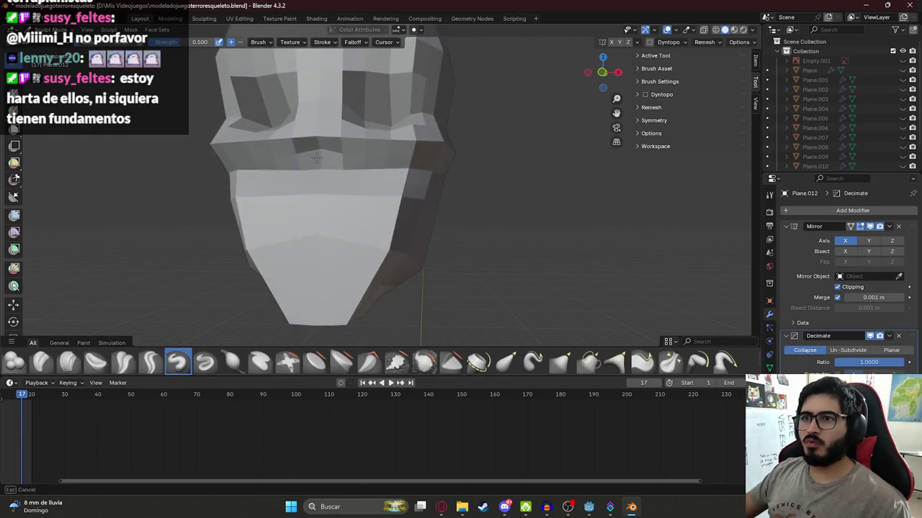
mouse_move(316, 165)
middle_down()
mouse_move(311, 171)
mouse_move(432, 172)
middle_up()
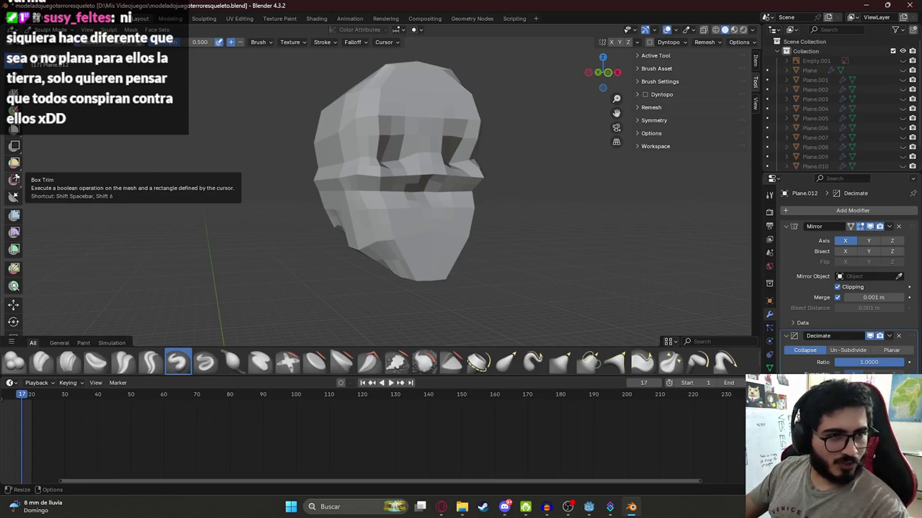
mouse_move(435, 202)
middle_down()
mouse_move(480, 187)
mouse_move(468, 189)
middle_up()
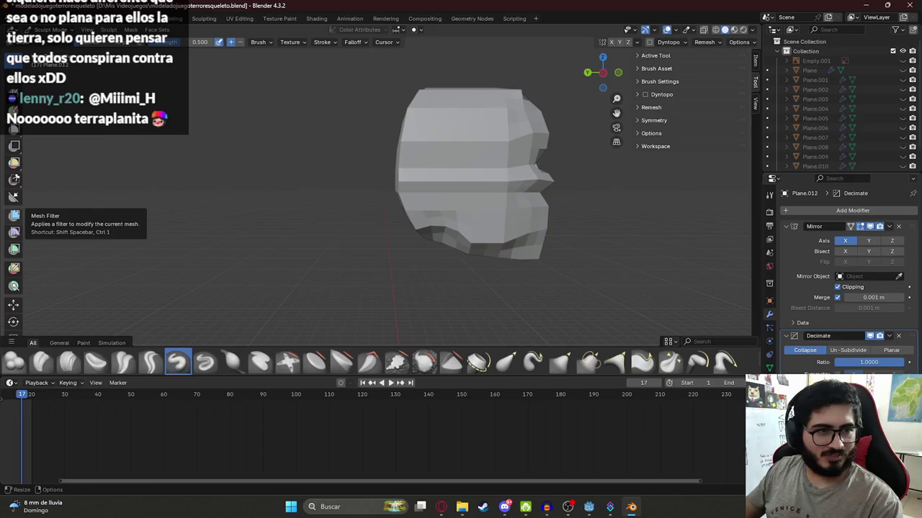
mouse_move(432, 171)
middle_down()
mouse_move(419, 234)
mouse_move(432, 220)
middle_up()
Enter Edit Mode on the head with nothing selected, briefly checking it in wireframe
key(Tab)
key(alt+a)
key(z)
click(365, 220)
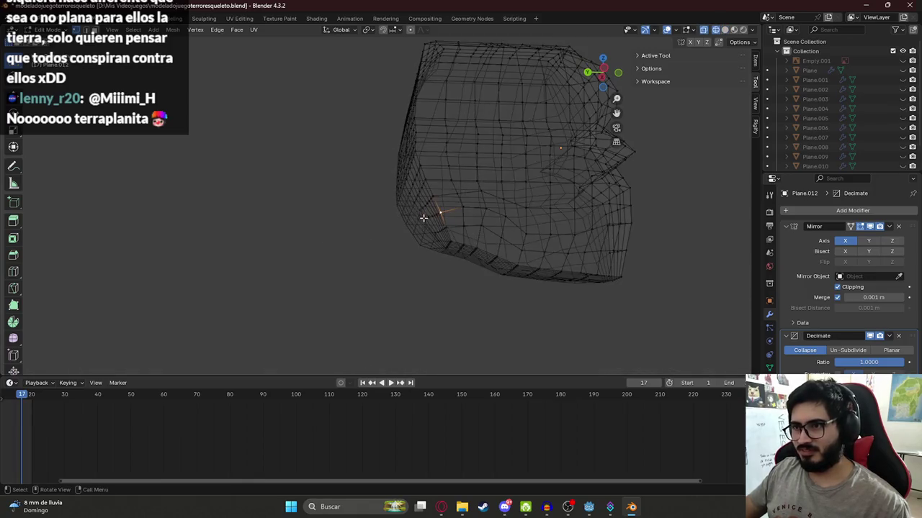
click(525, 220)
mouse_move(524, 221)
middle_down()
mouse_move(476, 233)
mouse_move(369, 237)
mouse_move(393, 245)
mouse_move(501, 229)
mouse_move(504, 242)
mouse_move(498, 206)
mouse_move(455, 209)
middle_up()
Raise the selected head vertices vertically along the Z axis
click(469, 229)
key(g)
key(z)
click(474, 230)
key(g)
key(z)
click(395, 239)
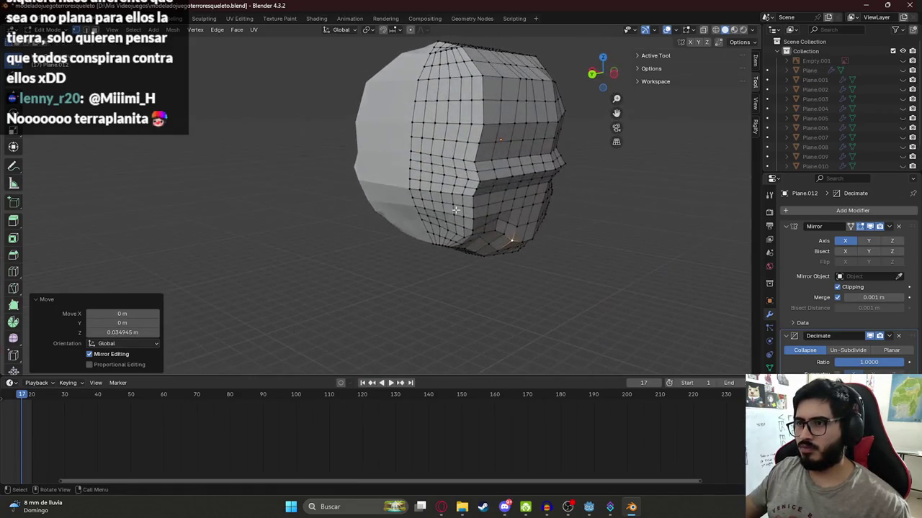
From a side view, shift the selected vertices along X, undoing and redoing the move
middle_drag(484, 178, 488, 167)
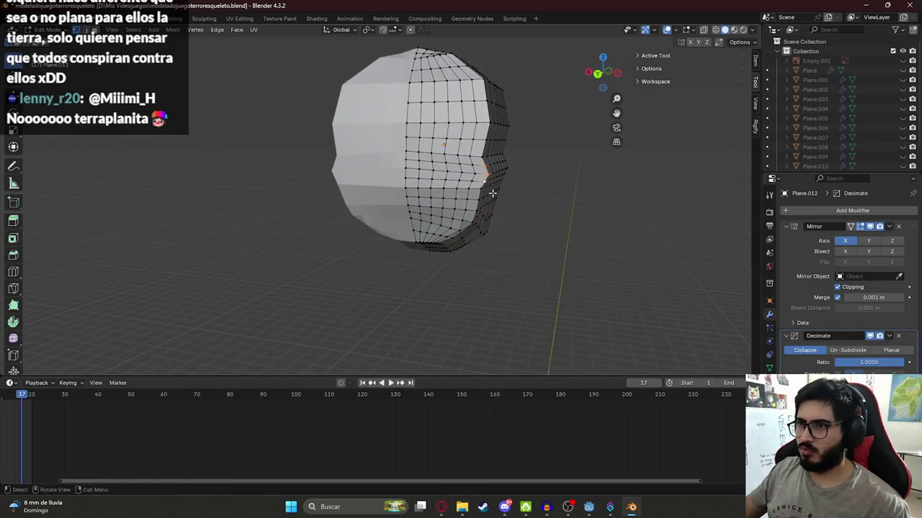
middle_drag(492, 193, 498, 192)
key(g)
key(x)
click(495, 192)
key(ctrl+z)
key(g)
click(517, 194)
Add a brow vertex, push the brow edge outward along X, then enter Sculpt Mode
middle_drag(516, 194, 478, 184)
shift+click(536, 174)
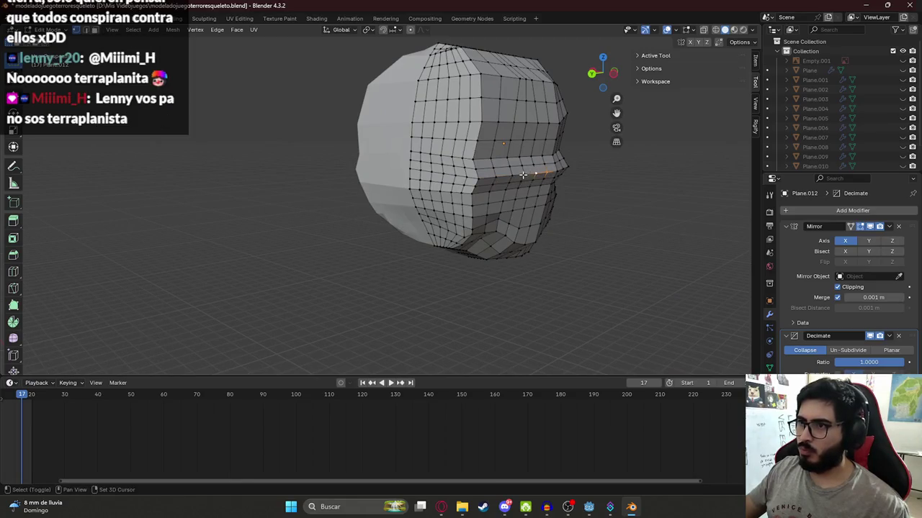
mouse_move(478, 178)
middle_down()
mouse_move(514, 191)
mouse_move(349, 183)
mouse_move(538, 182)
middle_up()
key(g)
key(x)
click(516, 192)
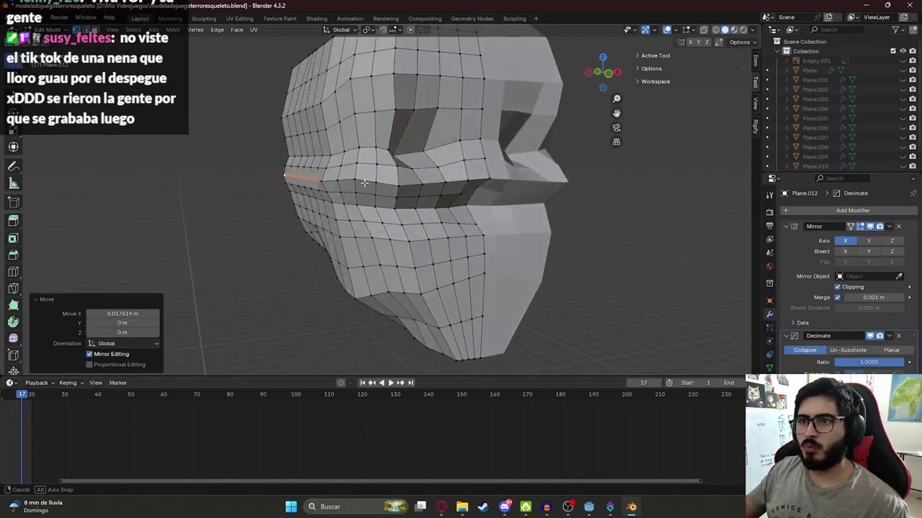
key(ctrl+Tab)
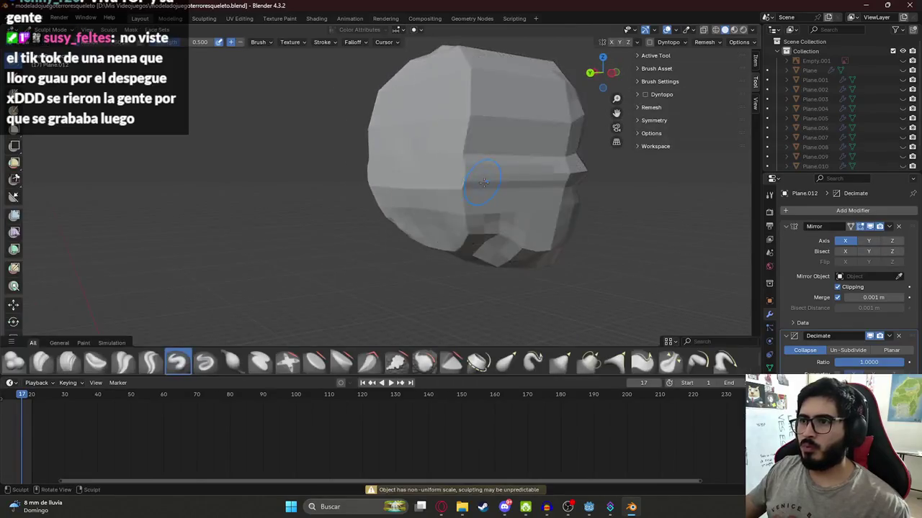
Go to Object Mode and unhide the skeleton reference objects with Alt+H
mouse_move(538, 182)
middle_down()
mouse_move(422, 189)
mouse_move(401, 184)
mouse_move(388, 144)
mouse_move(360, 154)
middle_up()
key(Tab)
key(Tab)
scroll(429, 176, down, 5)
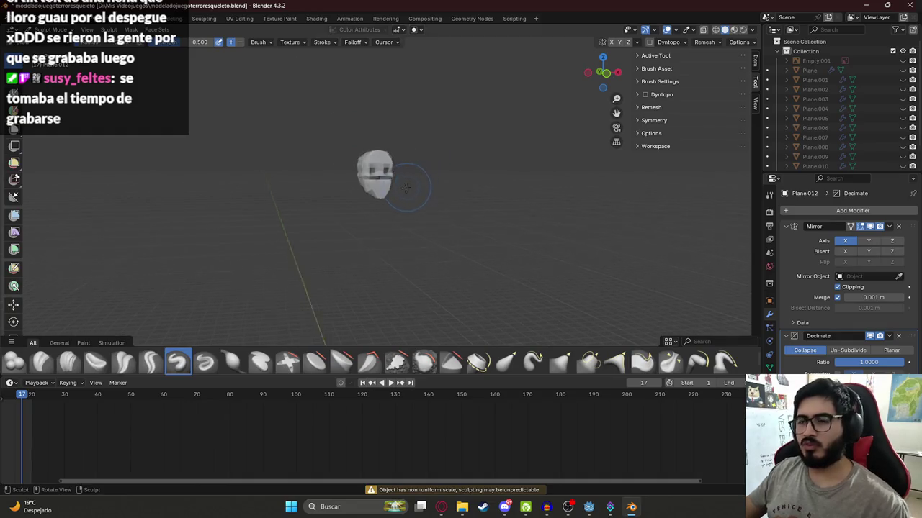
scroll(422, 196, up, 2)
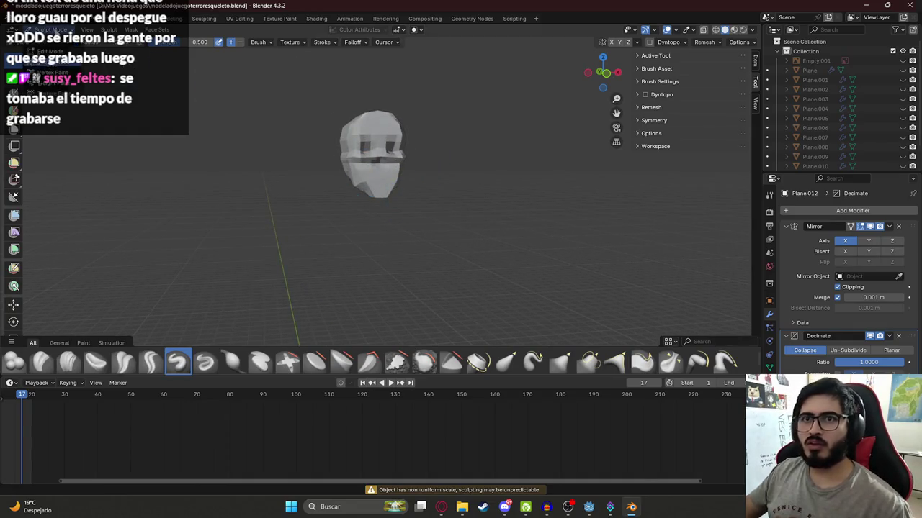
key(ctrl+Tab)
key(alt+h)
Select the skull head and apply Shade Smooth to it
mouse_move(403, 190)
middle_down()
mouse_move(519, 173)
mouse_move(418, 166)
middle_up()
scroll(378, 190, down, 3)
mouse_move(378, 190)
middle_down()
mouse_move(431, 222)
mouse_move(347, 152)
mouse_move(416, 127)
mouse_move(394, 95)
mouse_move(411, 192)
mouse_move(334, 151)
middle_up()
click(350, 157)
scroll(351, 156, up, 3)
right_click(334, 153)
click(342, 162)
Switch the head into Sculpt Mode from the interaction mode menu
scroll(382, 195, up, 3)
mouse_move(382, 194)
middle_down()
mouse_move(365, 186)
mouse_move(289, 203)
mouse_move(253, 198)
mouse_move(341, 264)
mouse_move(376, 208)
mouse_move(410, 198)
mouse_move(469, 209)
mouse_move(542, 203)
mouse_move(255, 117)
middle_up()
click(50, 30)
click(57, 63)
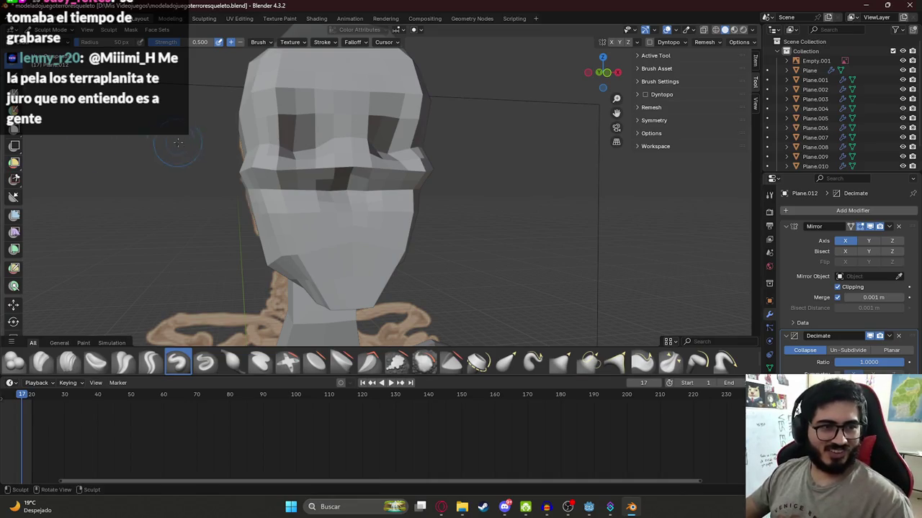
Orbit around the head in Object Mode, inspecting its side, lower face and jaw
mouse_move(287, 170)
middle_down()
mouse_move(422, 168)
mouse_move(366, 253)
middle_up()
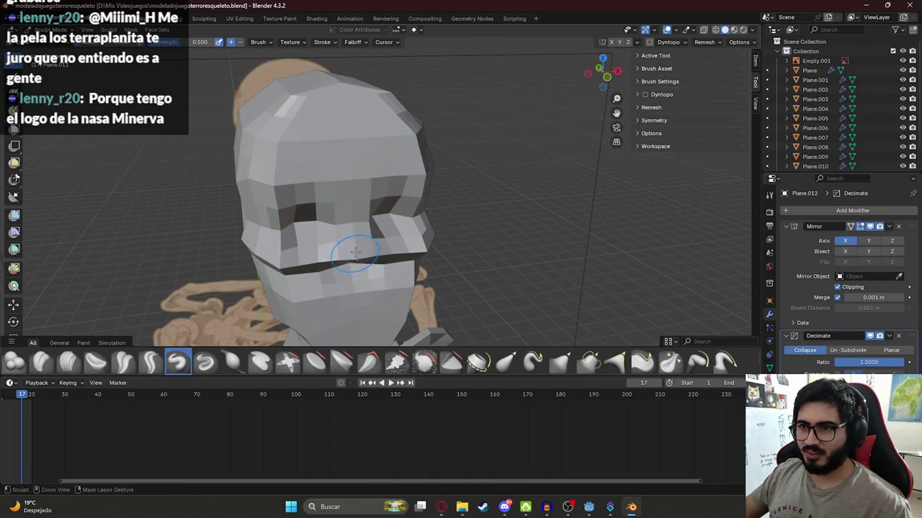
mouse_move(355, 256)
middle_down()
mouse_move(416, 231)
mouse_move(451, 229)
mouse_move(494, 267)
mouse_move(395, 246)
mouse_move(331, 147)
mouse_move(453, 155)
middle_up()
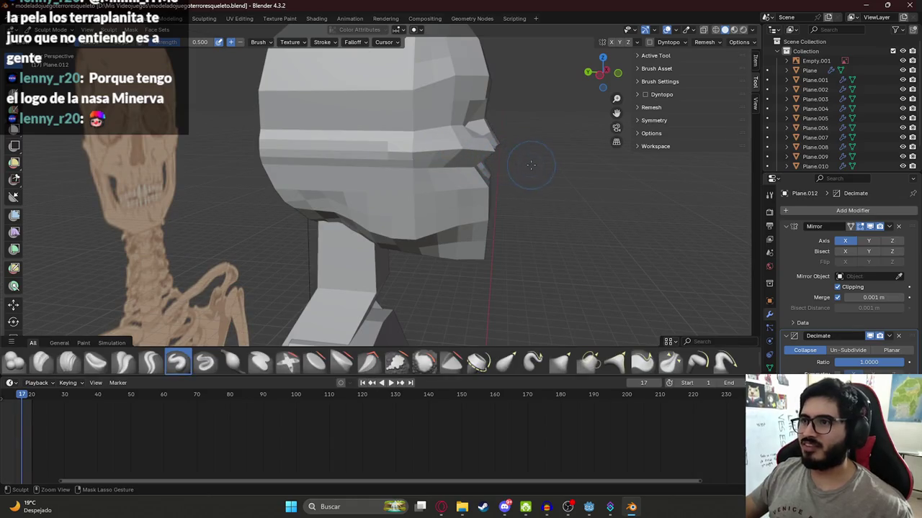
middle_drag(513, 173, 468, 144)
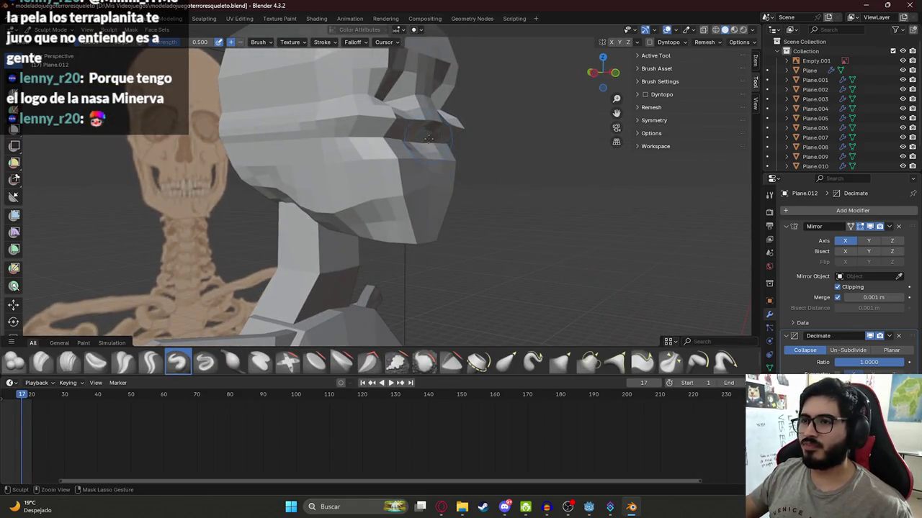
key(ctrl+Tab)
key(ctrl+Tab)
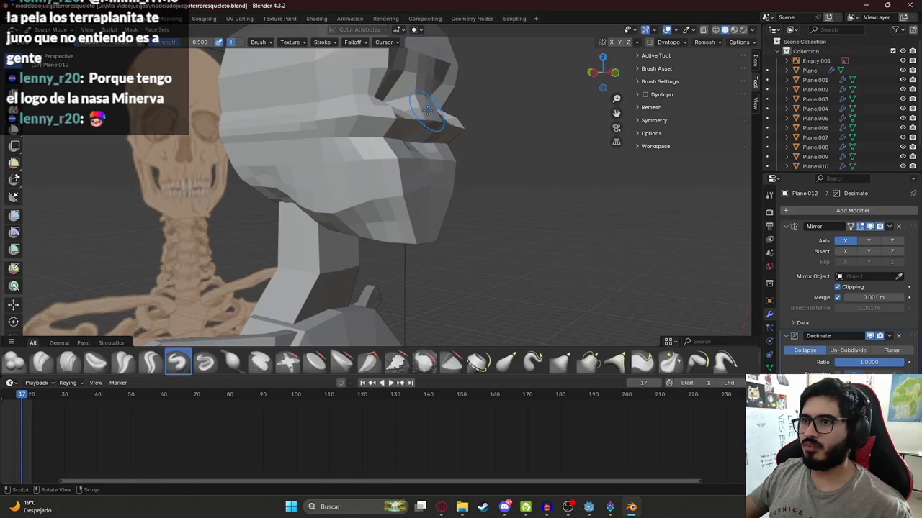
mouse_move(425, 98)
middle_down()
mouse_move(449, 130)
mouse_move(332, 134)
middle_up()
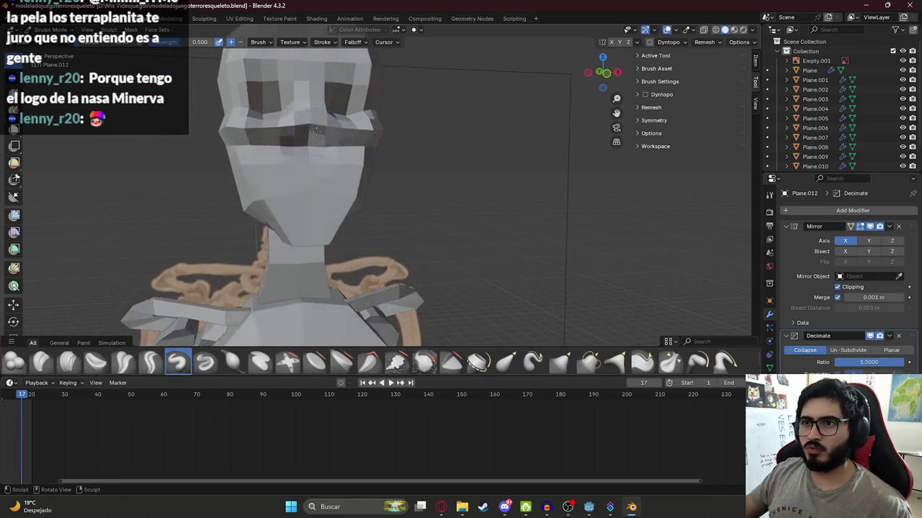
middle_drag(335, 133, 324, 169)
scroll(320, 185, up, 3)
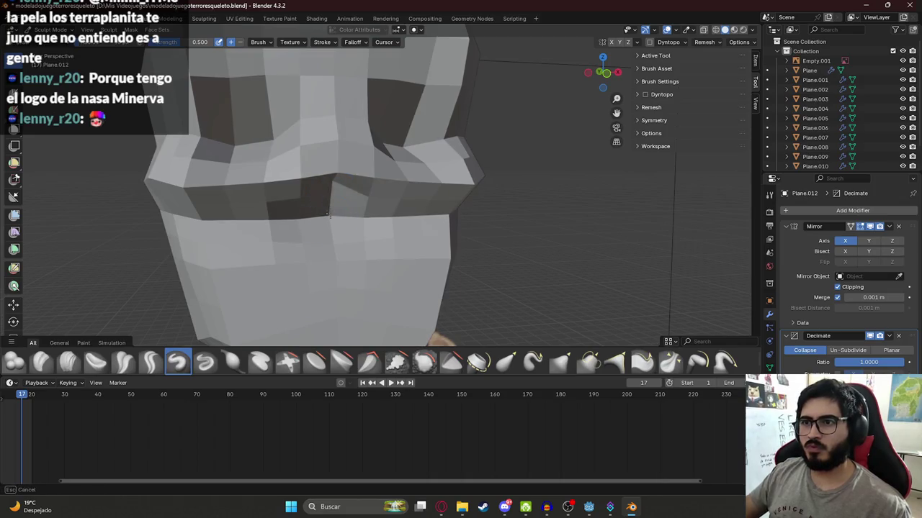
scroll(330, 211, down, 5)
Reselect the skull head beside the skeleton, toggle Sculpt Mode, then enter Edit Mode
middle_drag(330, 211, 423, 215)
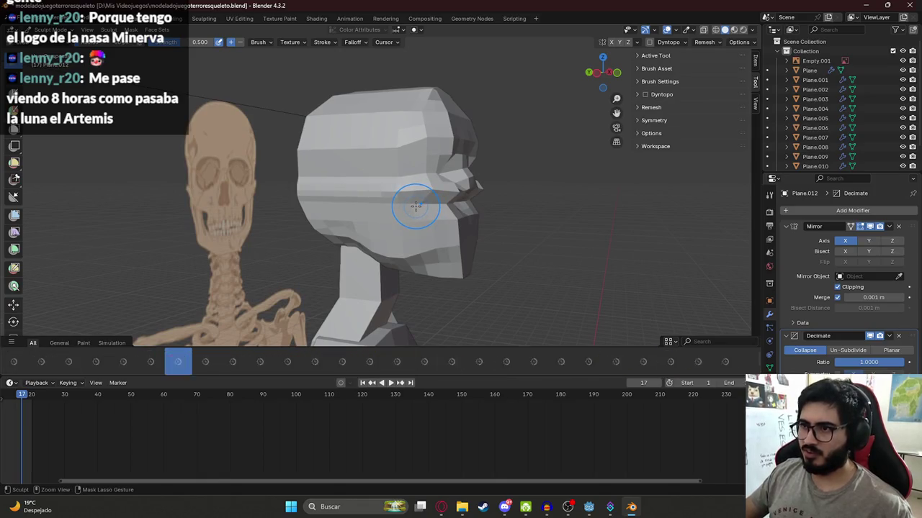
key(ctrl+Tab)
click(414, 211)
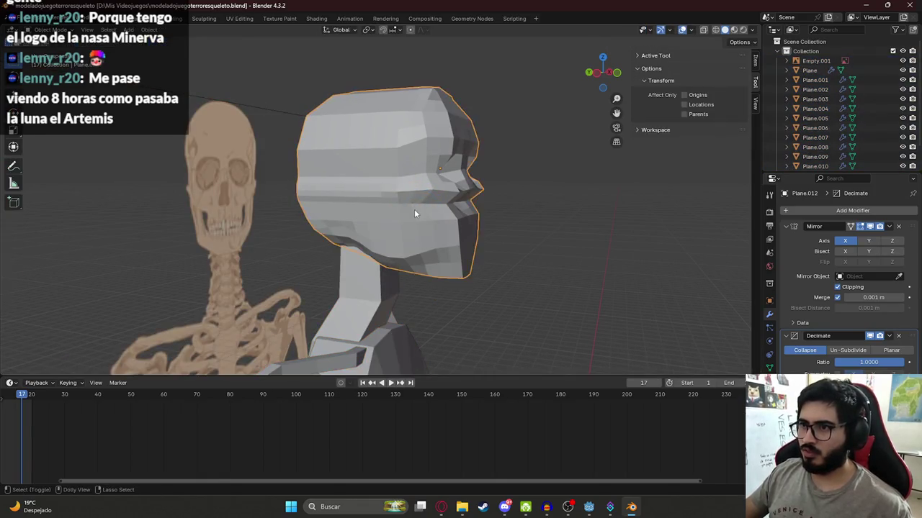
key(ctrl+Tab)
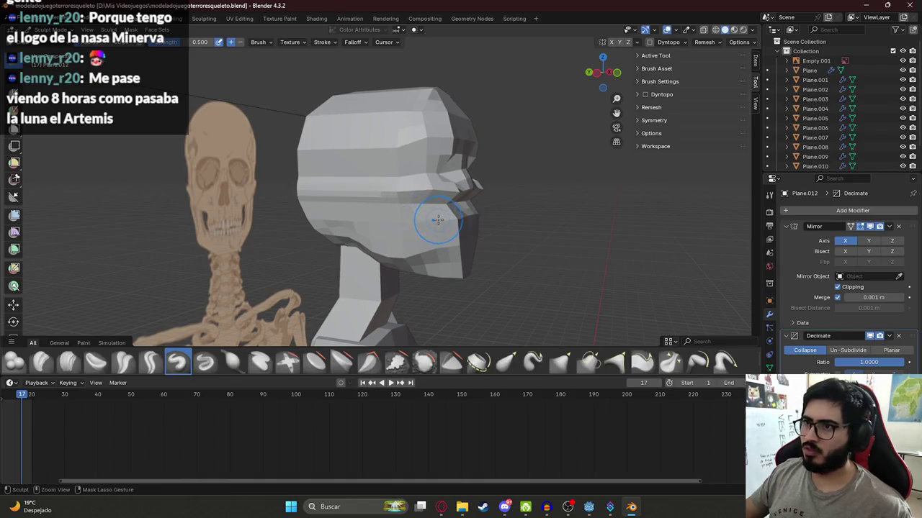
mouse_move(427, 215)
middle_down()
mouse_move(364, 213)
mouse_move(449, 207)
mouse_move(347, 231)
mouse_move(288, 232)
mouse_move(428, 251)
mouse_move(456, 226)
mouse_move(446, 199)
middle_up()
key(Tab)
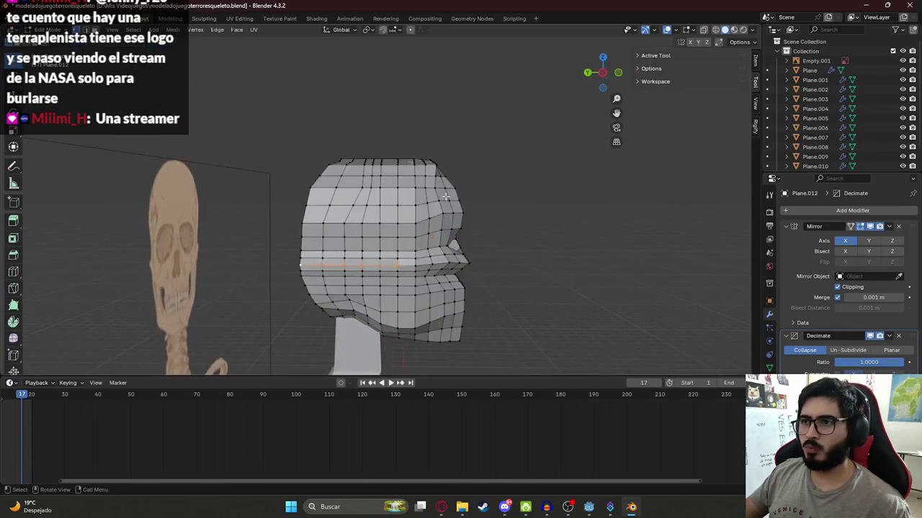
Move the top-of-head edge and a top corner vertex along the Y axis
scroll(444, 154, up, 4)
middle_drag(444, 154, 399, 271)
key(g)
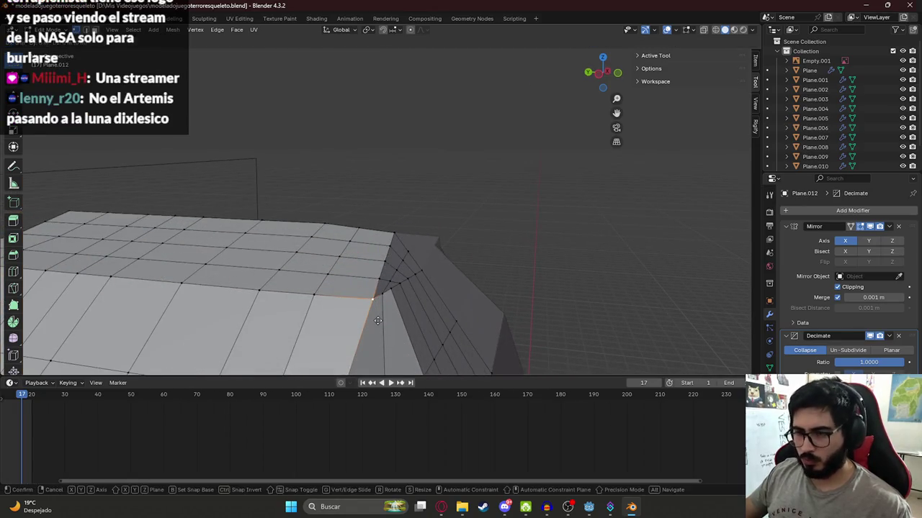
key(y)
click(352, 317)
scroll(374, 288, up, 3)
middle_drag(381, 278, 407, 276)
key(g)
key(y)
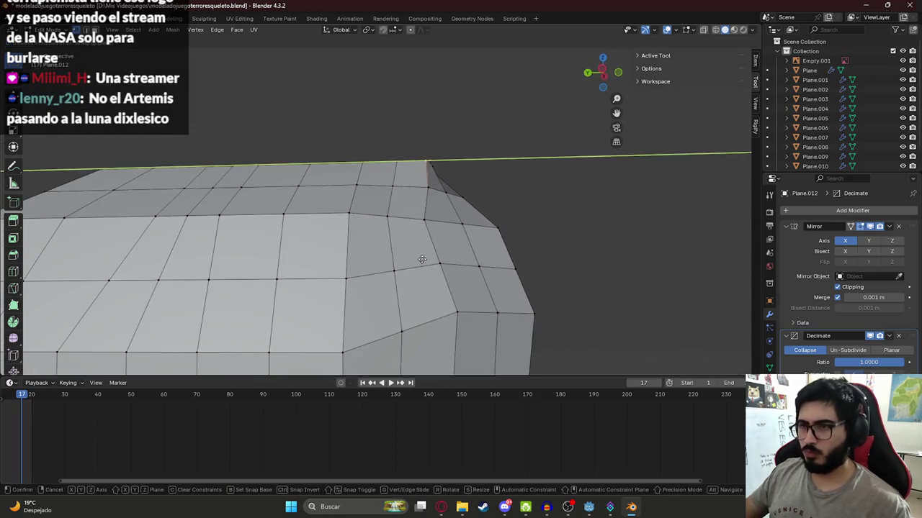
click(412, 261)
click(435, 166)
click(432, 166)
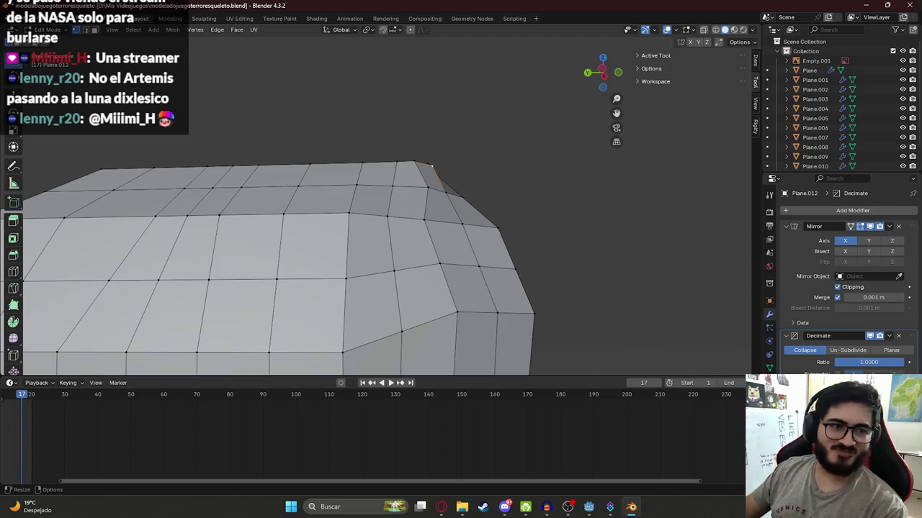
Shift three more cranium vertices along Y, working up the head
mouse_move(475, 171)
shift+middle_down()
mouse_move(457, 191)
mouse_move(430, 126)
mouse_move(422, 161)
mouse_move(446, 281)
mouse_move(417, 154)
mouse_move(404, 210)
shift+middle_up()
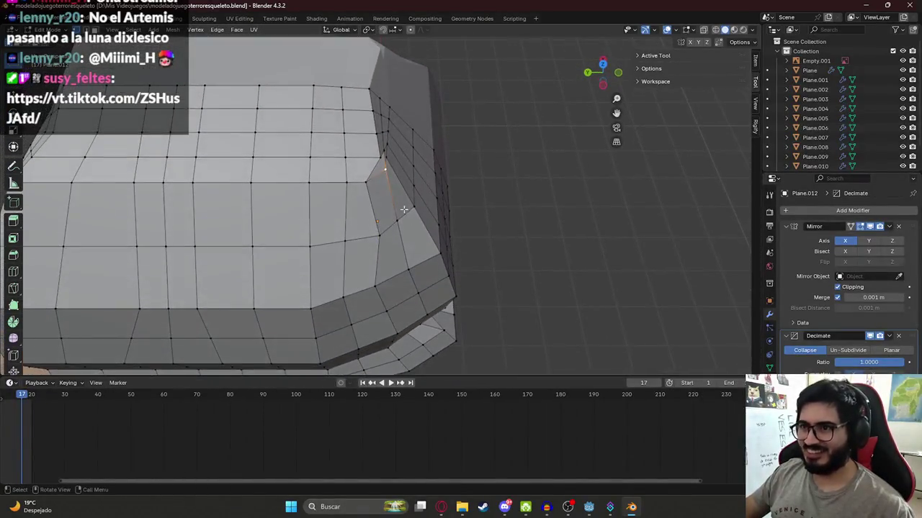
key(g)
key(y)
click(394, 260)
click(375, 170)
key(g)
key(y)
click(366, 168)
click(369, 136)
key(g)
key(y)
click(379, 156)
Move the last upper cranium vertices along Y, then put the head into Sculpt Mode
click(382, 150)
key(g)
key(y)
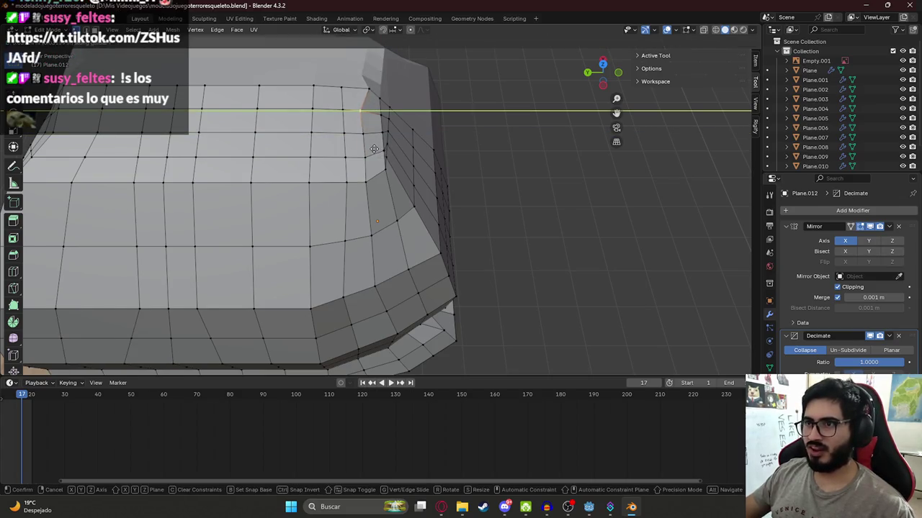
click(374, 149)
click(375, 95)
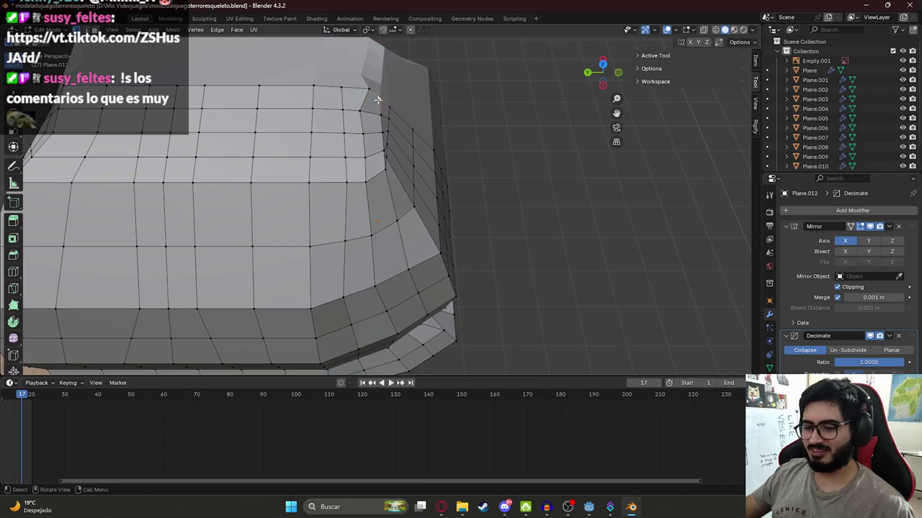
key(g)
key(y)
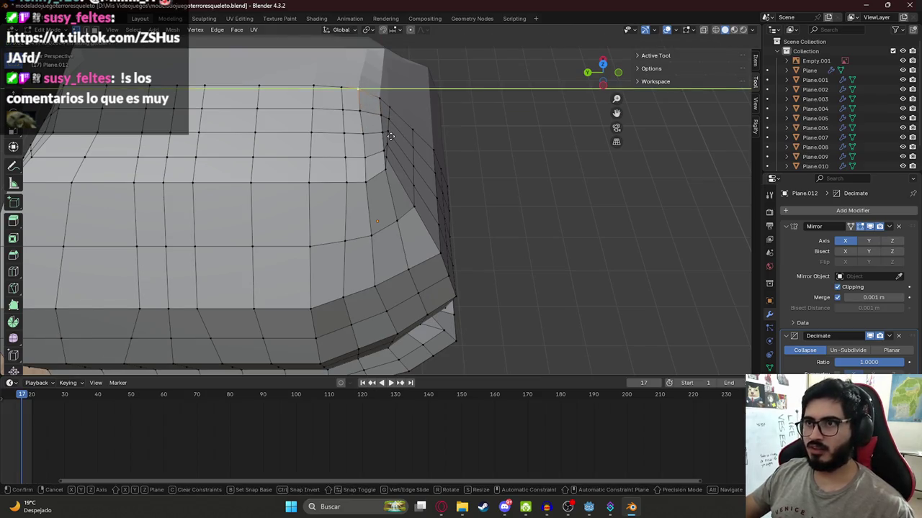
click(389, 136)
mouse_move(386, 136)
middle_down()
mouse_move(355, 189)
mouse_move(313, 90)
middle_up()
click(313, 90)
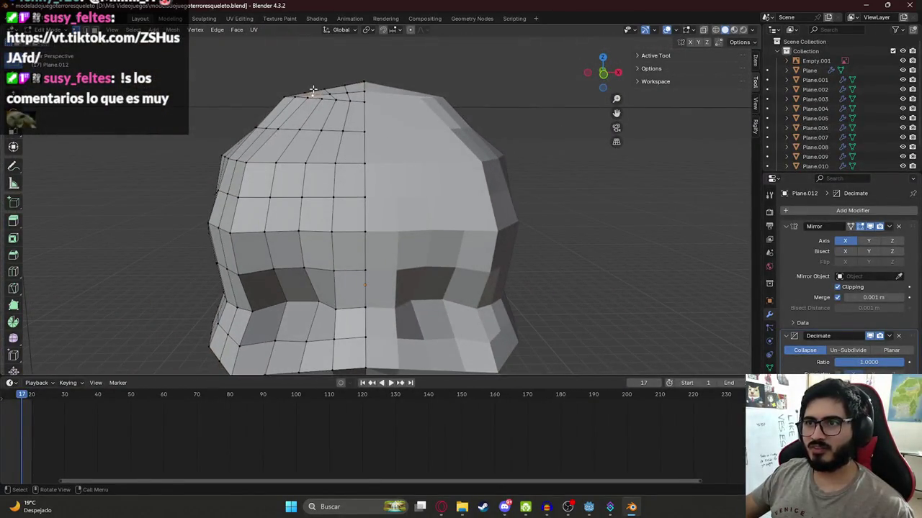
key(ctrl+Tab)
middle_drag(306, 116, 340, 166)
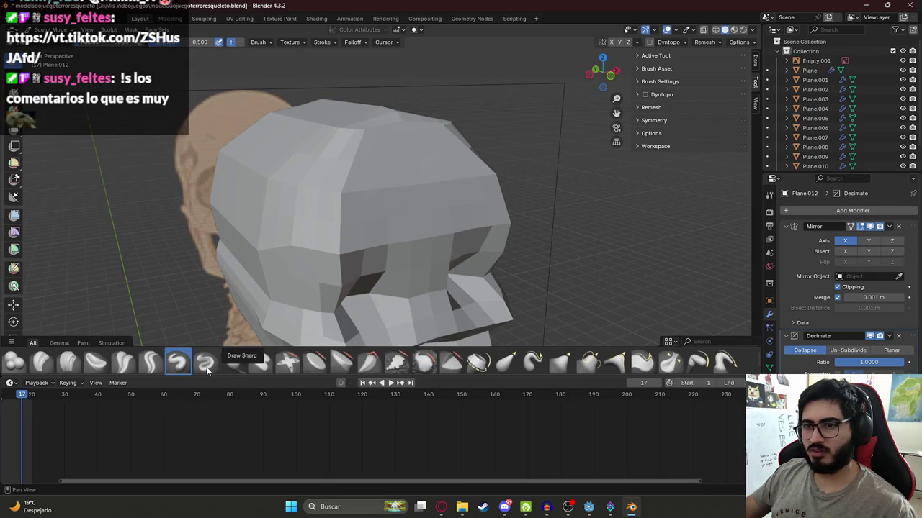
Work the cranium with the Scrape brush from frontal and three-quarter views
click(342, 363)
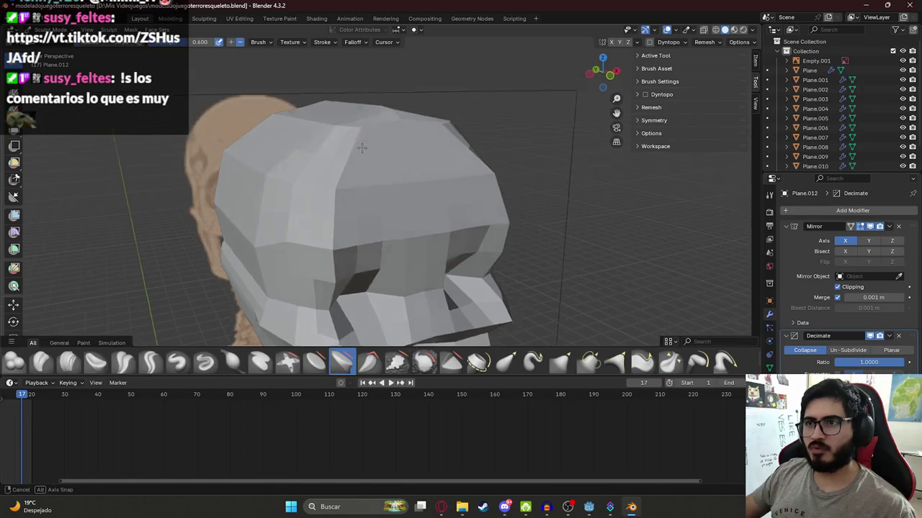
middle_drag(345, 134, 329, 136)
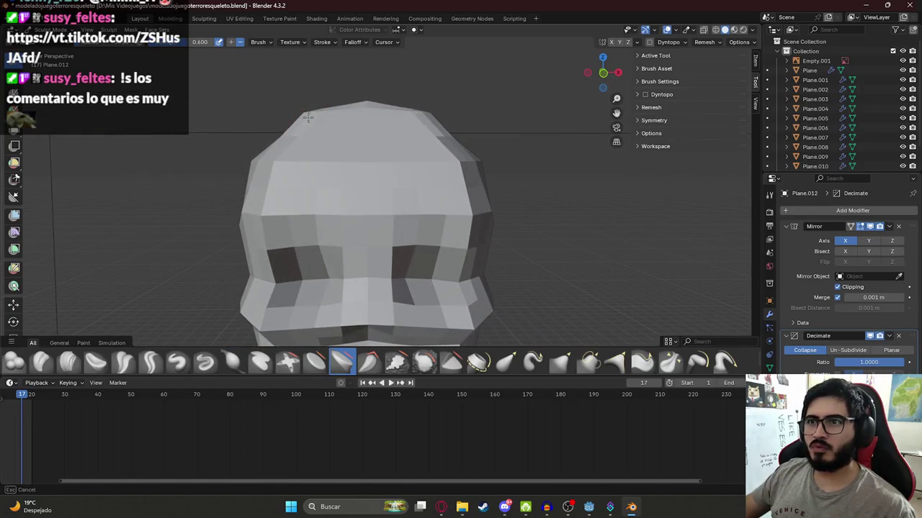
middle_drag(308, 117, 311, 128)
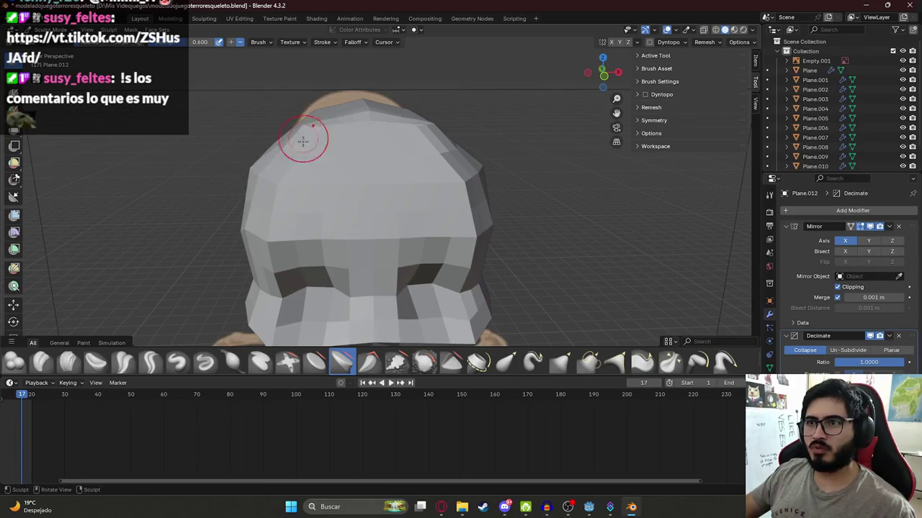
middle_drag(304, 135, 344, 148)
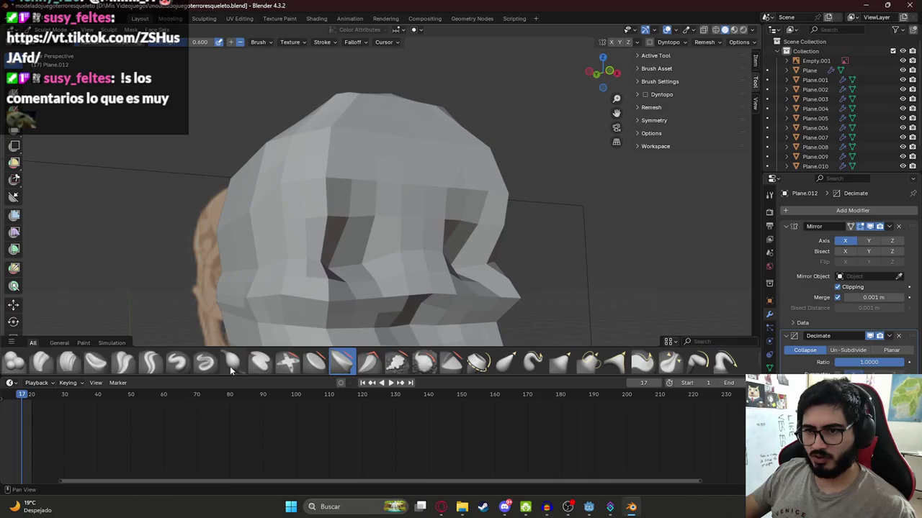
Refine the cranium with another brush against the skeleton reference, then enter Edit Mode
click(177, 362)
middle_drag(338, 137, 350, 127)
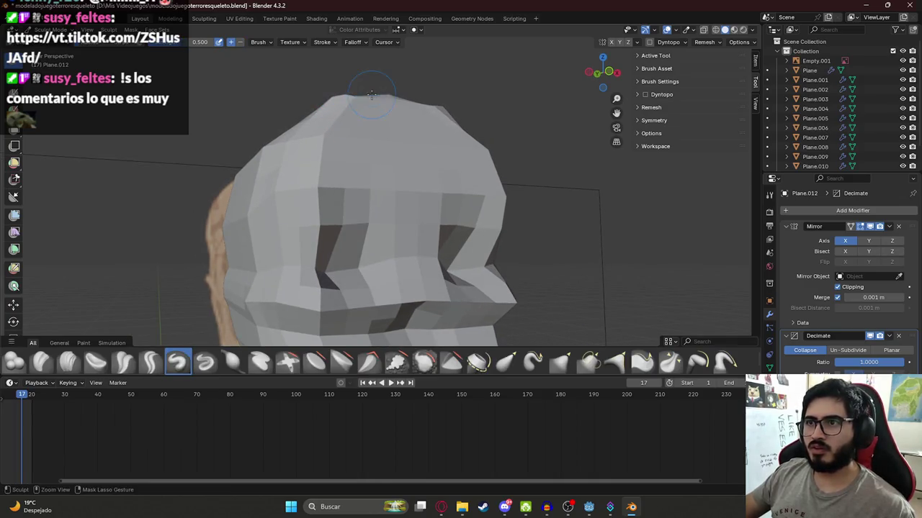
middle_drag(347, 101, 346, 113)
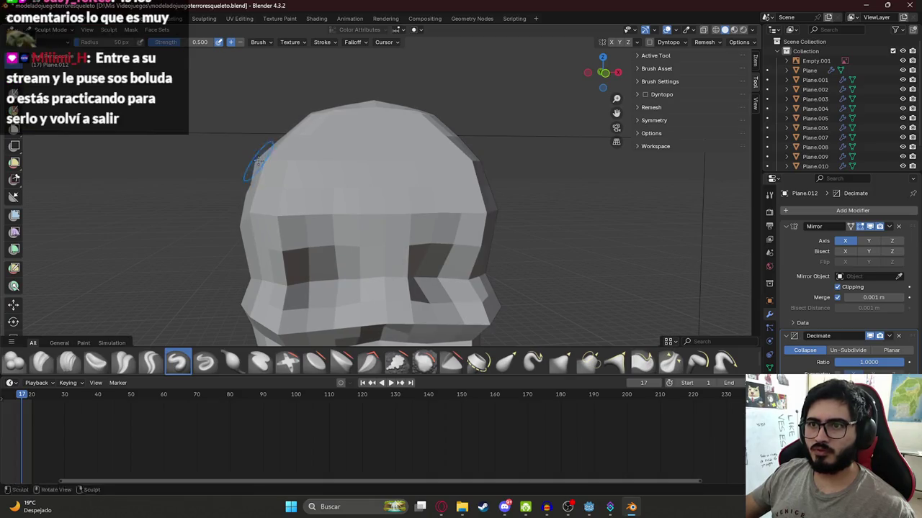
middle_drag(257, 163, 255, 167)
mouse_move(304, 187)
middle_down()
mouse_move(252, 163)
mouse_move(266, 167)
middle_up()
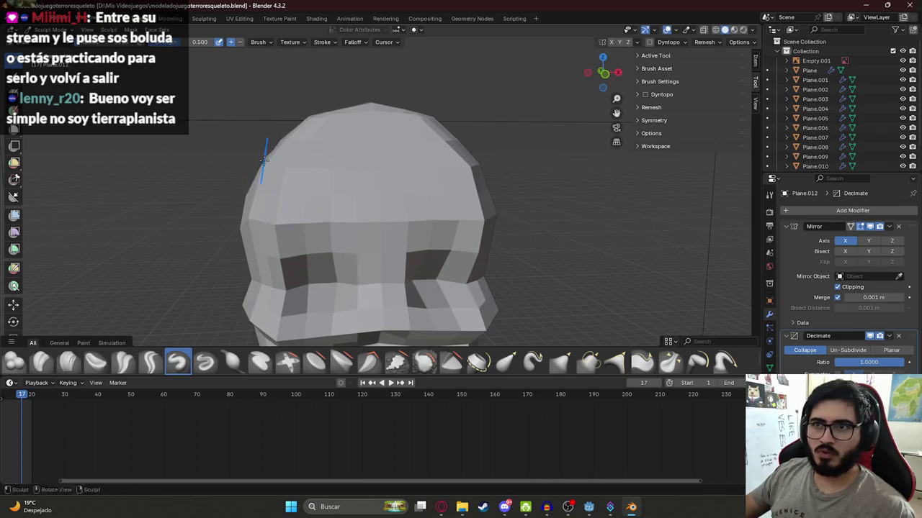
middle_drag(265, 160, 203, 191)
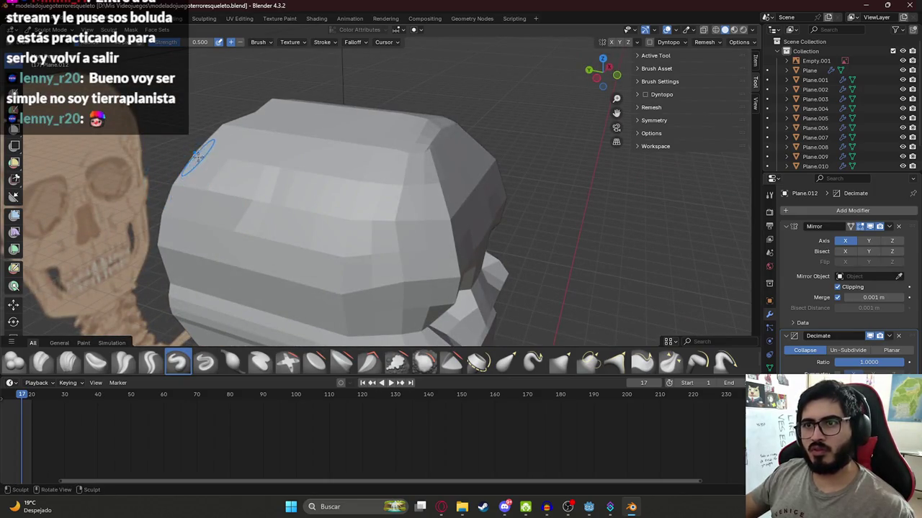
middle_drag(252, 124, 273, 92)
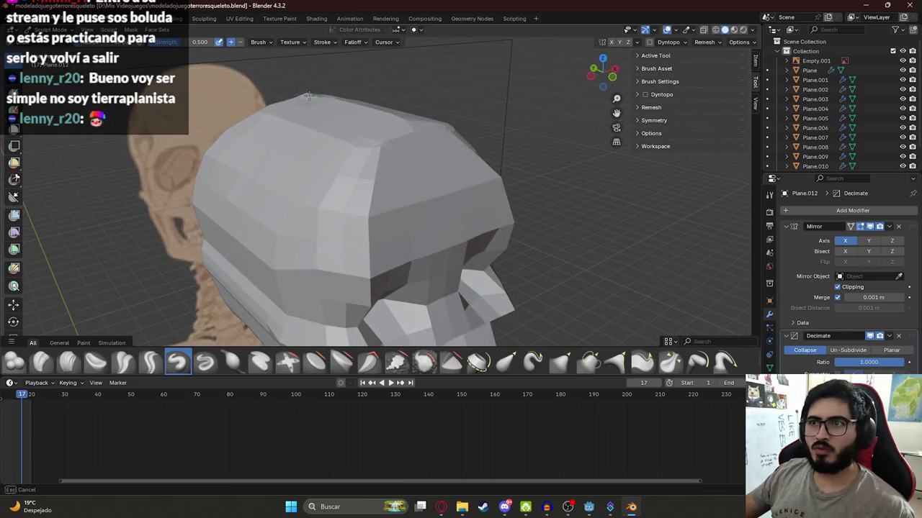
mouse_move(309, 98)
middle_down()
mouse_move(316, 113)
mouse_move(270, 120)
middle_up()
scroll(270, 121, up, 4)
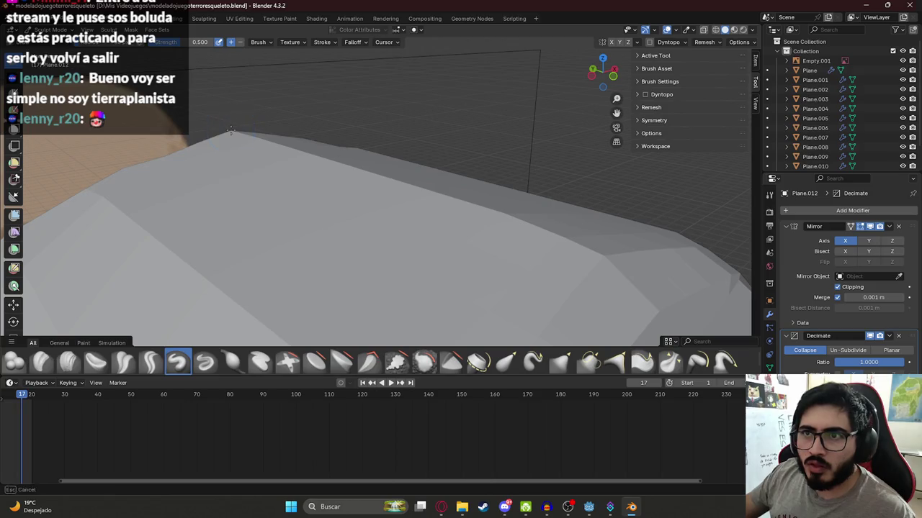
mouse_move(231, 131)
middle_down()
mouse_move(289, 148)
mouse_move(256, 112)
mouse_move(486, 117)
mouse_move(504, 174)
middle_up()
key(Tab)
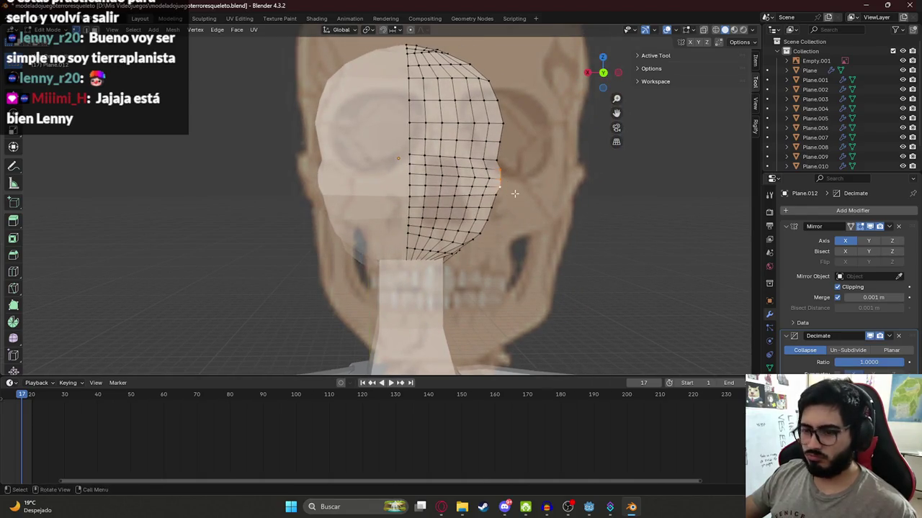
Nudge two head vertices into place along the X axis
key(g)
key(x)
click(511, 194)
click(496, 195)
key(g)
key(x)
click(507, 203)
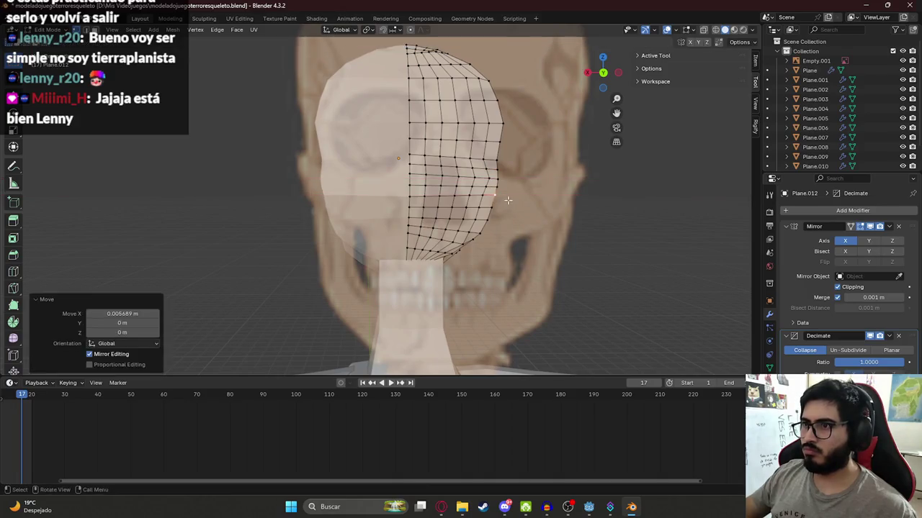
Pull the brow edge loop and a lower edge loop down to slope the head's upper corner
key(Tab)
mouse_move(508, 204)
middle_down()
mouse_move(407, 229)
mouse_move(446, 273)
mouse_move(389, 220)
mouse_move(458, 248)
mouse_move(353, 159)
middle_up()
key(Tab)
alt+click(387, 219)
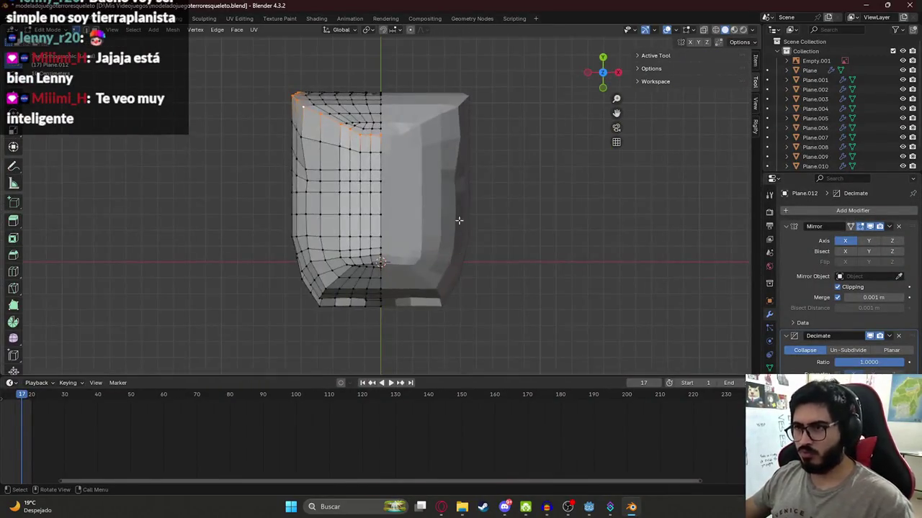
key(g)
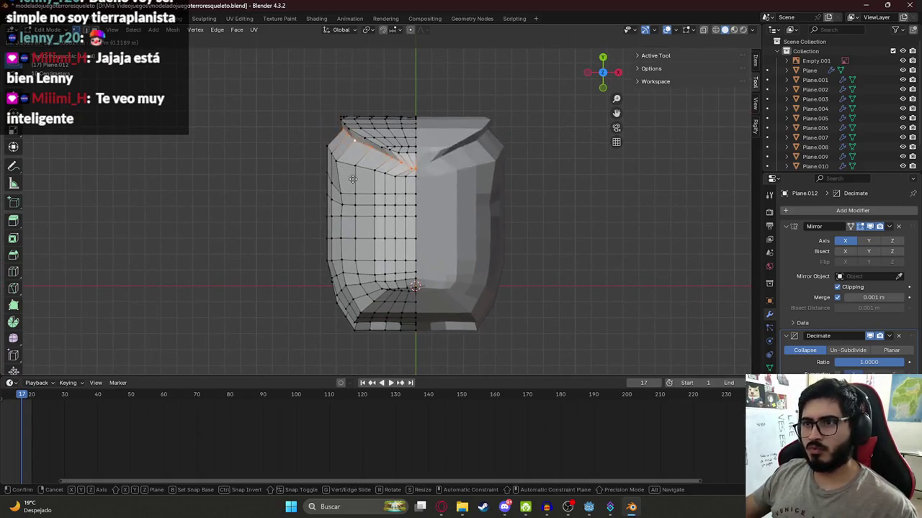
click(346, 186)
alt+shift+click(375, 303)
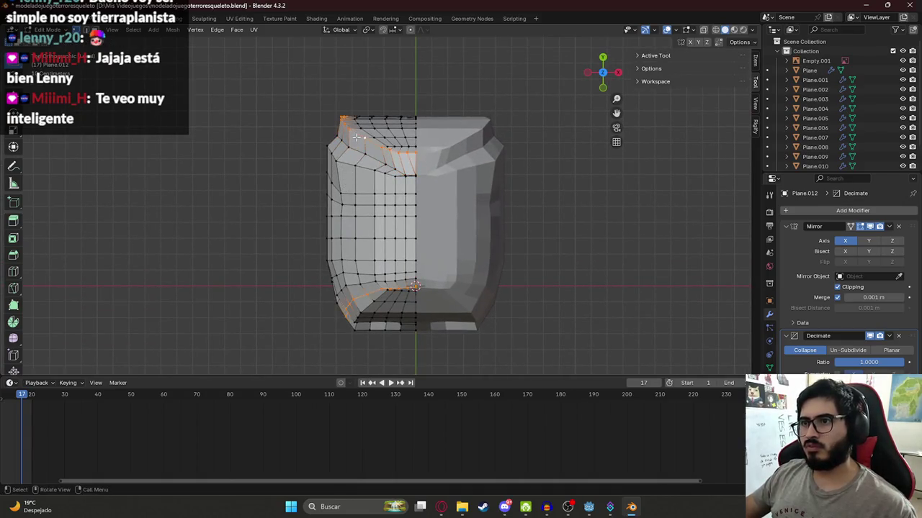
key(g)
click(365, 141)
Save modeladojuegoterroresqueleto.blend and switch to the web browser
mouse_move(365, 140)
middle_down()
mouse_move(365, 122)
mouse_move(338, 131)
middle_up()
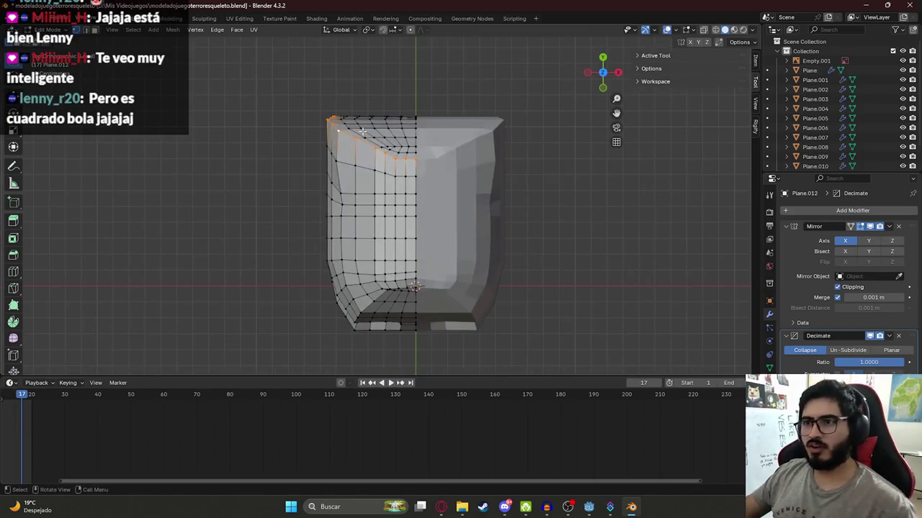
key(ctrl+s)
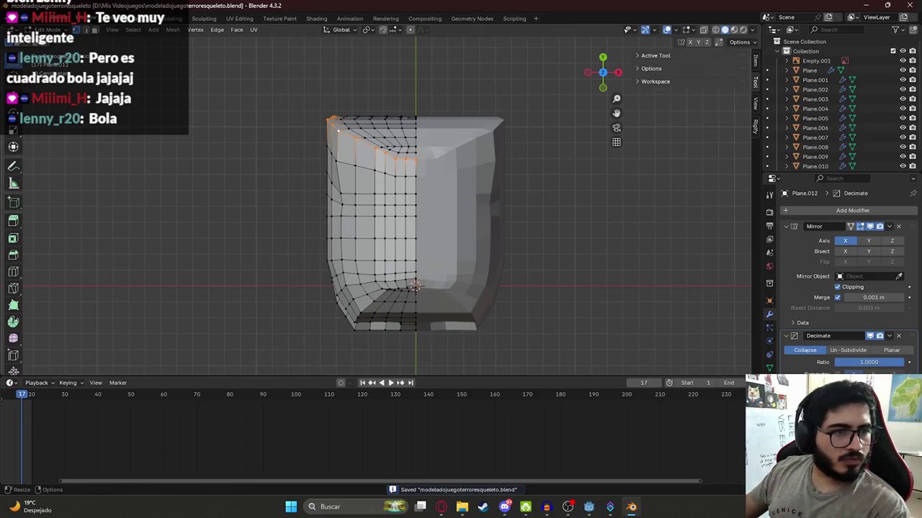
key(alt+Tab)
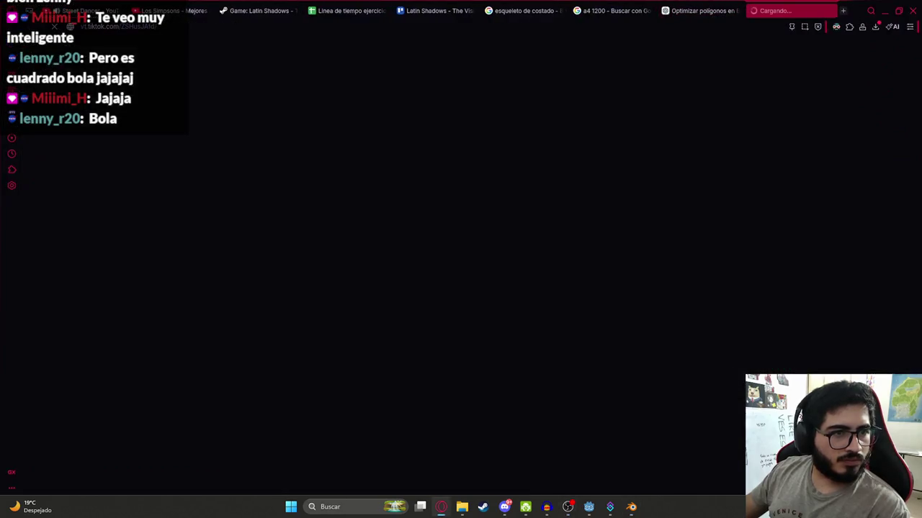
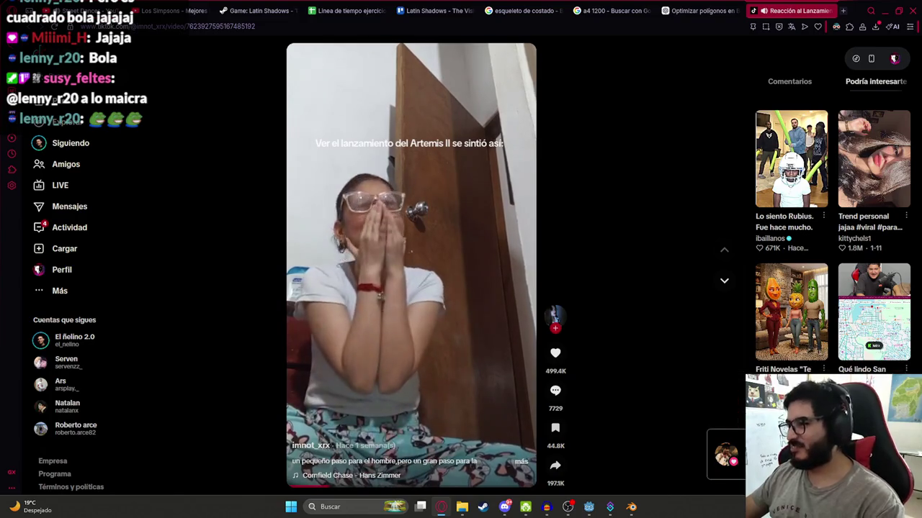
Scroll through the Artemis II launch video's comments on TikTok, then return to Blender
click(555, 391)
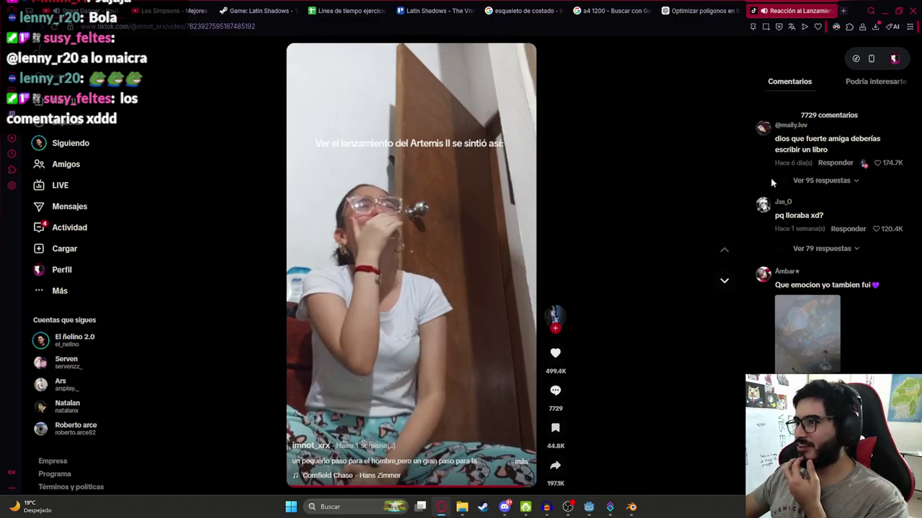
scroll(852, 231, down, 3)
scroll(859, 251, down, 1)
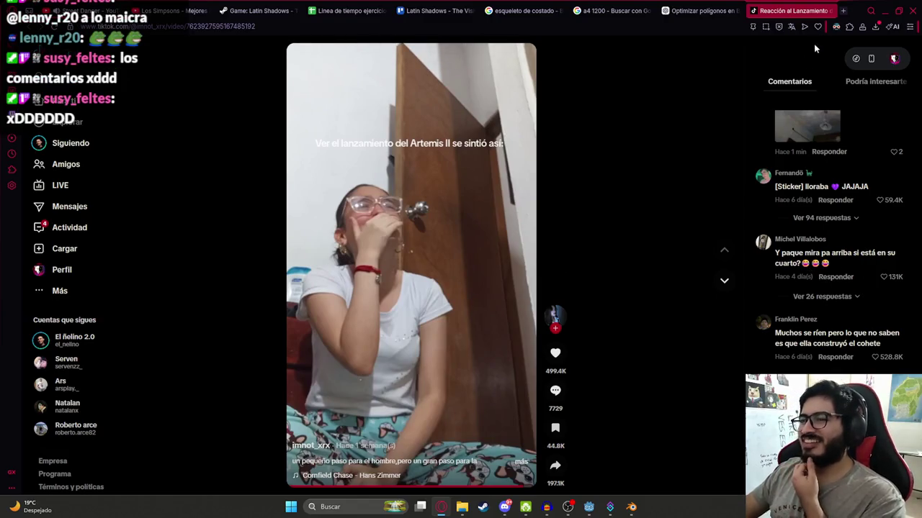
click(870, 10)
click(882, 10)
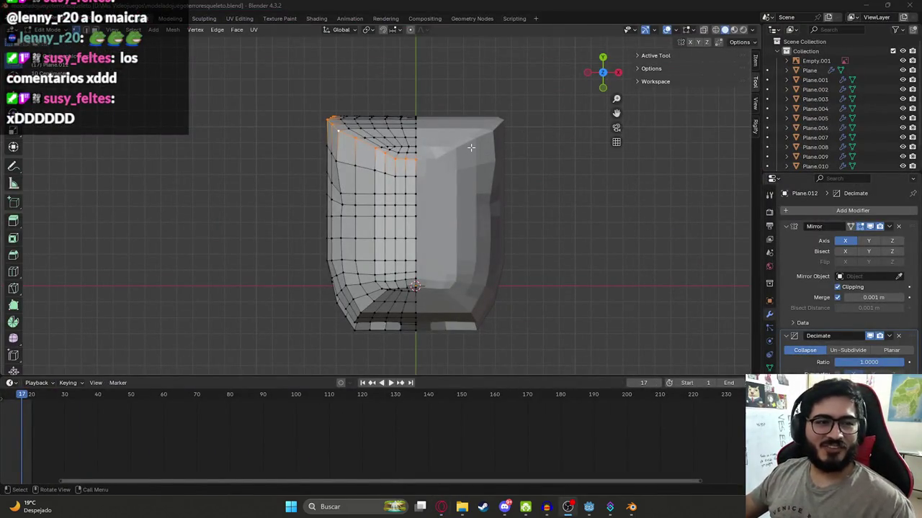
Pan and zoom out to recentre the mirrored head mesh, then switch into Sculpt Mode
shift+middle_drag(497, 142, 505, 179)
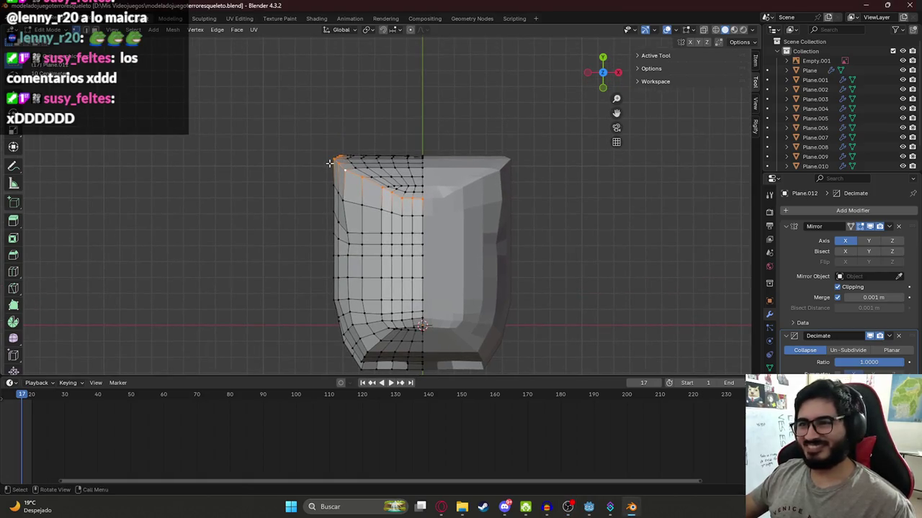
scroll(389, 209, down, 2)
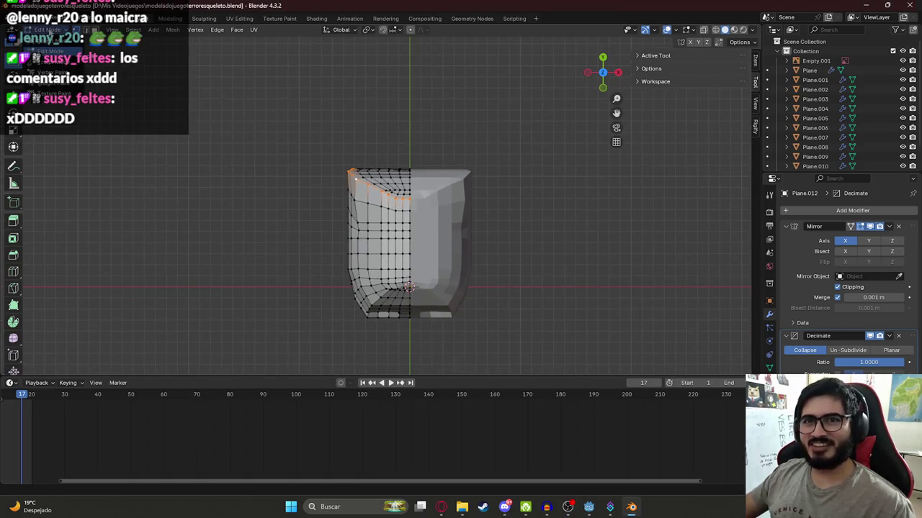
key(ctrl+Tab)
key(b)
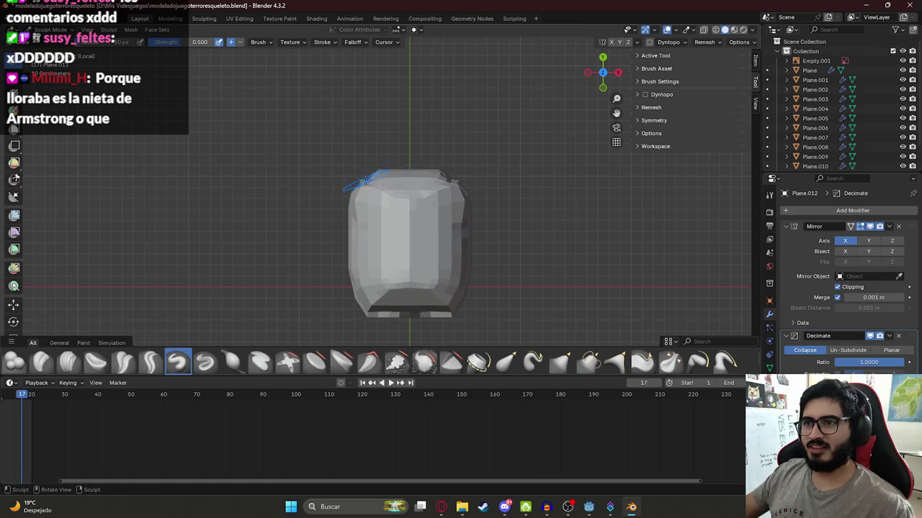
Sculpt the head's lower-left corner, then recentre and orbit to a three-quarter angle
middle_drag(365, 178, 372, 218)
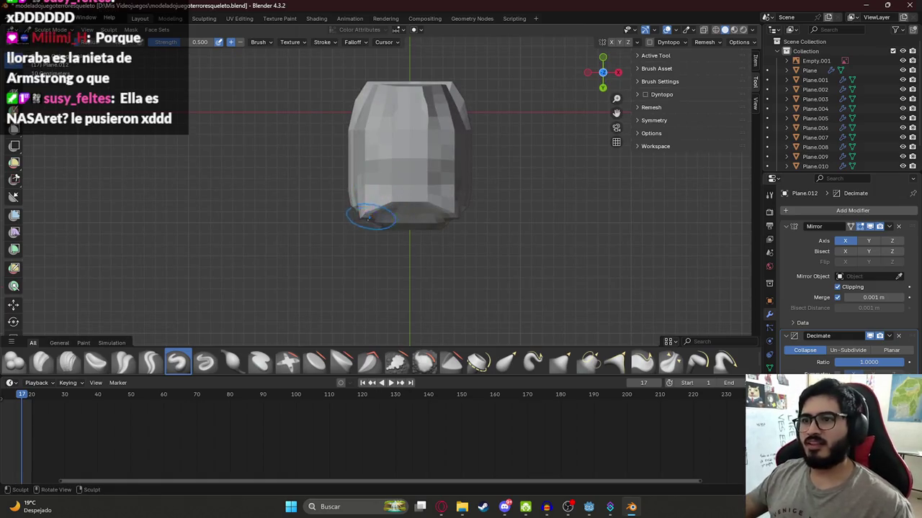
drag(369, 216, 365, 214)
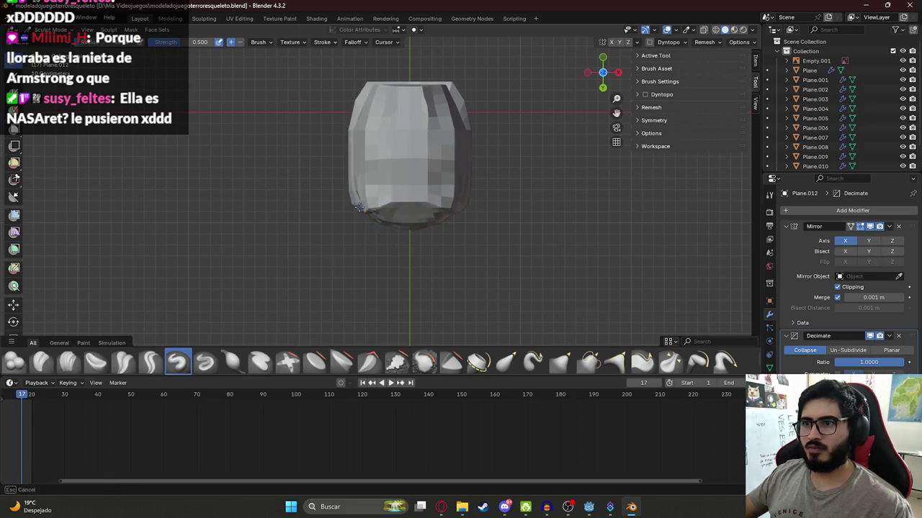
shift+middle_drag(397, 232, 397, 329)
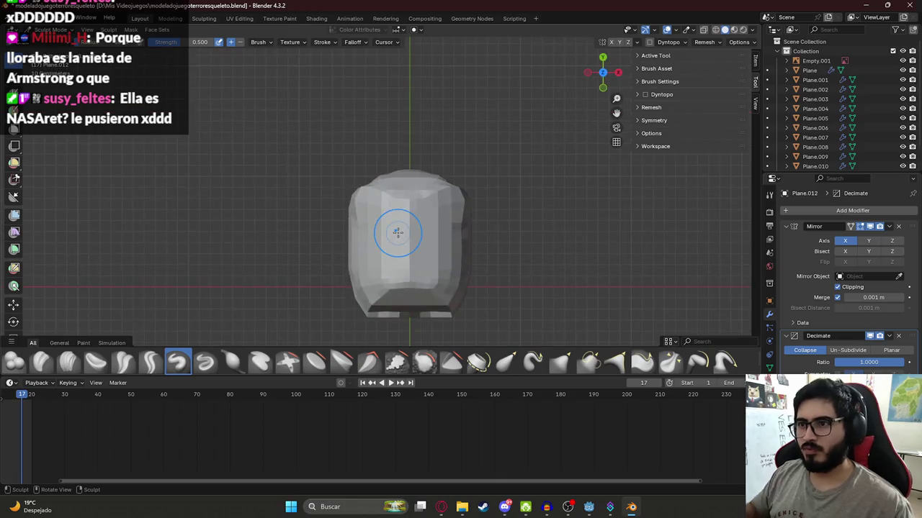
mouse_move(397, 223)
middle_down()
mouse_move(516, 166)
mouse_move(388, 241)
mouse_move(367, 216)
middle_up()
Switch to another sculpt brush with strength 1.000
click(478, 362)
scroll(371, 194, down, 3)
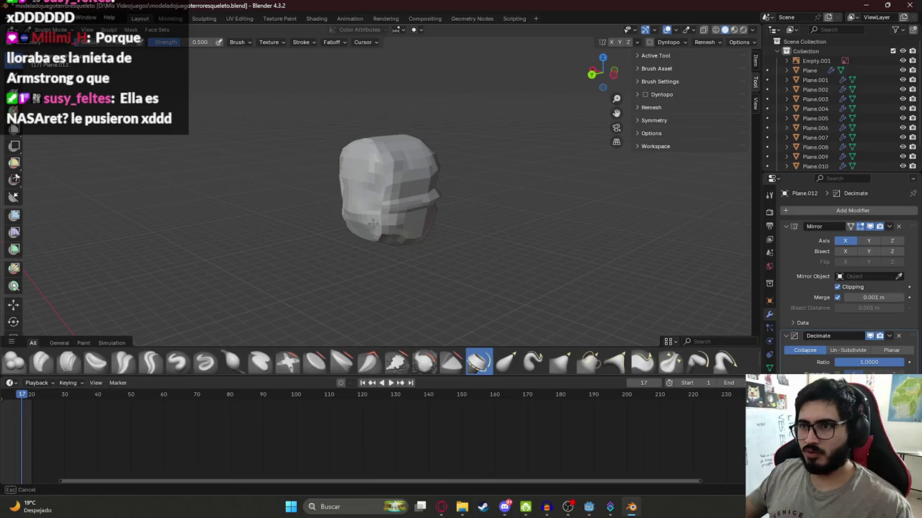
mouse_move(380, 220)
middle_down()
mouse_move(426, 162)
mouse_move(440, 166)
middle_up()
scroll(454, 165, up, 4)
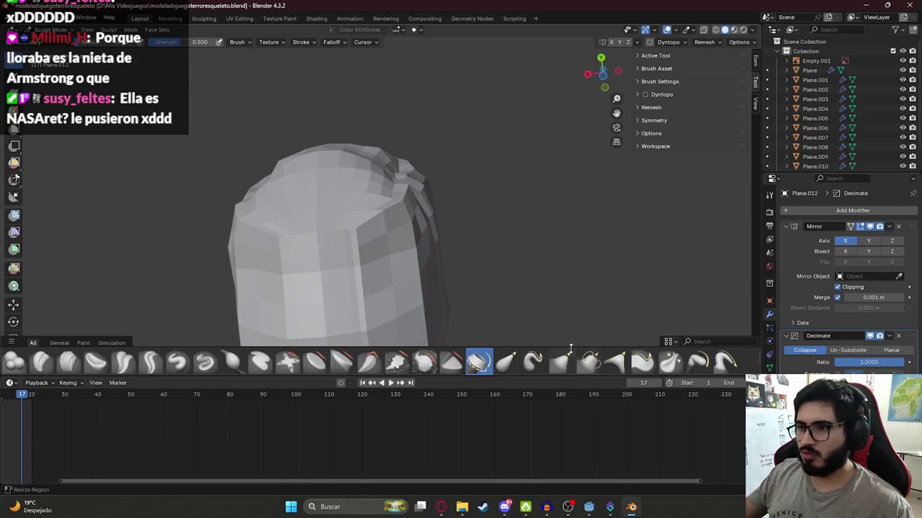
click(541, 363)
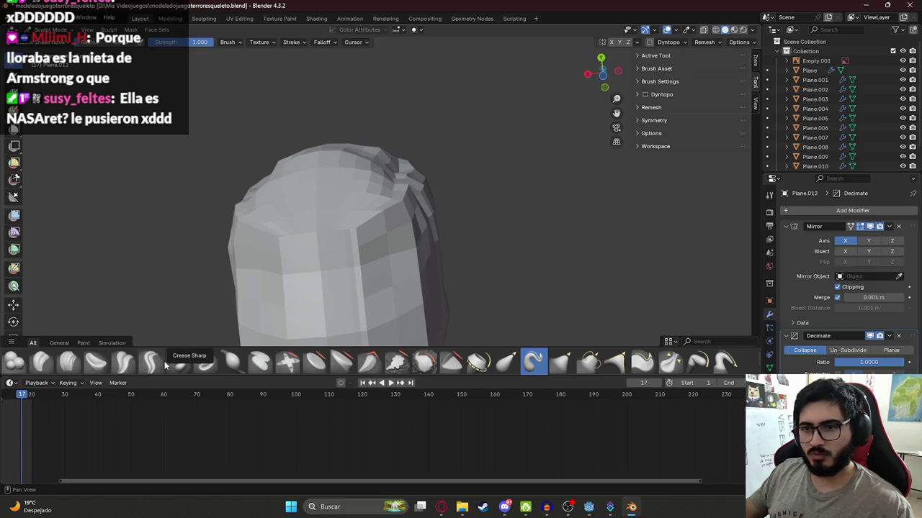
Switch to a different sculpt brush with strength 0.700
click(260, 362)
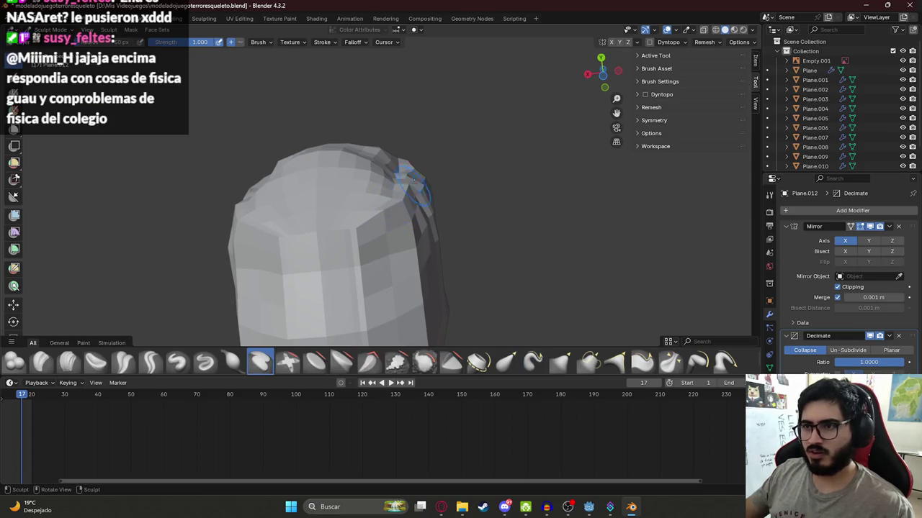
mouse_move(408, 169)
middle_down()
mouse_move(374, 185)
mouse_move(432, 266)
middle_up()
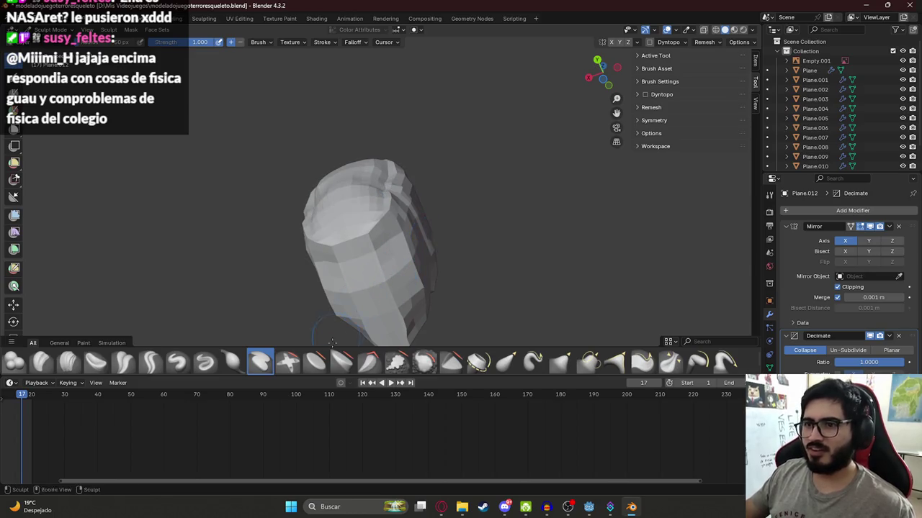
click(288, 362)
mouse_move(370, 209)
middle_down()
mouse_move(368, 247)
mouse_move(382, 175)
middle_up()
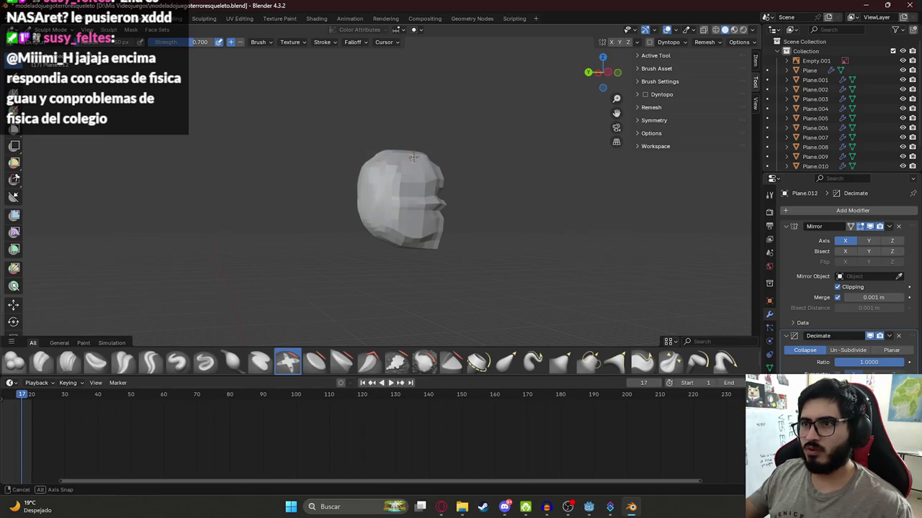
Inspect the head from the front and both sides using numpad 3 and Ctrl+numpad 3 views
mouse_move(381, 175)
middle_down()
mouse_move(443, 175)
mouse_move(403, 166)
middle_up()
scroll(382, 159, up, 3)
scroll(370, 154, up, 2)
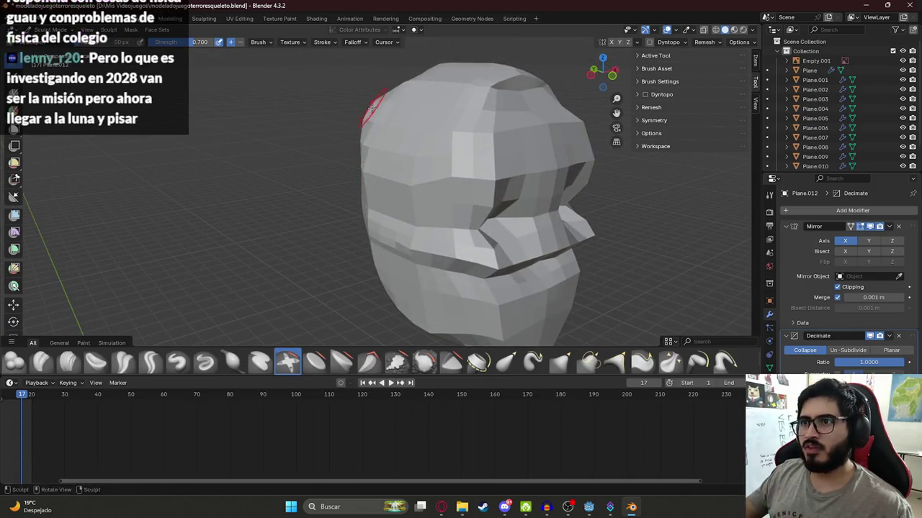
middle_drag(371, 106, 362, 88)
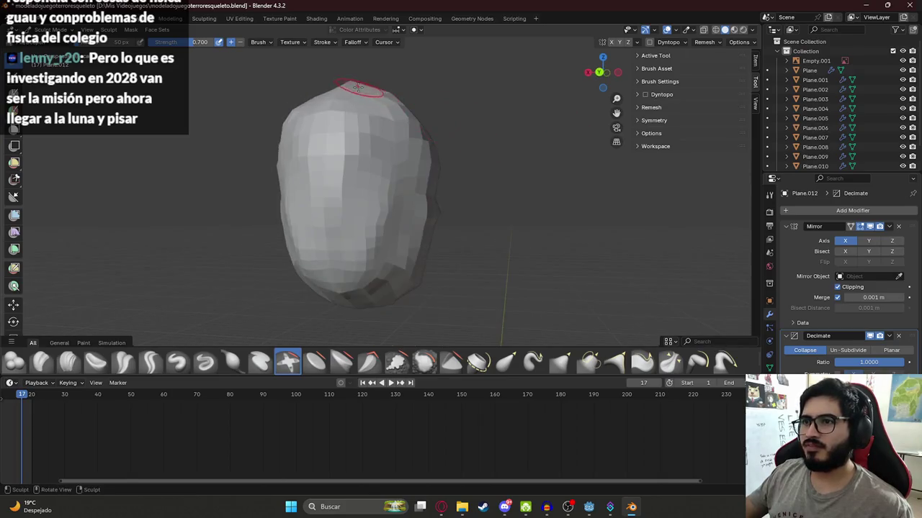
middle_drag(422, 144, 391, 139)
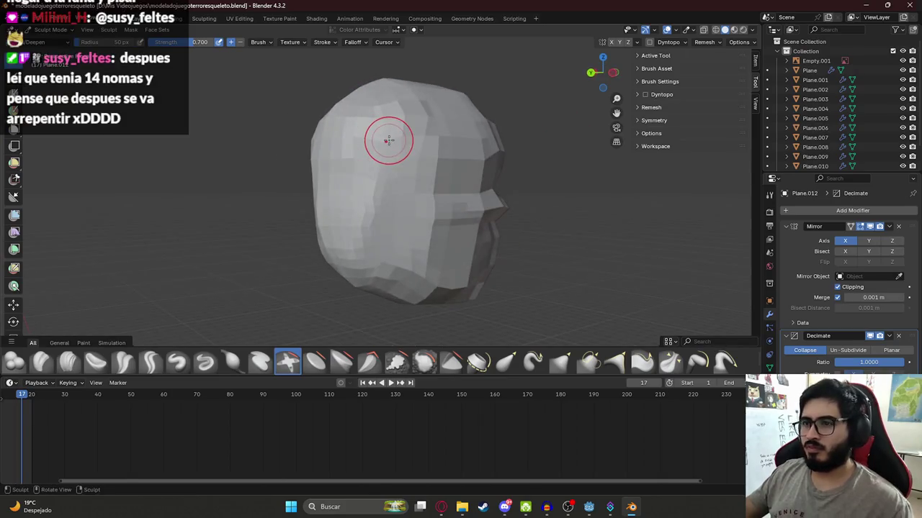
key(KP_3)
key(ctrl+KP_3)
Examine the head in three-quarter and side profile, moving it toward the top of the view
mouse_move(405, 92)
middle_down()
mouse_move(434, 136)
mouse_move(508, 159)
mouse_move(449, 185)
mouse_move(412, 183)
middle_up()
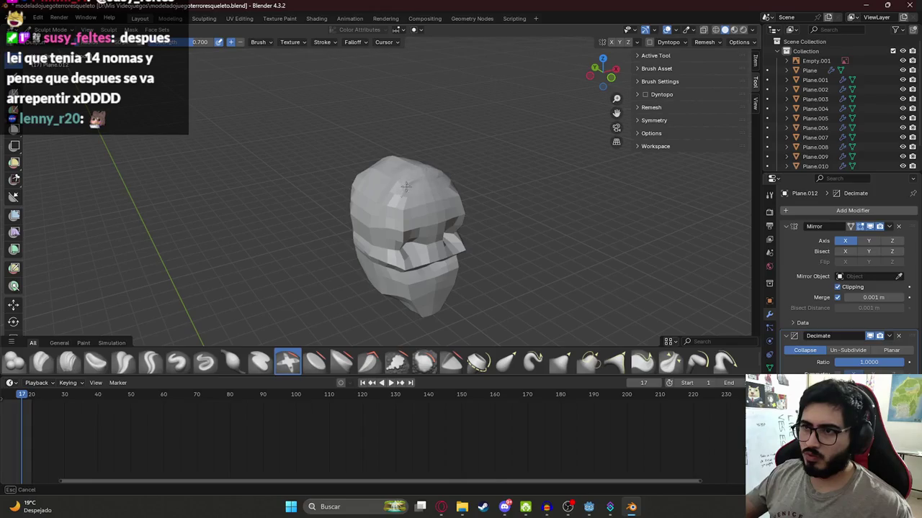
mouse_move(401, 216)
alt+middle_down()
mouse_move(484, 170)
mouse_move(433, 143)
mouse_move(432, 155)
alt+middle_up()
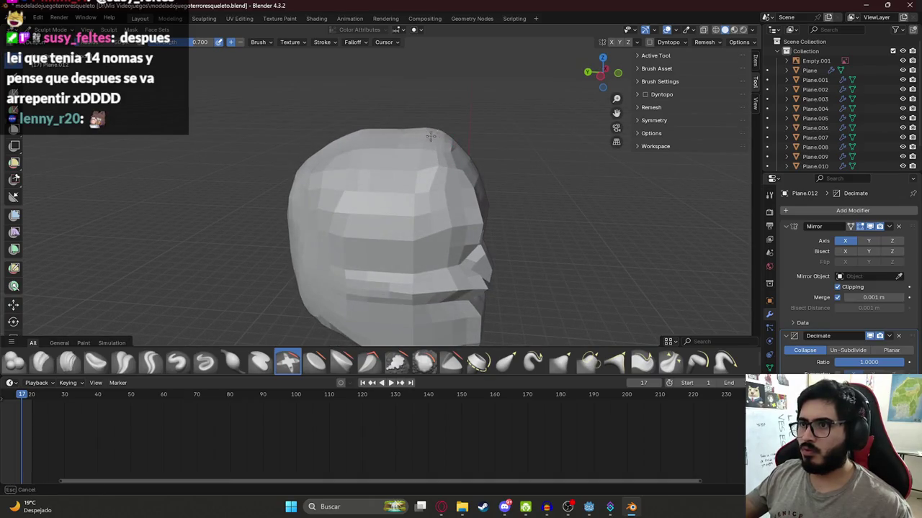
middle_drag(464, 97, 428, 121)
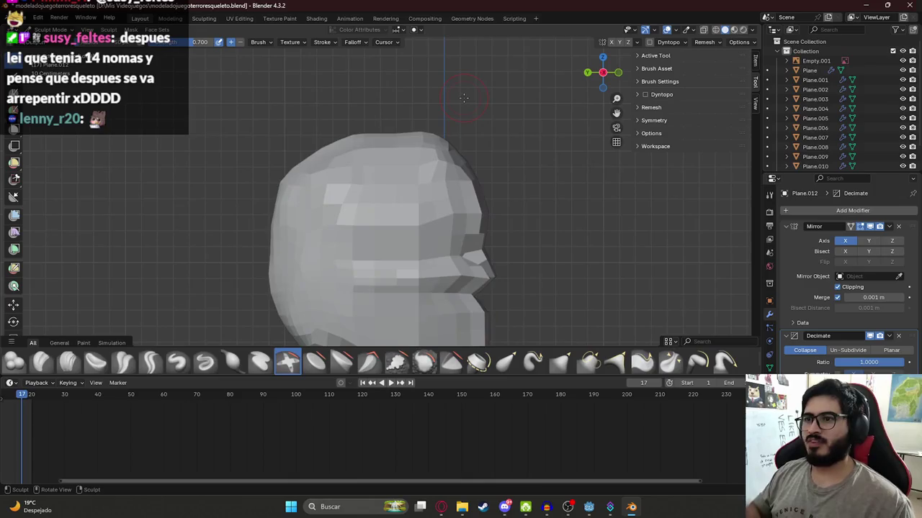
scroll(428, 121, down, 3)
scroll(353, 294, up, 3)
shift+middle_drag(354, 294, 360, 158)
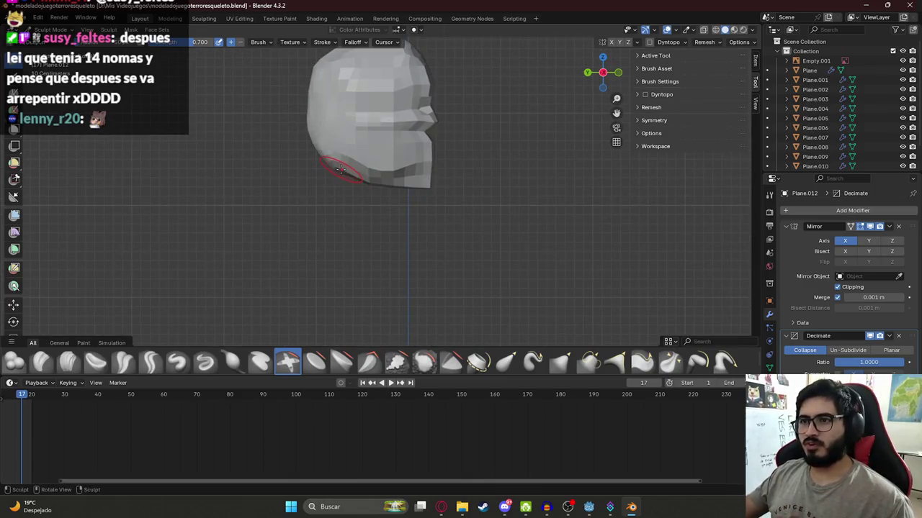
Check the side-view skeleton reference in Google Images, then return to Blender
click(461, 506)
click(440, 506)
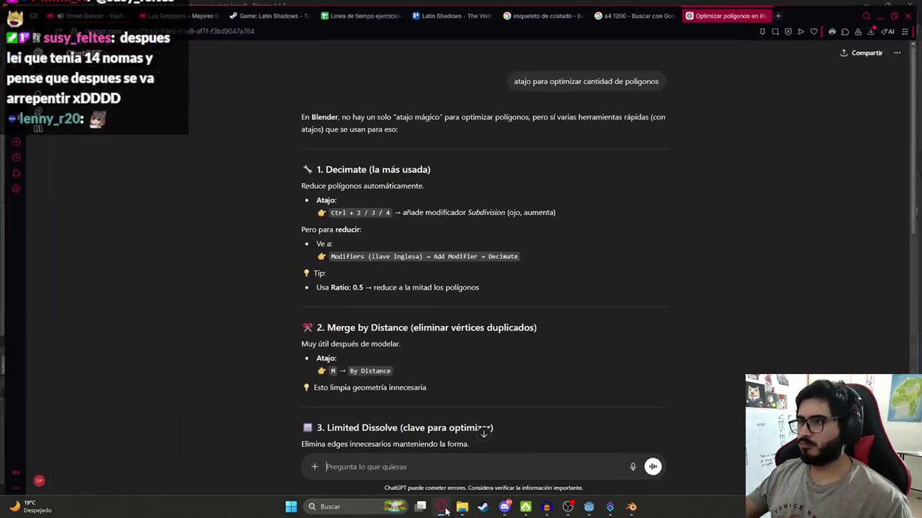
click(625, 10)
click(545, 10)
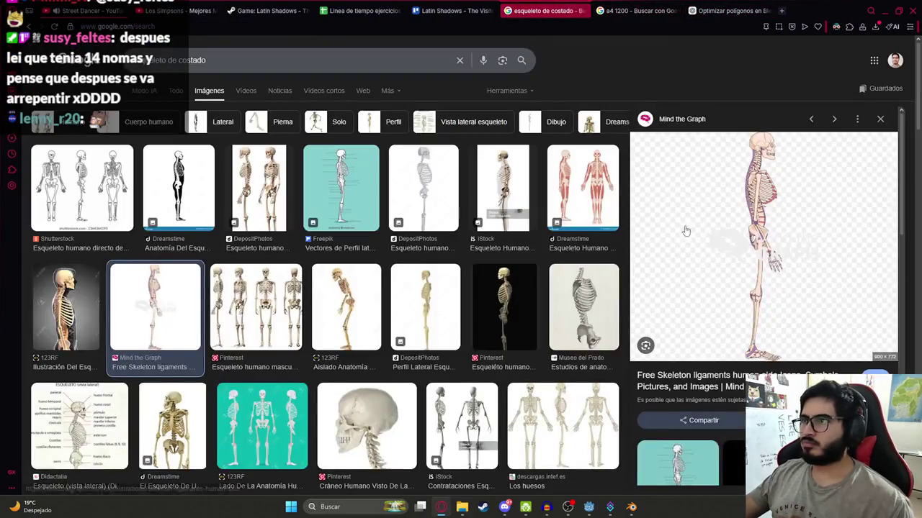
click(631, 506)
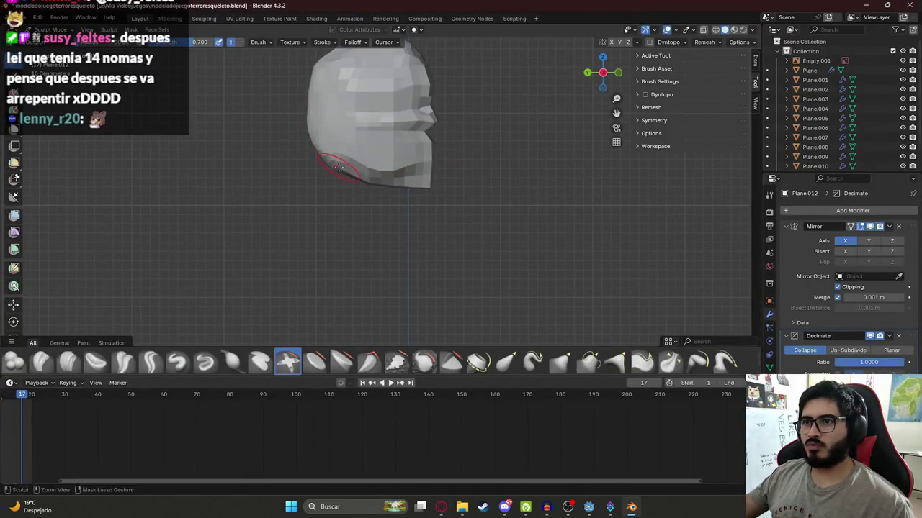
ctrl+middle_drag(342, 191, 308, 165)
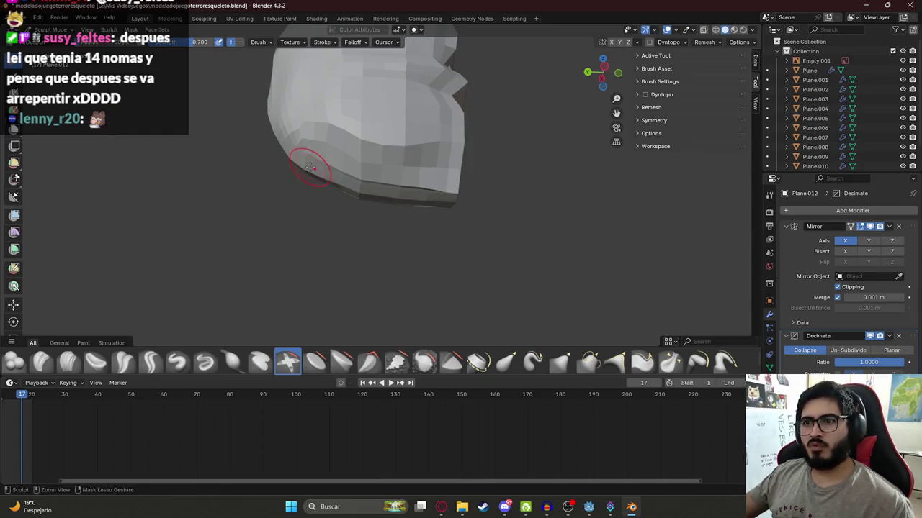
middle_drag(308, 167, 406, 161)
scroll(350, 136, down, 3)
middle_drag(349, 136, 349, 178)
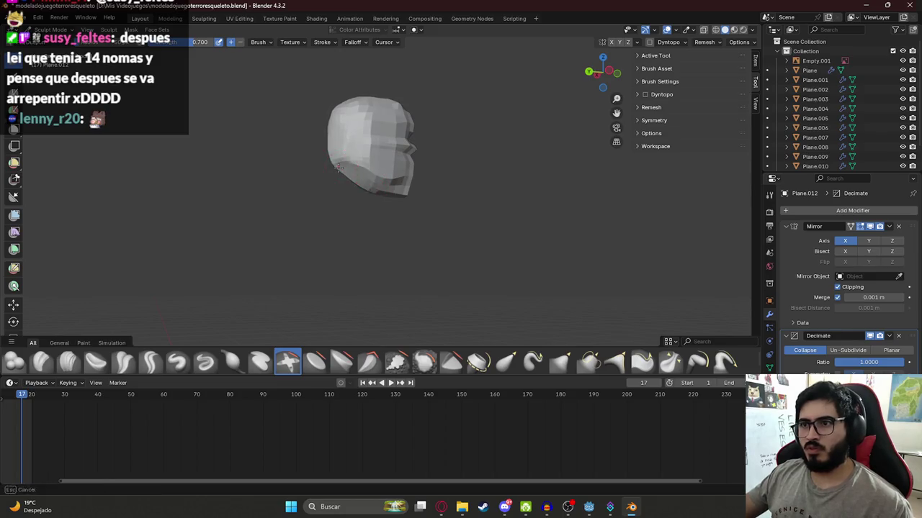
mouse_move(366, 197)
middle_down()
mouse_move(335, 190)
mouse_move(309, 120)
middle_up()
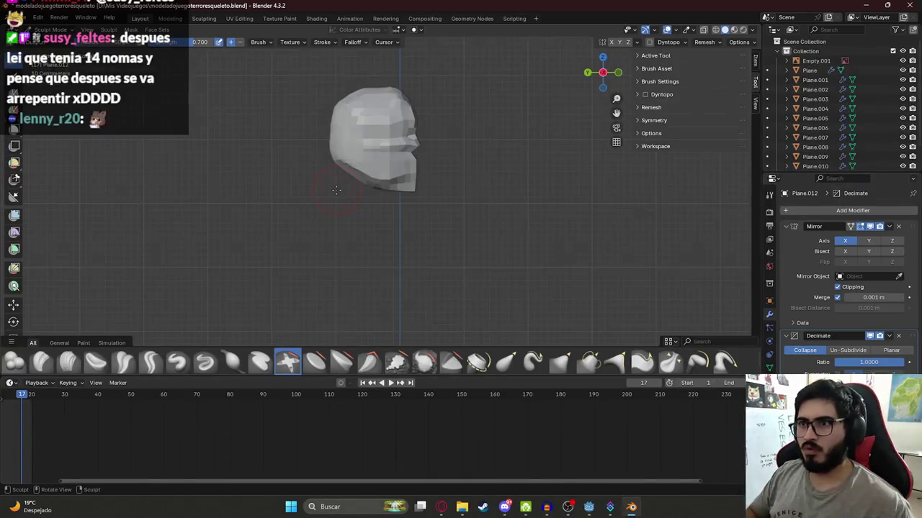
middle_drag(510, 163, 393, 177)
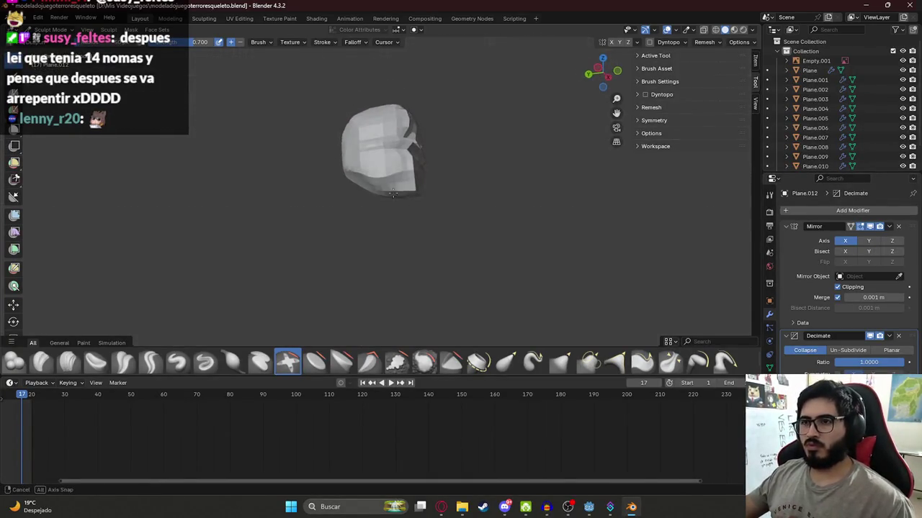
key(Tab)
key(Tab)
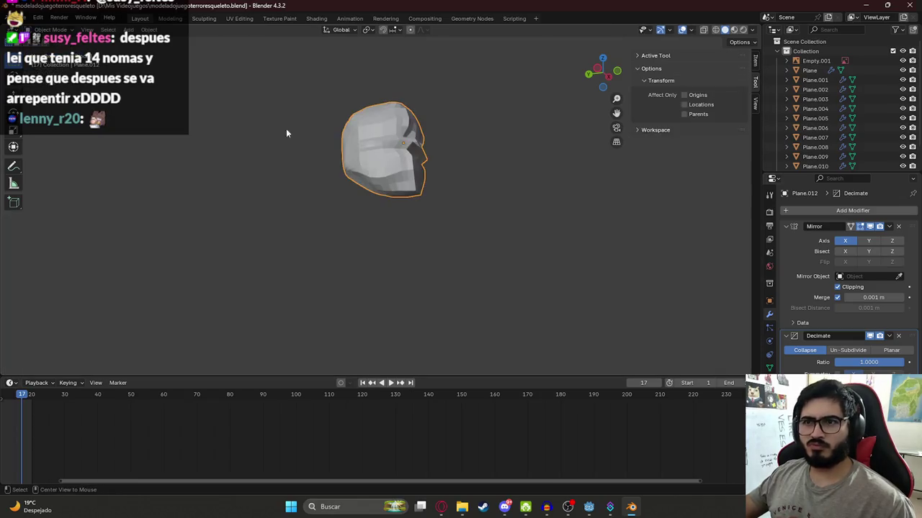
mouse_move(422, 179)
middle_down()
mouse_move(447, 215)
mouse_move(436, 210)
middle_up()
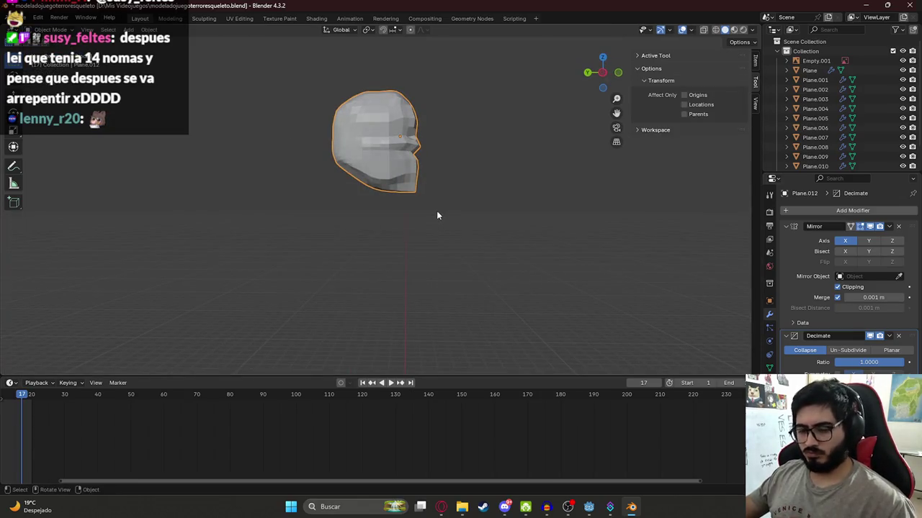
key(KP_1)
scroll(385, 219, down, 2)
scroll(388, 220, down, 1)
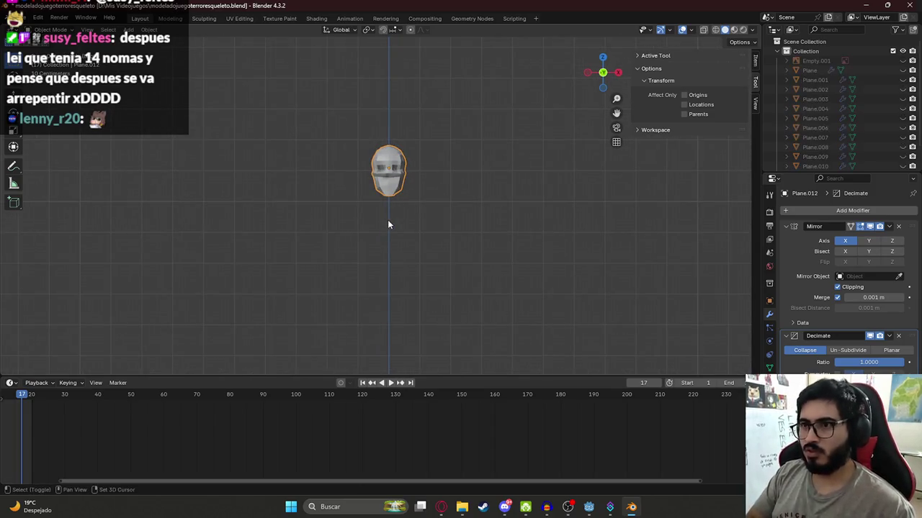
key(alt+h)
scroll(410, 207, down, 3)
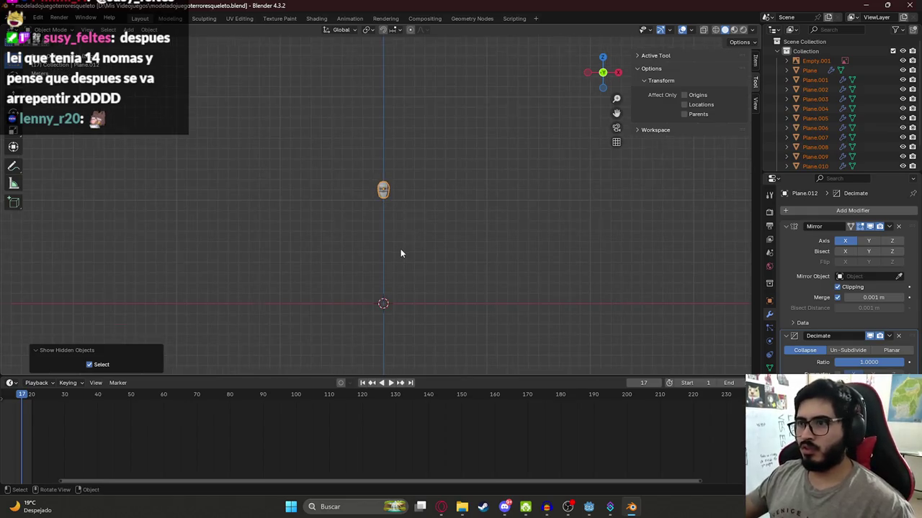
ctrl+middle_drag(401, 254, 403, 246)
click(89, 365)
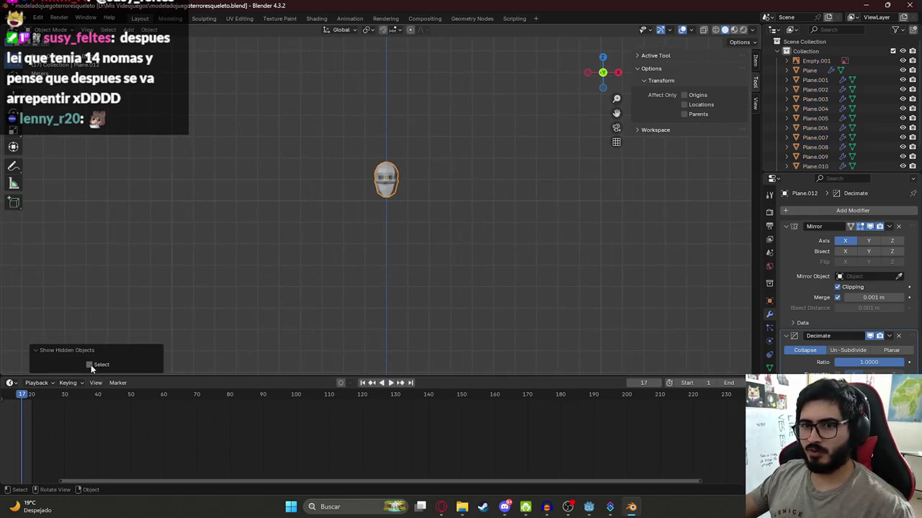
click(814, 89)
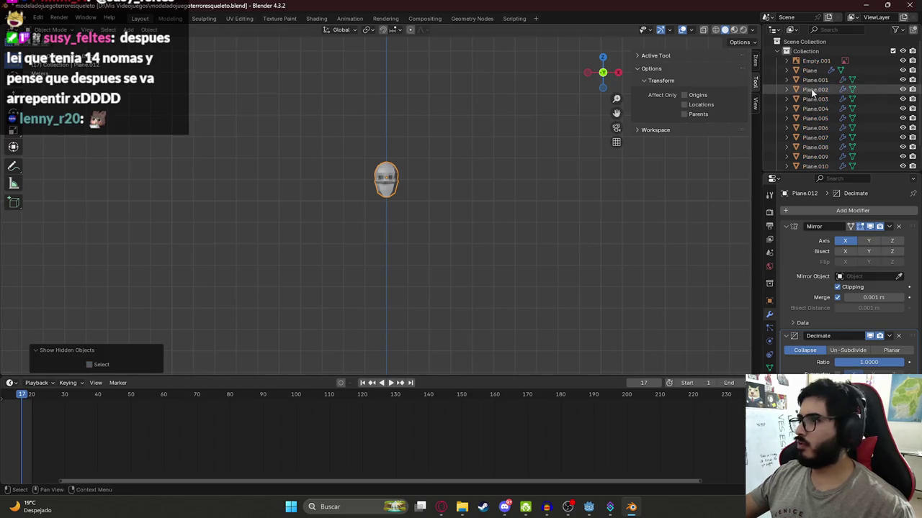
scroll(506, 213, down, 3)
scroll(420, 245, up, 6)
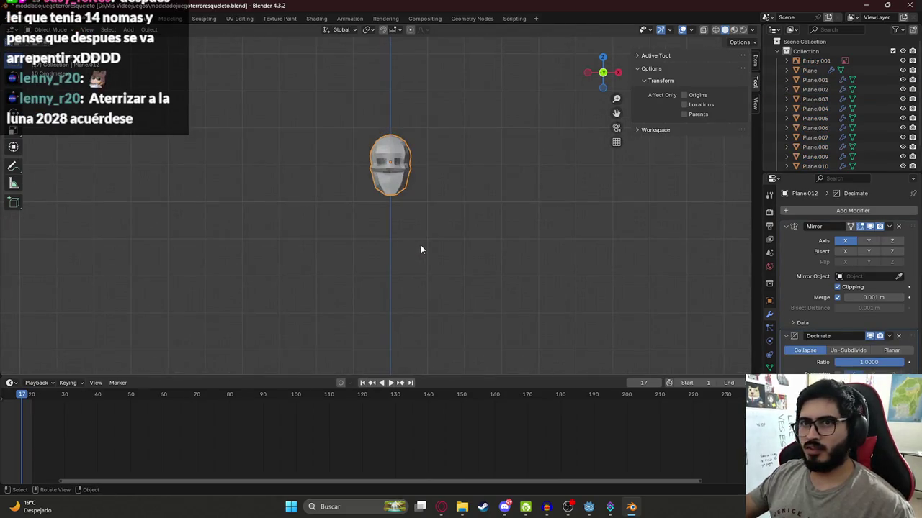
scroll(420, 245, up, 5)
shift+middle_drag(419, 248, 304, 244)
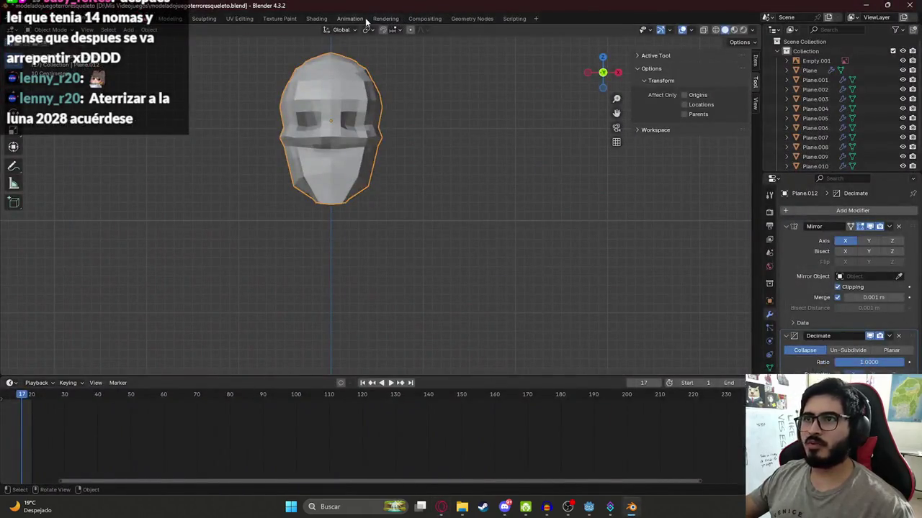
click(349, 18)
mouse_move(498, 177)
middle_down()
mouse_move(597, 167)
mouse_move(526, 177)
middle_up()
scroll(504, 168, up, 5)
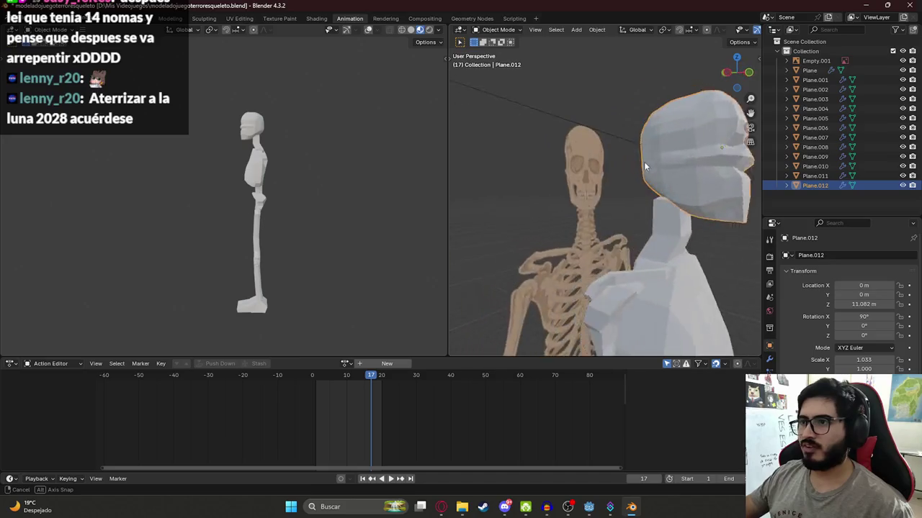
click(141, 18)
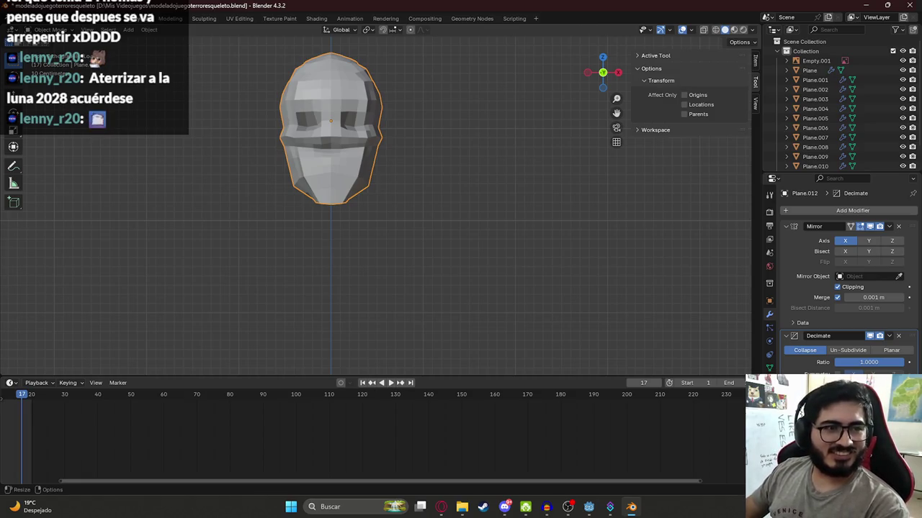
key(KP_6)
key(KP_6)
key(KP_6)
key(KP_6)
key(KP_6)
key(KP_6)
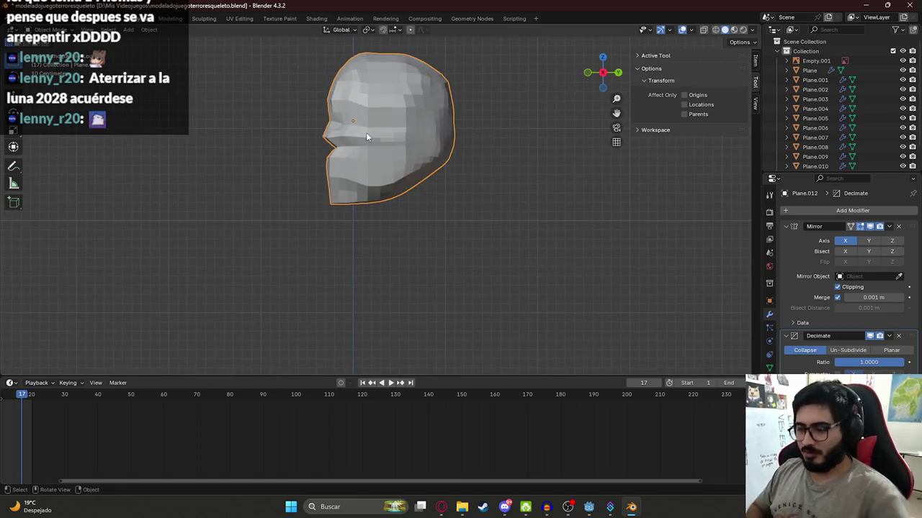
key(KP_6)
key(KP_6)
key(KP_6)
key(KP_6)
key(KP_6)
key(KP_6)
scroll(364, 136, up, 2)
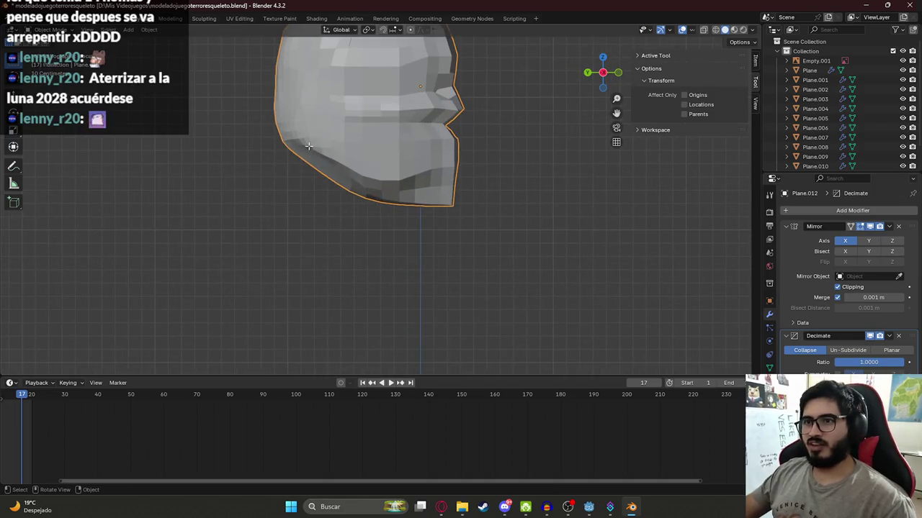
key(Tab)
middle_drag(308, 146, 370, 184)
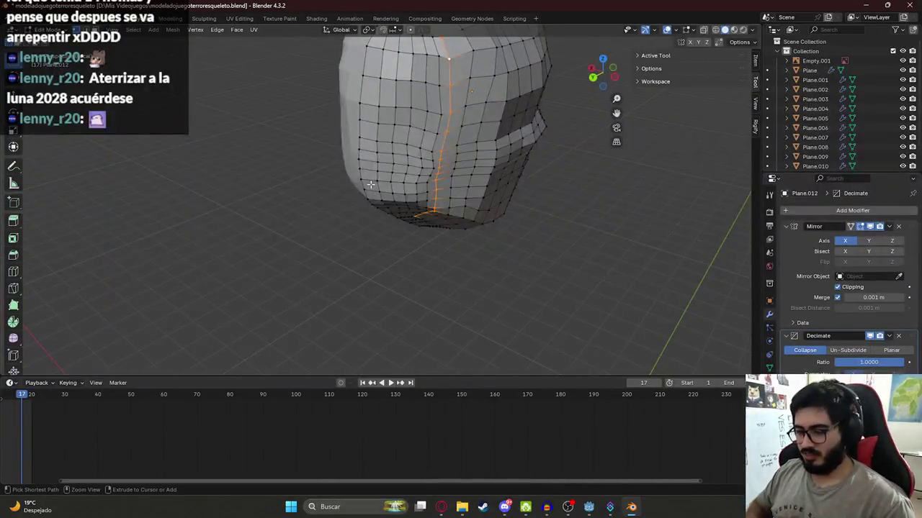
key(KP_3)
key(Tab)
scroll(368, 191, down, 3)
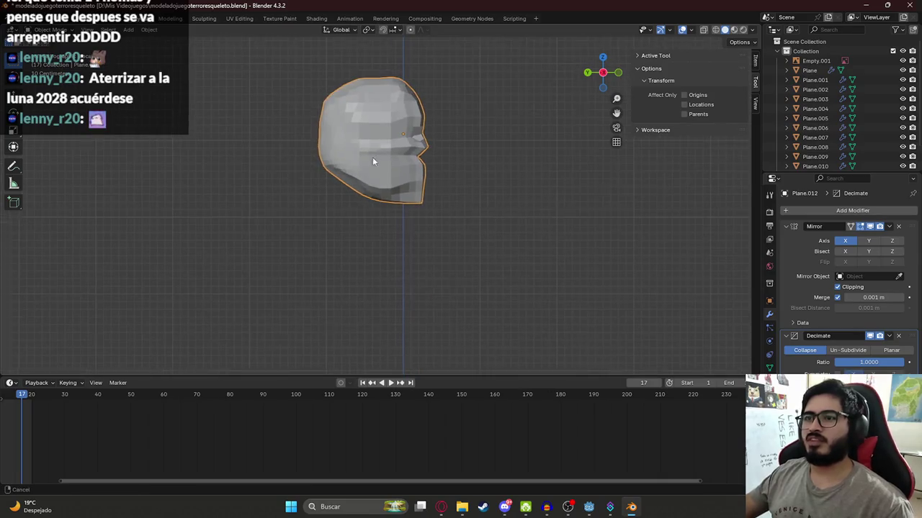
scroll(377, 155, down, 1)
scroll(321, 165, up, 3)
key(alt+Tab)
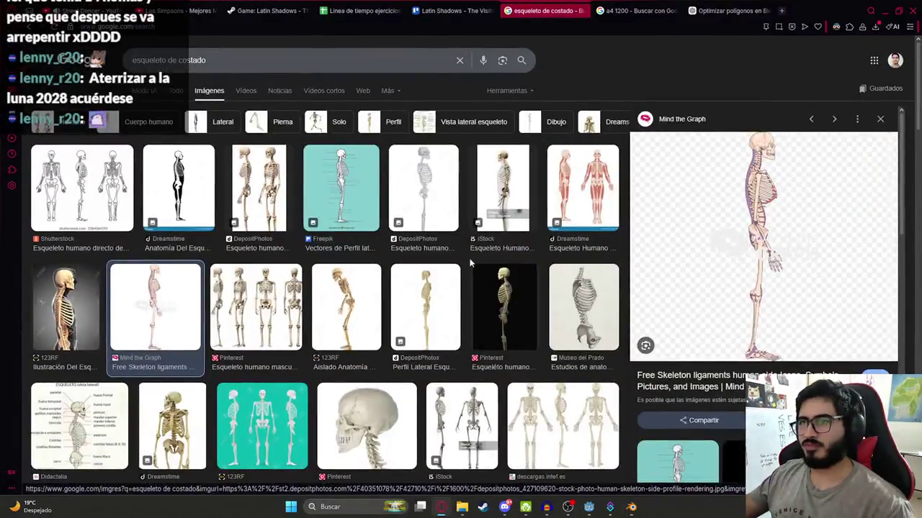
key(alt+Tab)
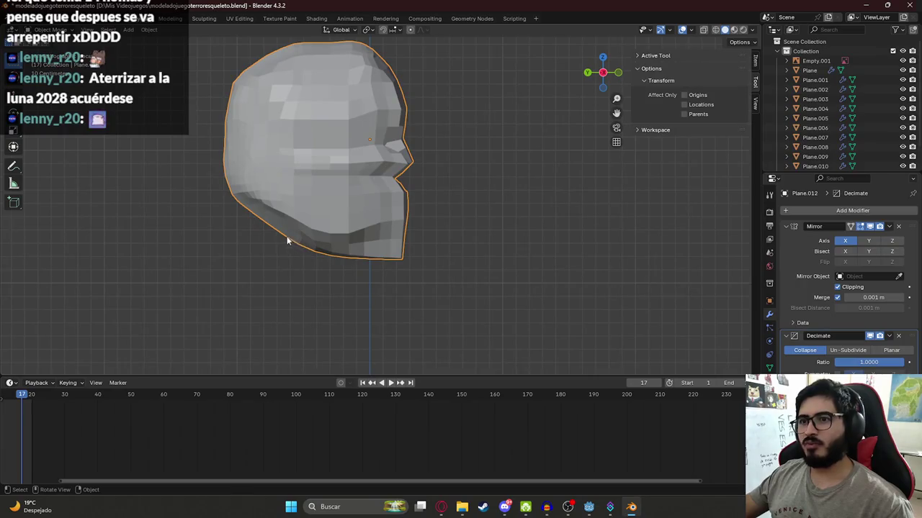
key(ctrl+Tab)
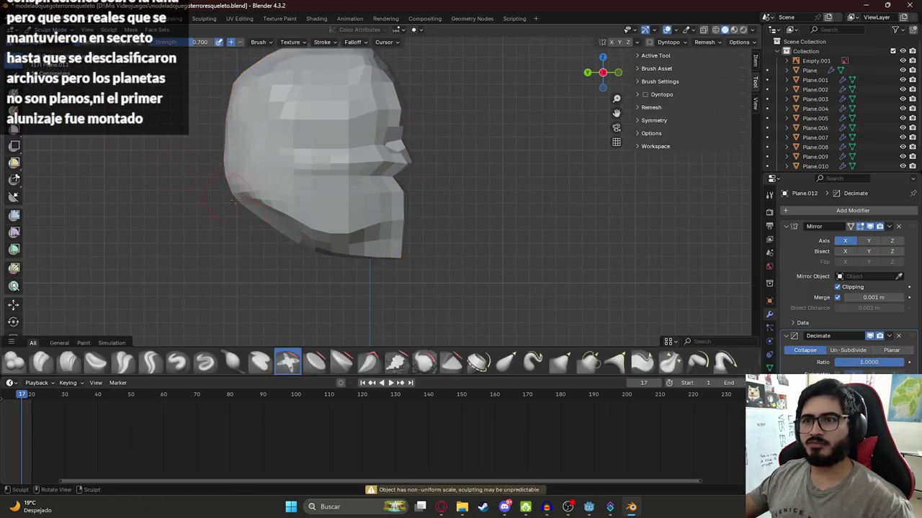
mouse_move(234, 213)
middle_down()
mouse_move(405, 186)
mouse_move(426, 108)
middle_up()
scroll(411, 160, down, 5)
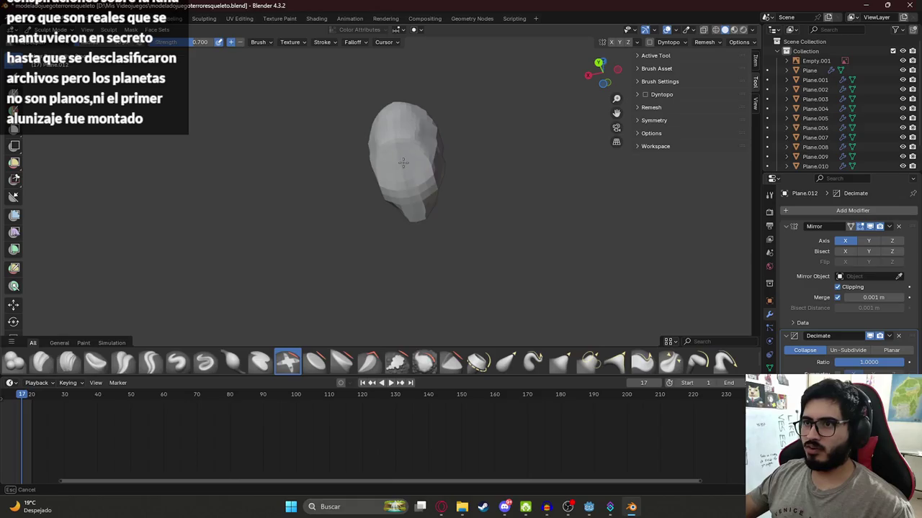
mouse_move(403, 169)
middle_down()
mouse_move(354, 222)
mouse_move(349, 211)
middle_up()
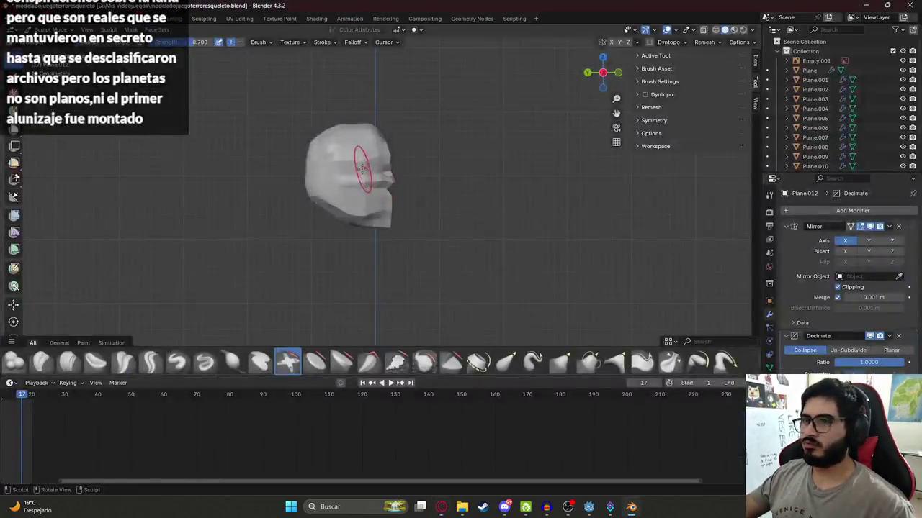
shift+middle_drag(345, 157, 384, 175)
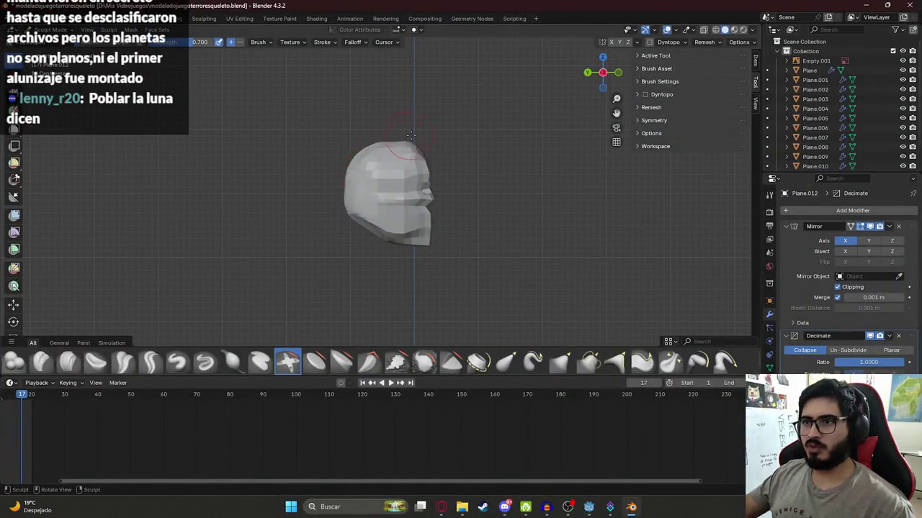
key(alt+Tab)
key(alt+Tab)
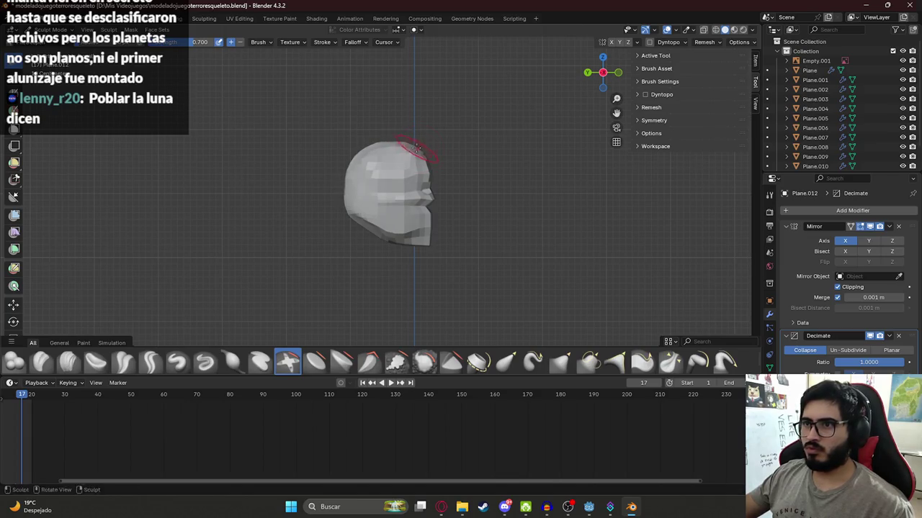
key(alt+Tab)
key(alt+Tab)
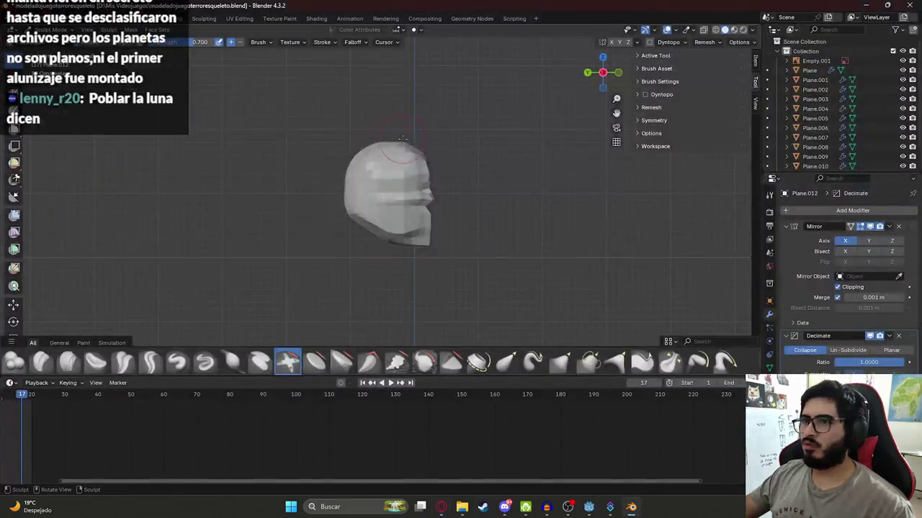
key(alt+Tab)
key(alt+Tab)
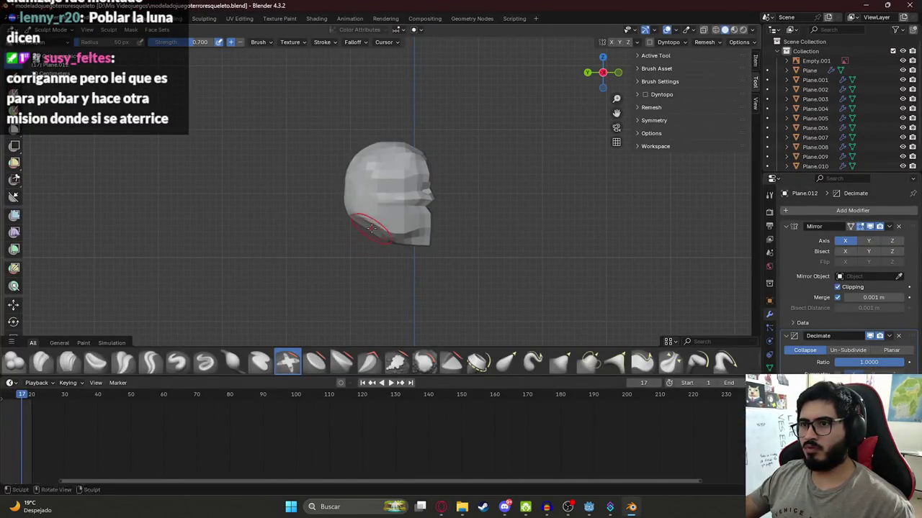
mouse_move(369, 231)
middle_down()
mouse_move(414, 199)
mouse_move(422, 203)
middle_up()
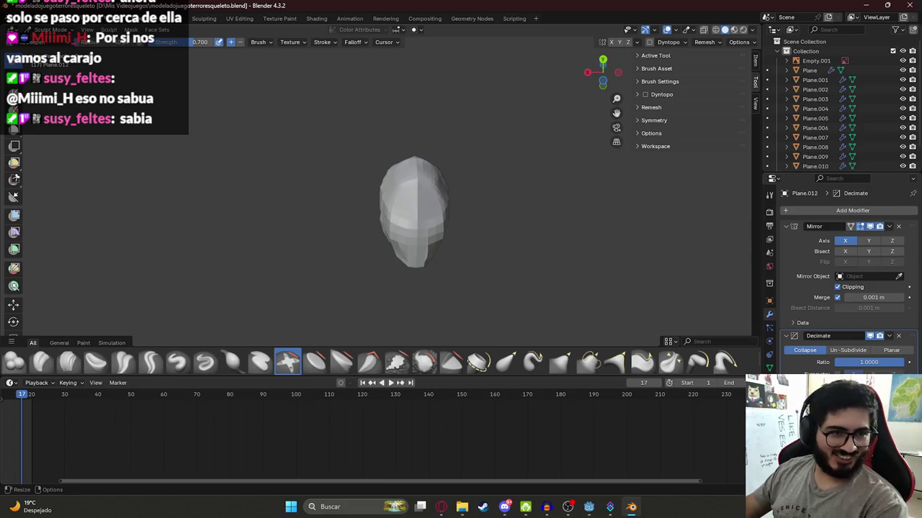
mouse_move(411, 212)
middle_down()
mouse_move(309, 243)
mouse_move(455, 245)
mouse_move(418, 207)
middle_up()
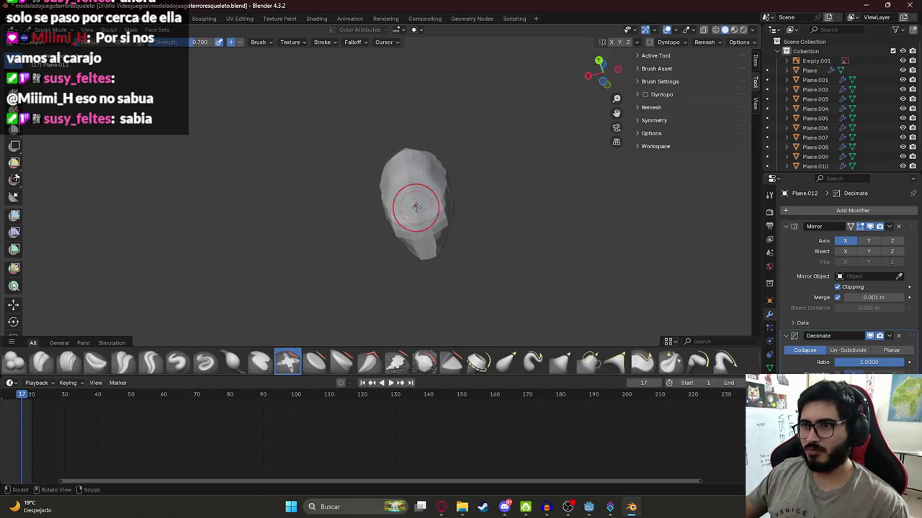
mouse_move(418, 206)
middle_down()
mouse_move(384, 232)
mouse_move(416, 205)
middle_up()
In Edit Mode, select the edge loop down the head's side and move it along Z
key(Tab)
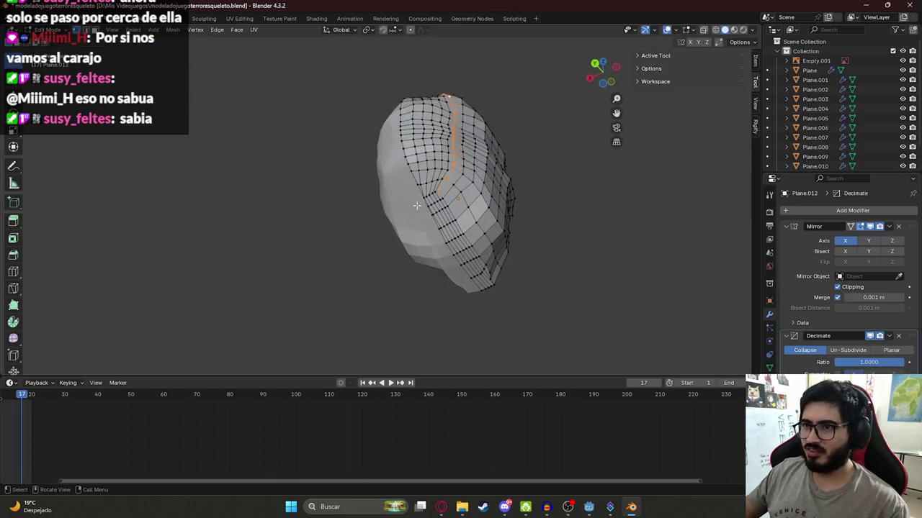
alt+click(431, 215)
mouse_move(415, 198)
middle_down()
mouse_move(382, 229)
mouse_move(389, 254)
mouse_move(366, 267)
middle_up()
key(g)
key(z)
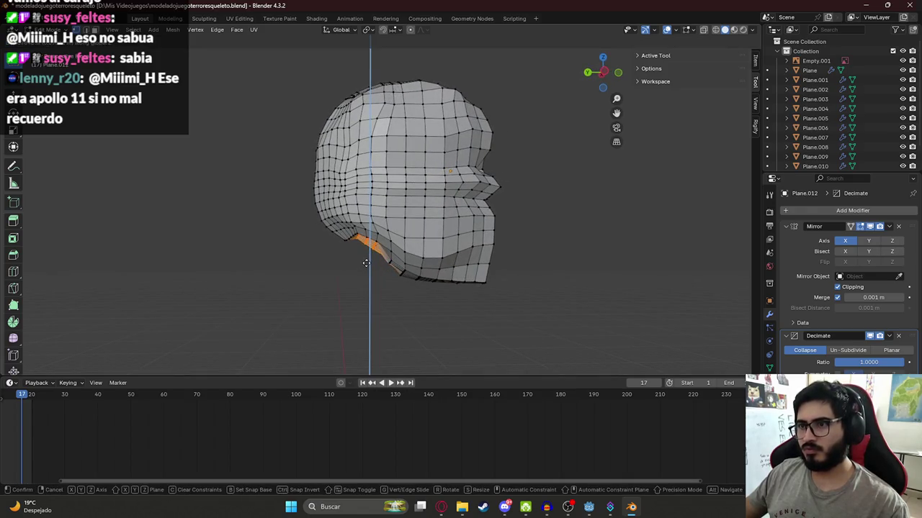
click(366, 265)
Box-select the edges near the eye socket and move them along the Z axis
middle_drag(367, 265, 451, 146)
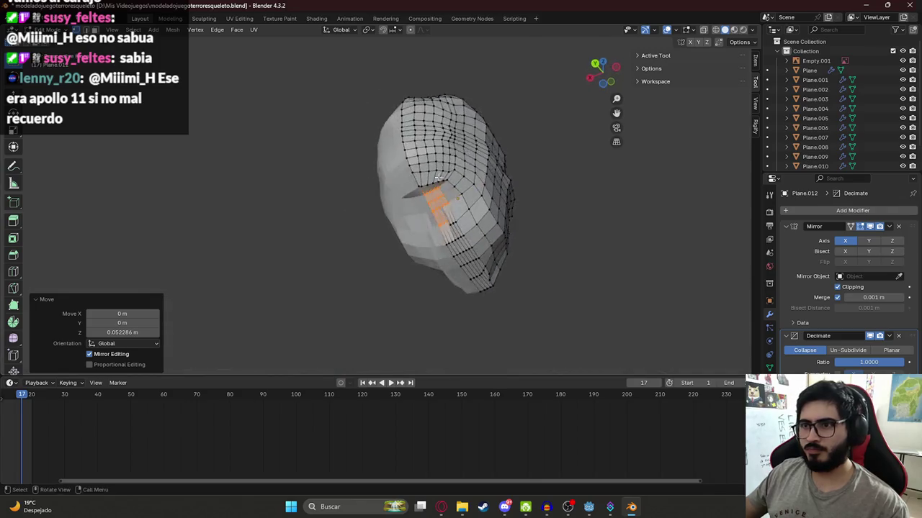
drag(440, 164, 456, 171)
drag(520, 169, 520, 170)
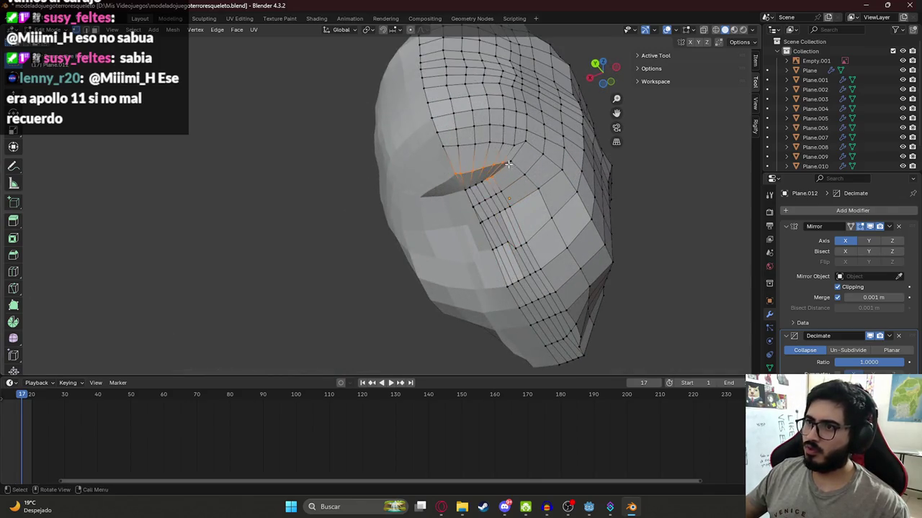
middle_drag(486, 180, 357, 304)
key(g)
key(x)
key(z)
click(358, 303)
middle_drag(358, 303, 345, 229)
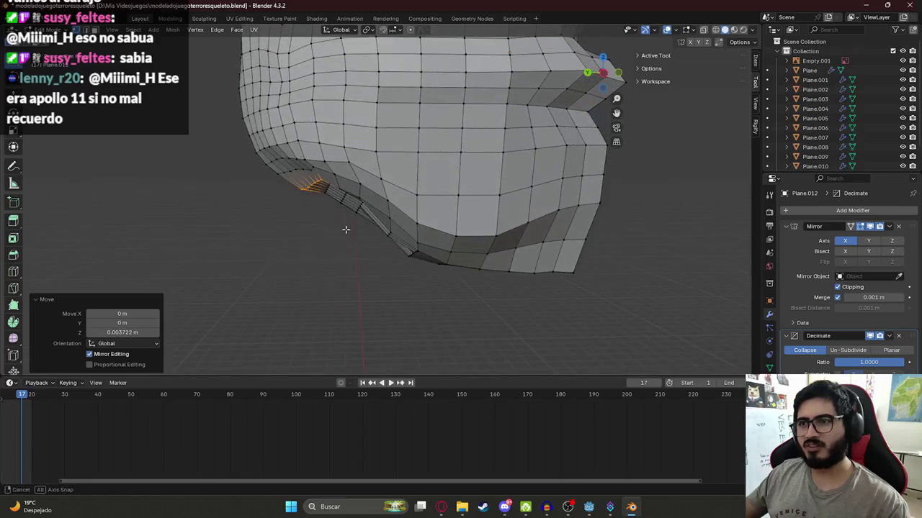
Toggle between Sculpt and Edit Mode to preview the reshaped head
key(ctrl+Tab)
mouse_move(395, 205)
middle_down()
mouse_move(387, 247)
mouse_move(444, 151)
middle_up()
key(Tab)
key(ctrl+Tab)
key(Tab)
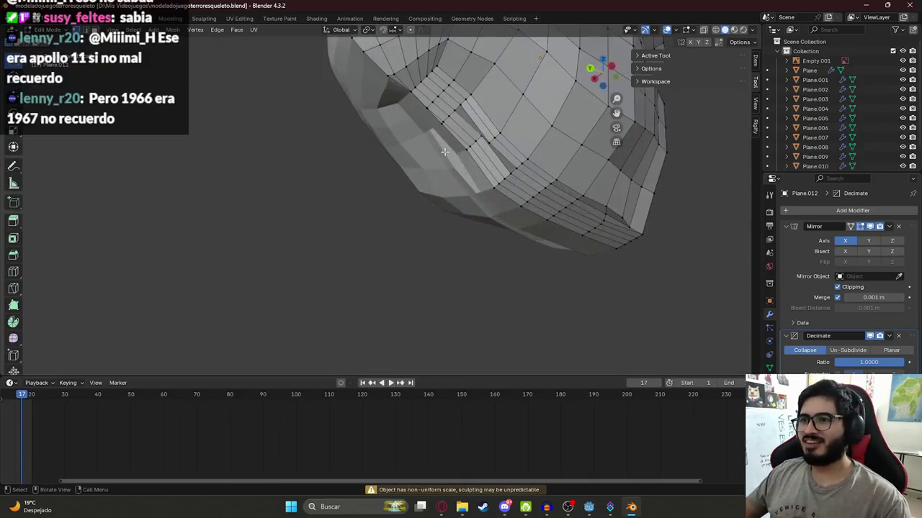
Add an edge under the jaw, move the selection vertically, then undo that move
shift+click(446, 119)
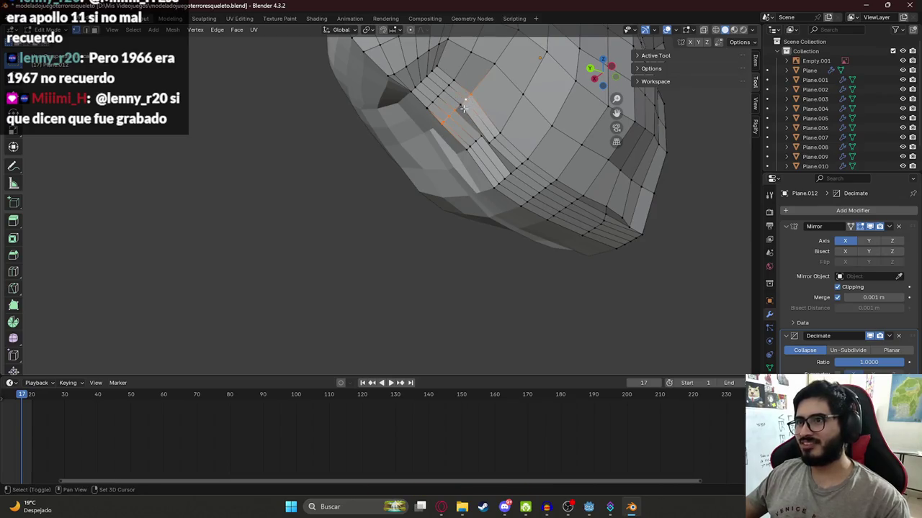
middle_drag(464, 108, 432, 151)
key(g)
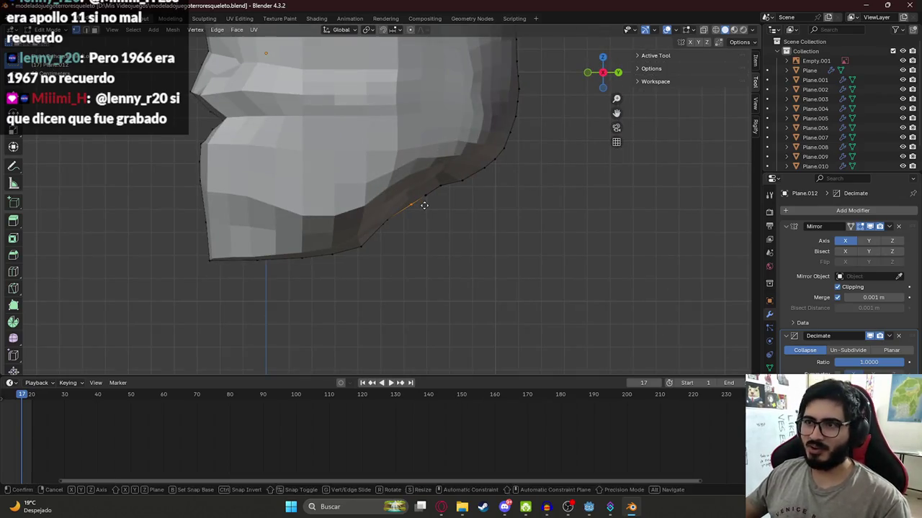
key(z)
click(424, 199)
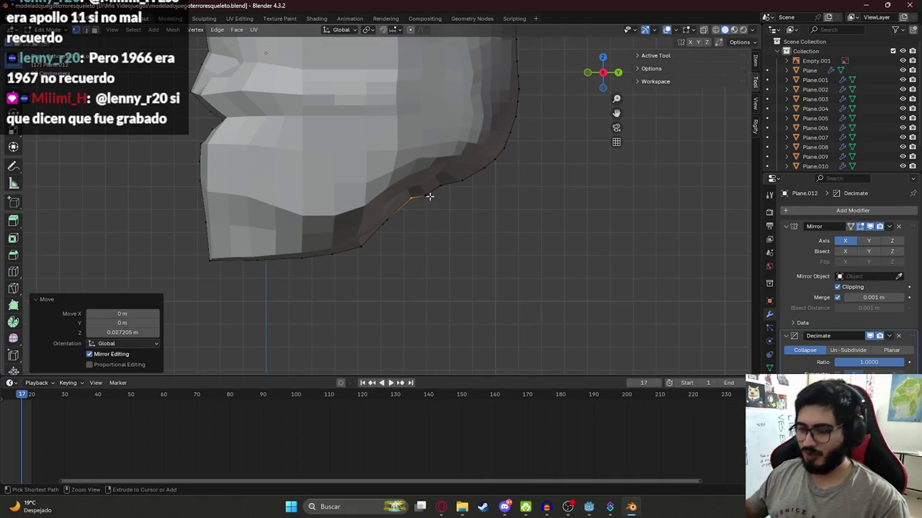
key(ctrl+KP_3)
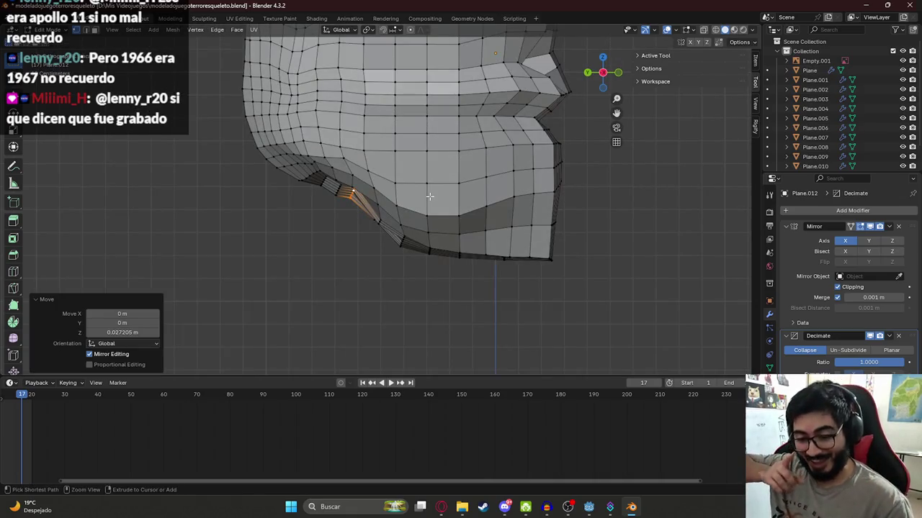
key(ctrl+z)
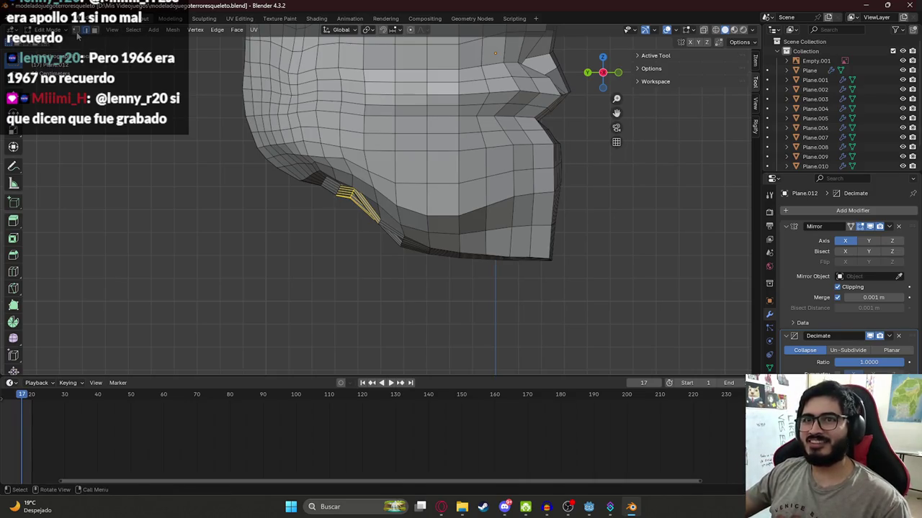
In vertex mode, select and raise the jaw-crease vertices along Z, then return to Sculpt Mode
click(76, 31)
key(alt+a)
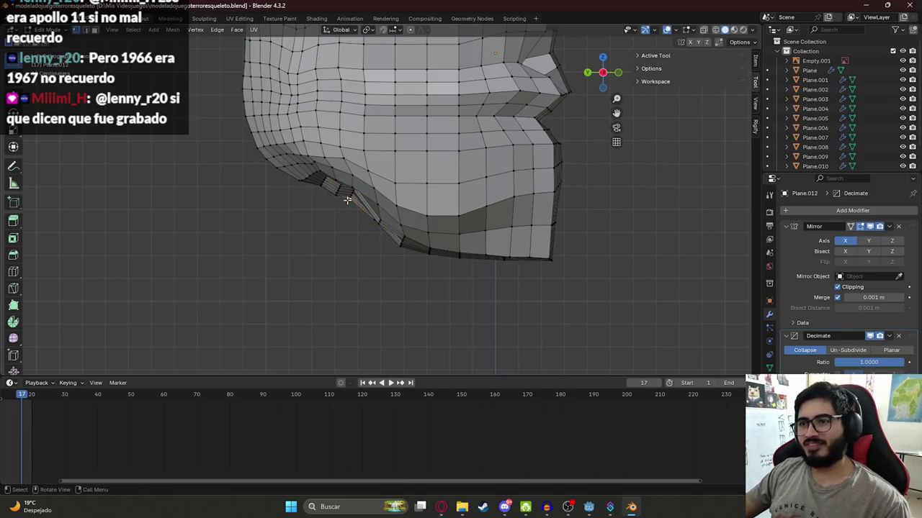
click(358, 213)
key(g)
click(385, 230)
click(339, 187)
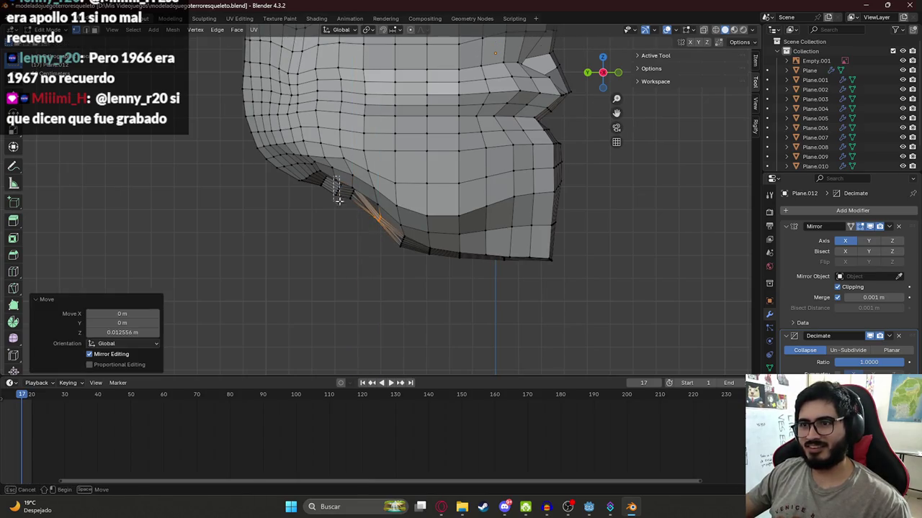
key(g)
click(340, 205)
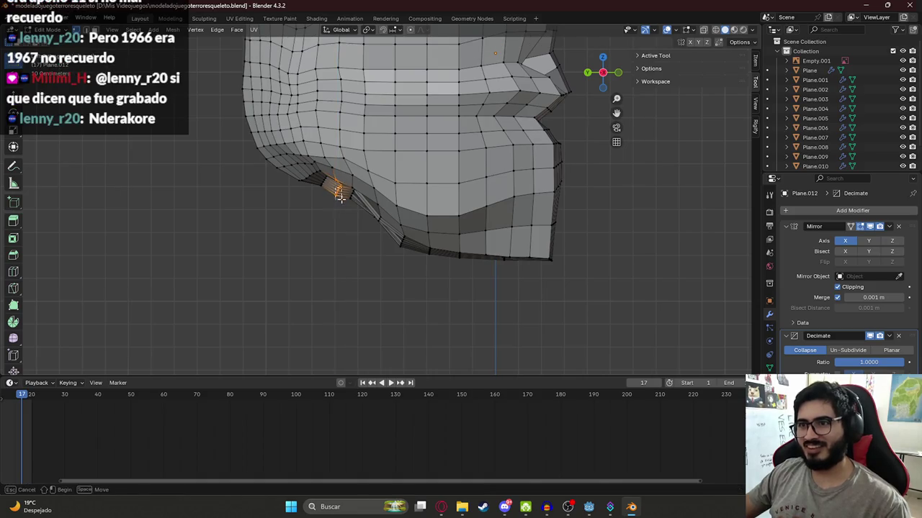
key(g)
key(z)
click(342, 201)
key(ctrl+Tab)
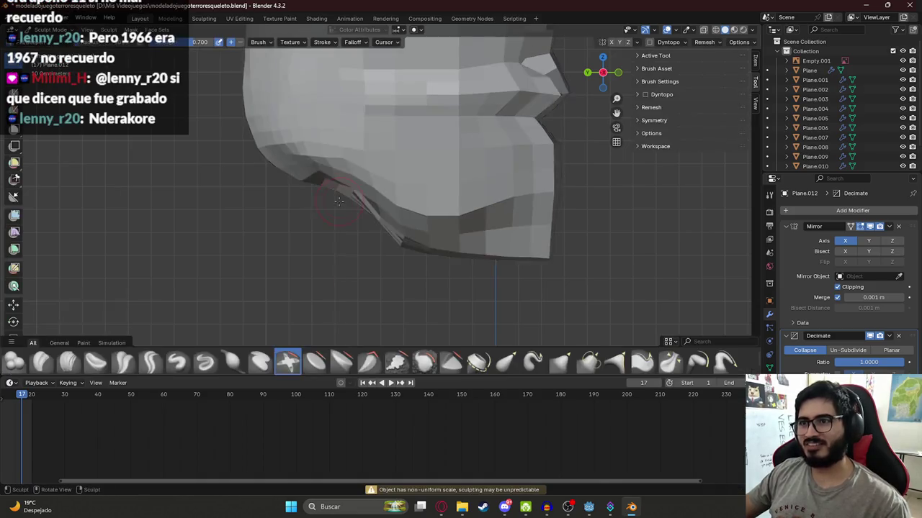
mouse_move(342, 201)
middle_down()
mouse_move(352, 213)
mouse_move(349, 101)
middle_up()
key(KP_3)
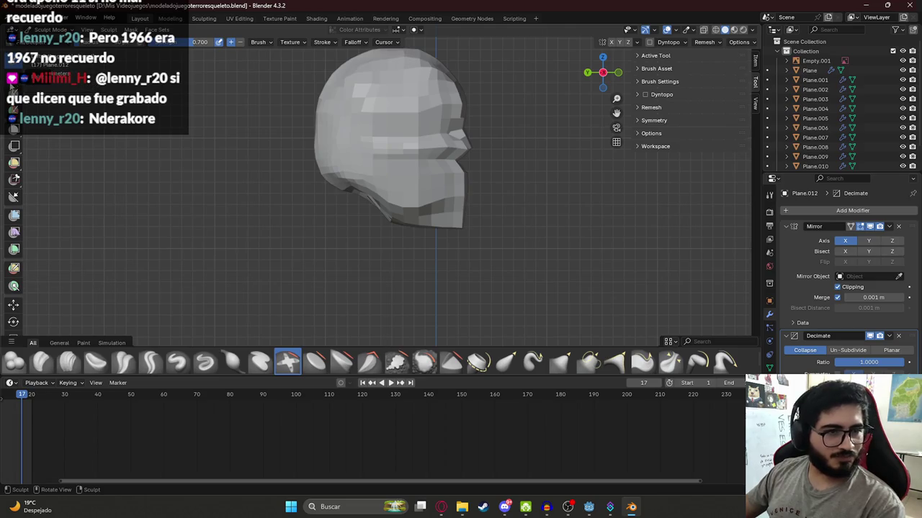
key(Tab)
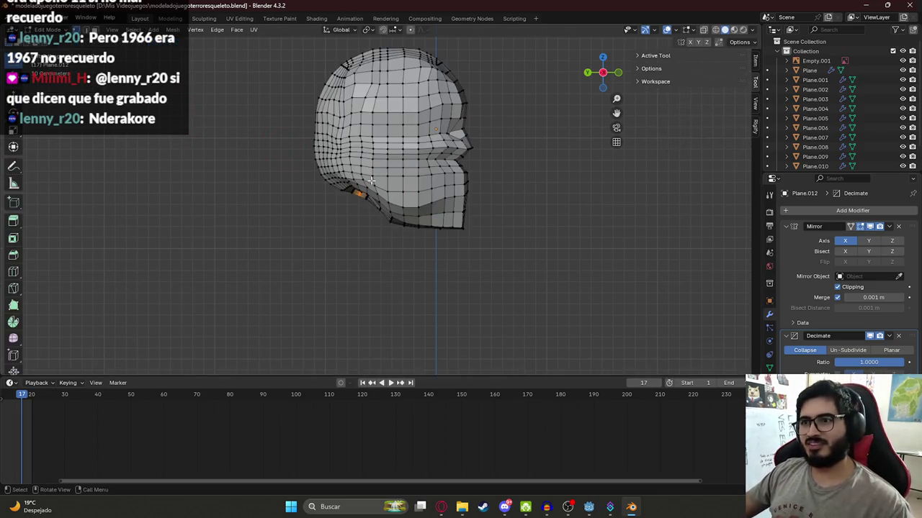
key(Tab)
mouse_move(372, 180)
middle_down()
mouse_move(437, 162)
mouse_move(366, 228)
mouse_move(364, 212)
middle_up()
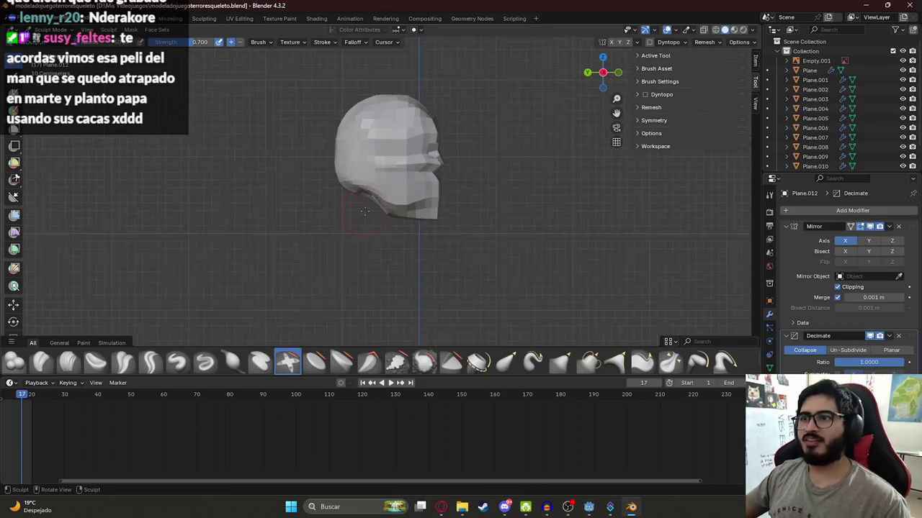
key(Tab)
middle_drag(471, 199, 403, 202)
key(Tab)
mouse_move(338, 195)
middle_down()
mouse_move(289, 186)
mouse_move(589, 193)
mouse_move(422, 137)
mouse_move(355, 200)
mouse_move(400, 246)
mouse_move(422, 181)
mouse_move(403, 276)
middle_up()
key(Tab)
key(Tab)
middle_drag(419, 186, 420, 186)
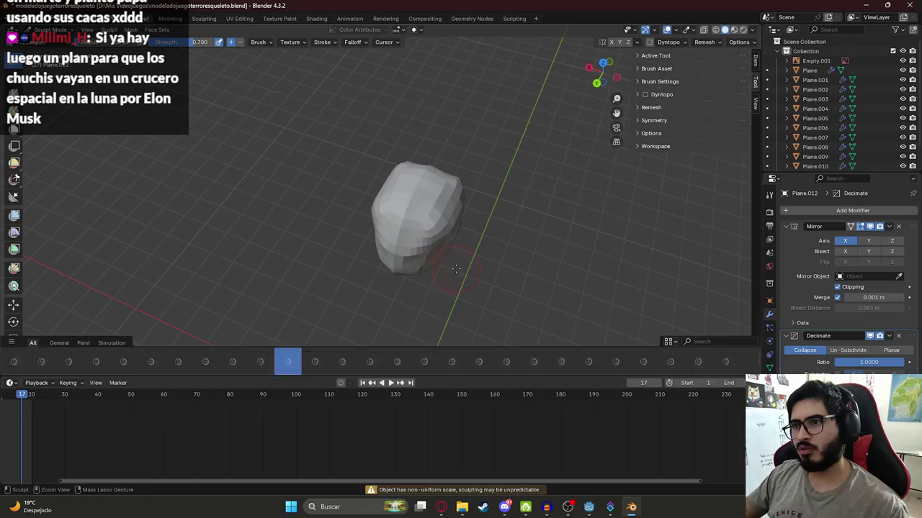
mouse_move(455, 269)
middle_down()
mouse_move(340, 250)
mouse_move(830, 246)
middle_up()
key(Tab)
key(Tab)
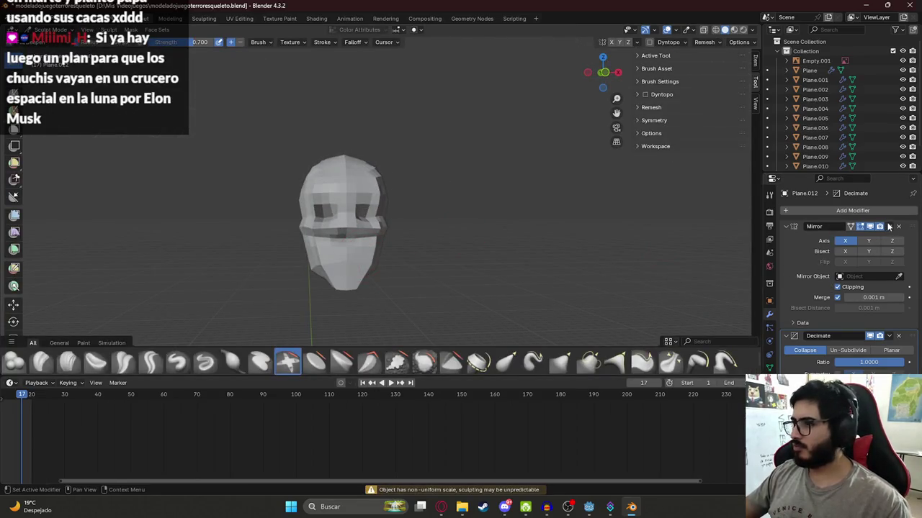
Apply the Mirror modifier and return the head to Object Mode
click(890, 226)
click(857, 241)
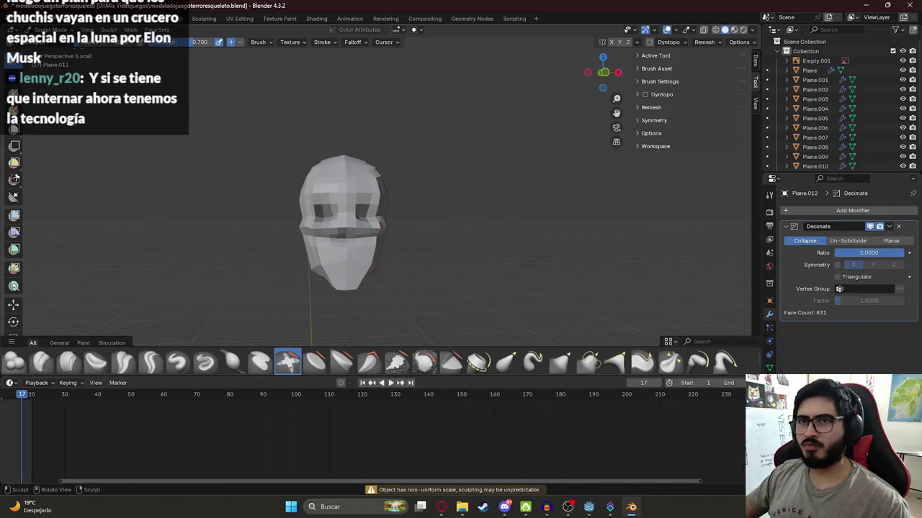
click(32, 30)
click(51, 44)
key(Tab)
key(Tab)
scroll(363, 207, up, 3)
middle_drag(365, 252, 426, 273)
scroll(427, 277, down, 3)
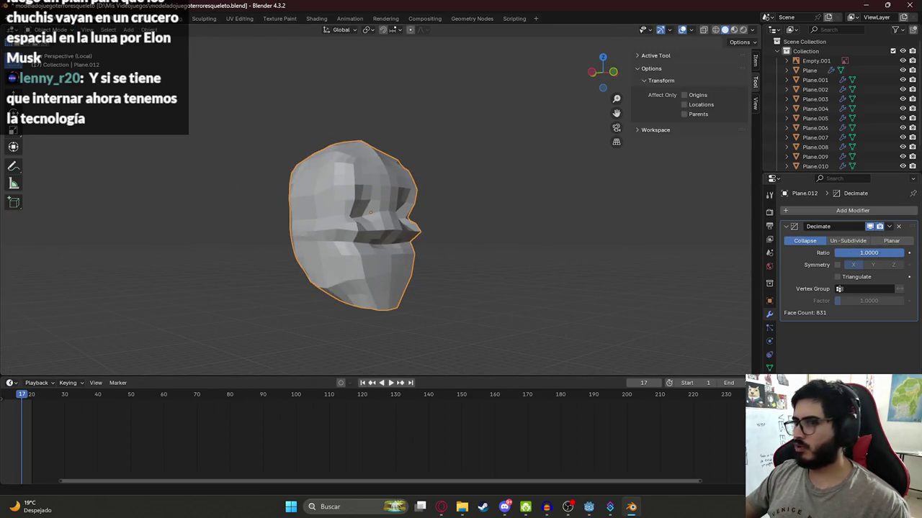
Set the Decimate modifier's ratio to 0.5
drag(871, 252, 861, 253)
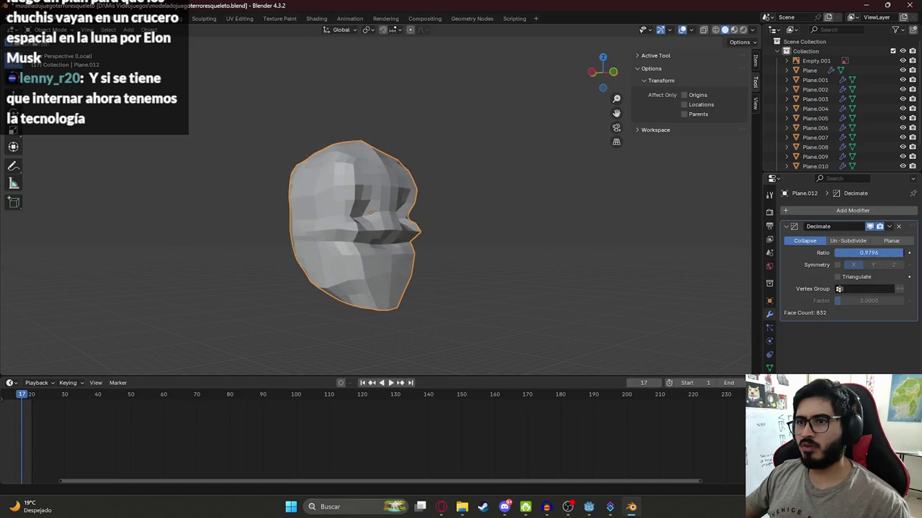
drag(868, 252, 864, 253)
mouse_move(594, 269)
middle_down()
mouse_move(286, 249)
mouse_move(432, 226)
mouse_move(339, 263)
mouse_move(380, 269)
mouse_move(329, 242)
mouse_move(545, 233)
middle_up()
click(875, 252)
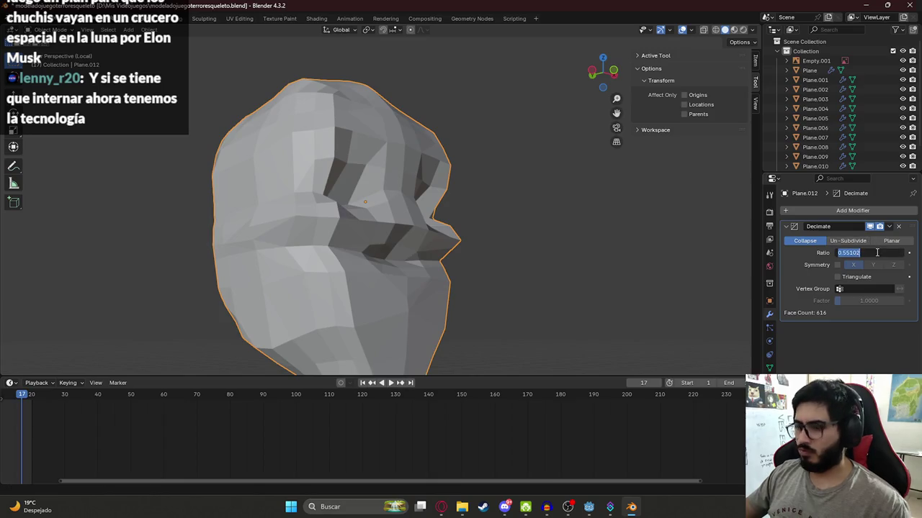
text(0.5)
key(Return)
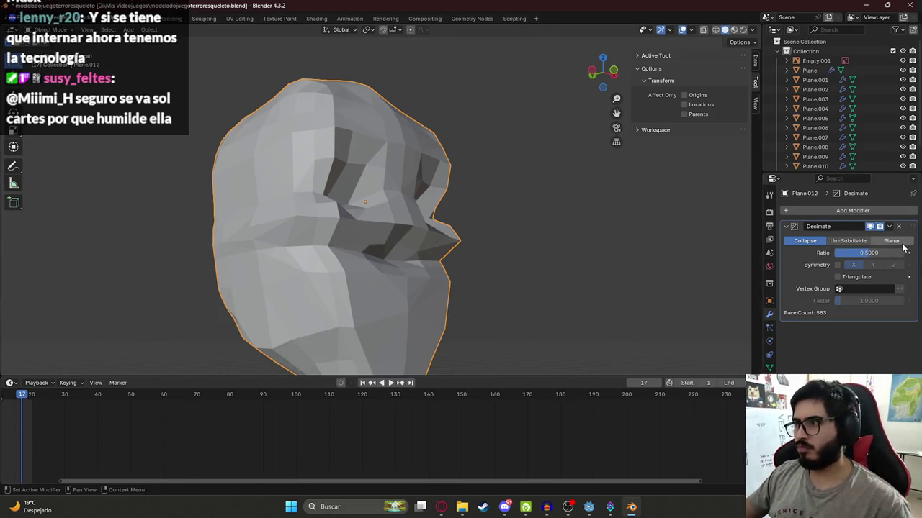
Apply the Decimate modifier and enter Edit Mode to inspect the reduced wireframe
click(887, 227)
click(843, 238)
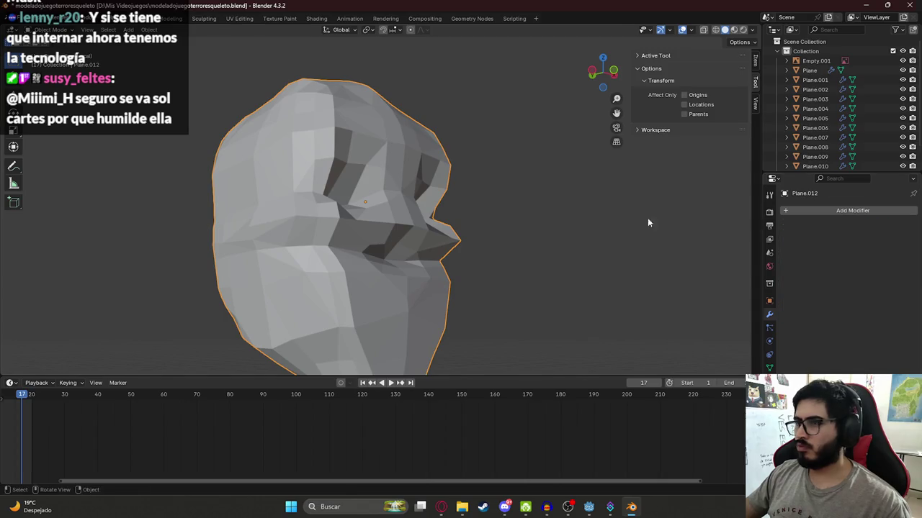
key(Tab)
middle_drag(446, 201, 262, 195)
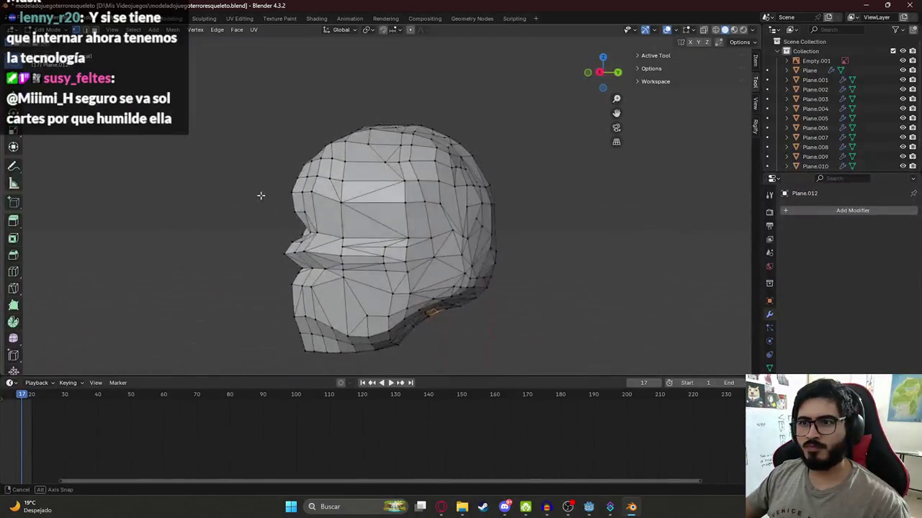
Return the decimated head to Object Mode and give it smooth shading
key(Tab)
scroll(257, 222, down, 2)
mouse_move(300, 243)
middle_down()
mouse_move(443, 209)
mouse_move(352, 216)
mouse_move(445, 237)
mouse_move(509, 158)
mouse_move(510, 193)
middle_up()
right_click(326, 212)
click(325, 213)
Undo the decimation, delete the Decimate modifier, enter Edit Mode and save the file
key(Tab)
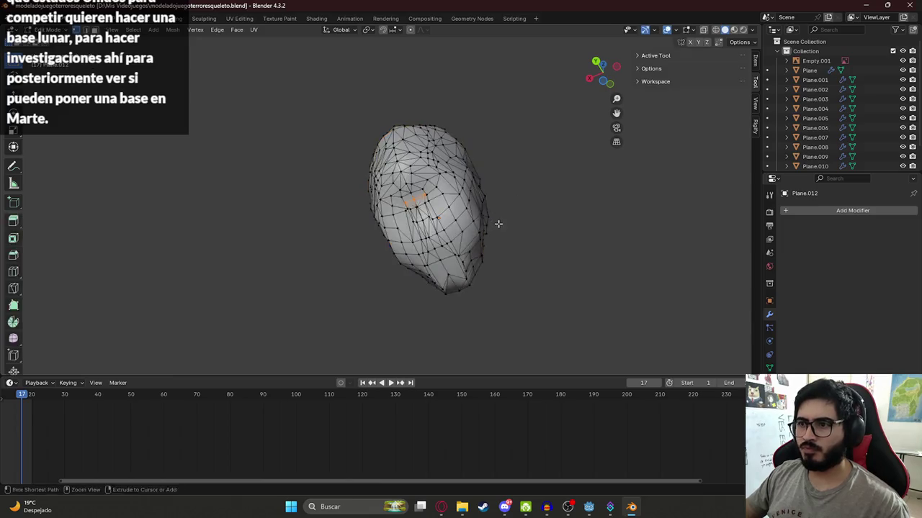
key(Tab)
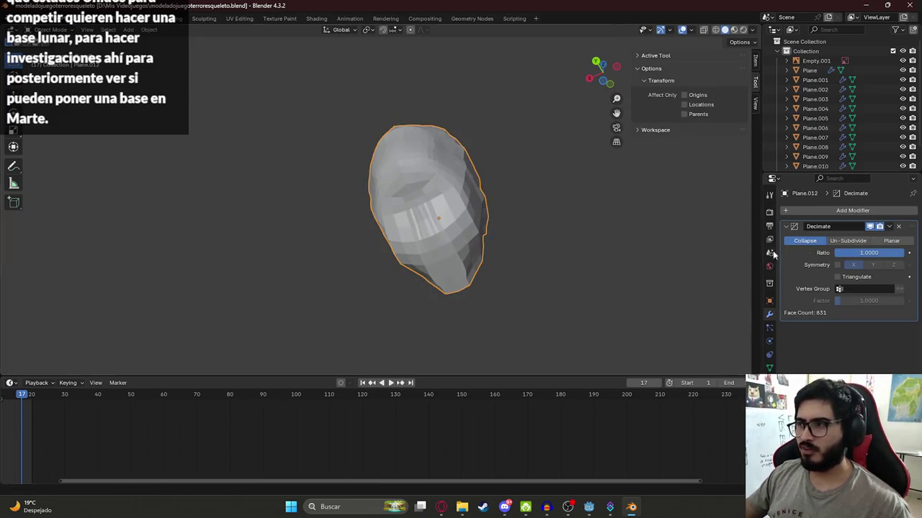
click(898, 227)
mouse_move(493, 231)
middle_down()
mouse_move(450, 247)
mouse_move(195, 200)
middle_up()
key(Tab)
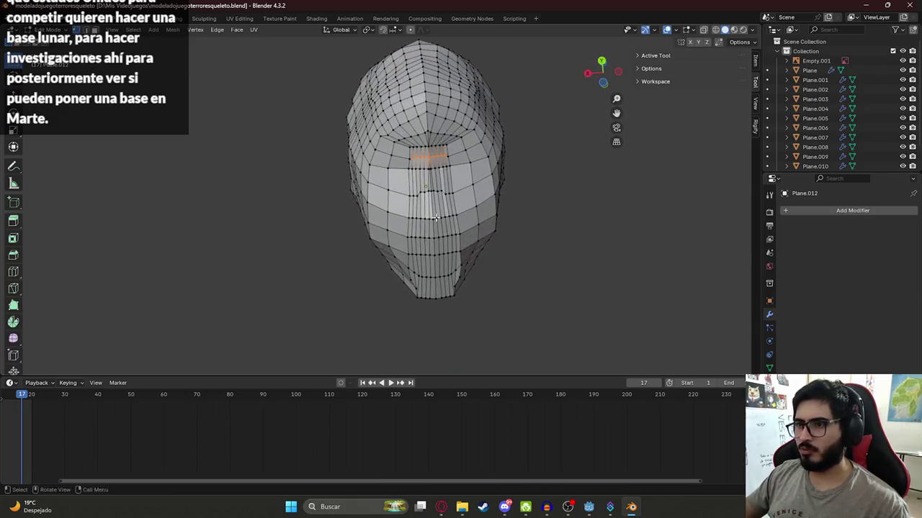
key(ctrl+s)
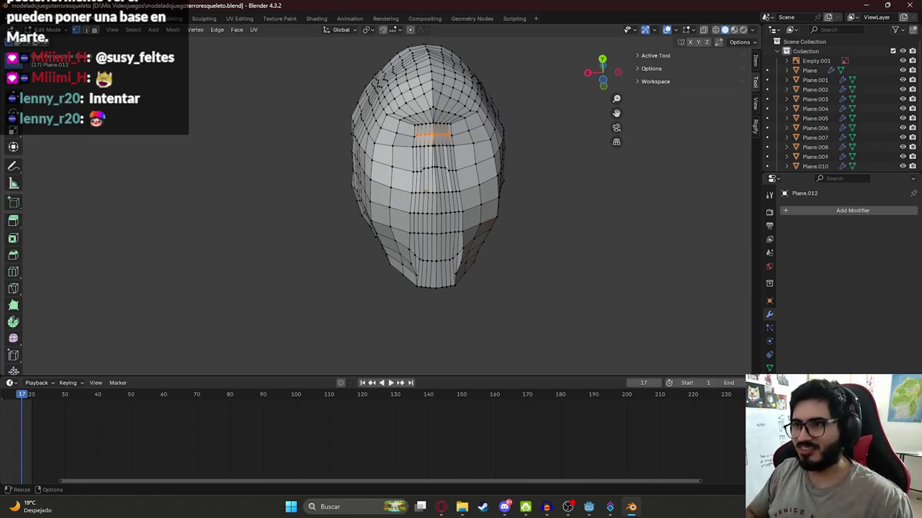
Box-select the vertical face strip down the head's front, then bring up the ChatGPT conversation
mouse_move(452, 175)
middle_down()
mouse_move(462, 180)
mouse_move(338, 172)
middle_up()
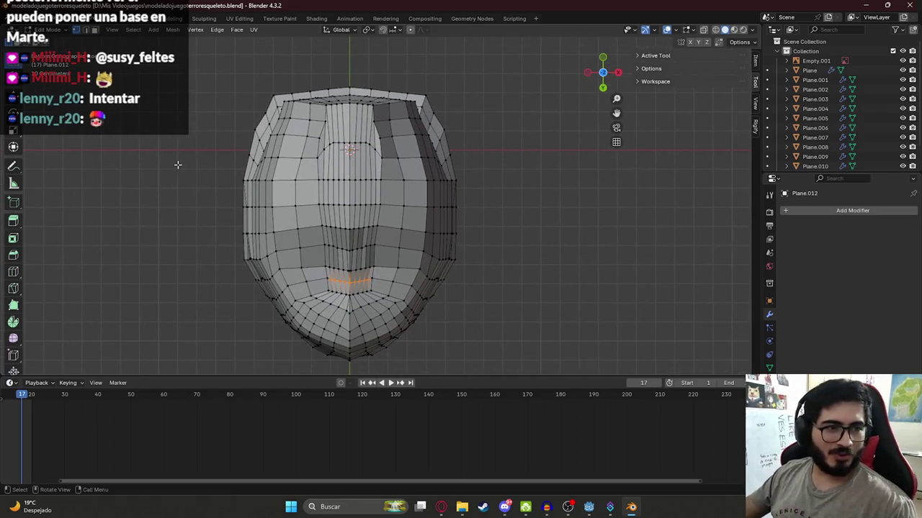
drag(319, 136, 394, 293)
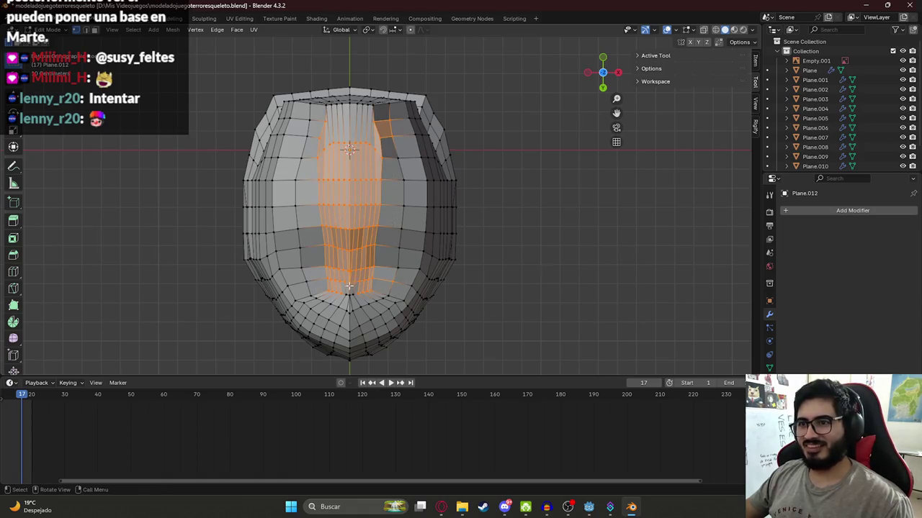
shift+click(390, 131)
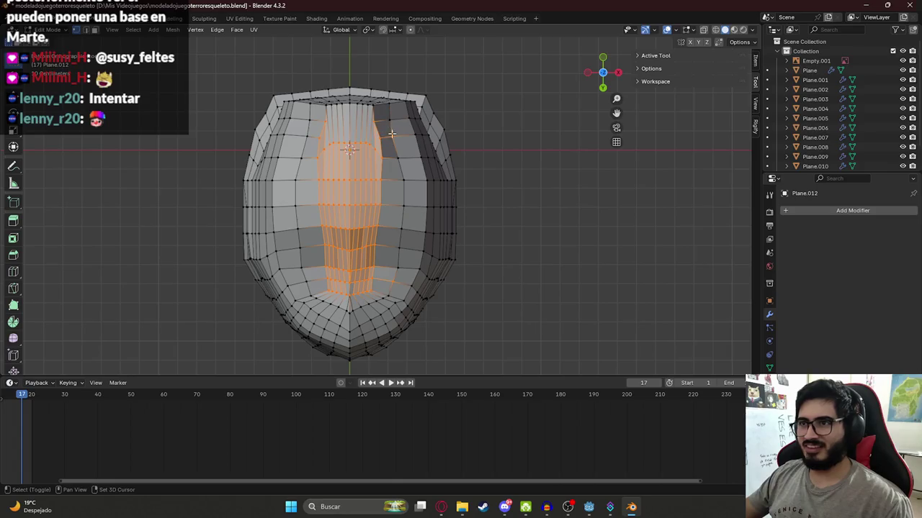
shift+drag(326, 102, 378, 135)
scroll(365, 68, up, 5)
middle_drag(346, 86, 317, 165)
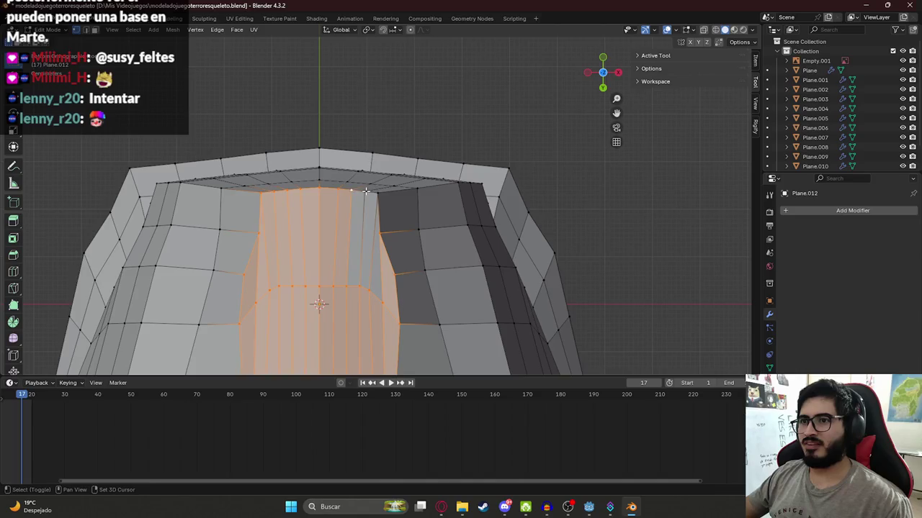
scroll(366, 190, down, 4)
middle_drag(365, 190, 339, 164)
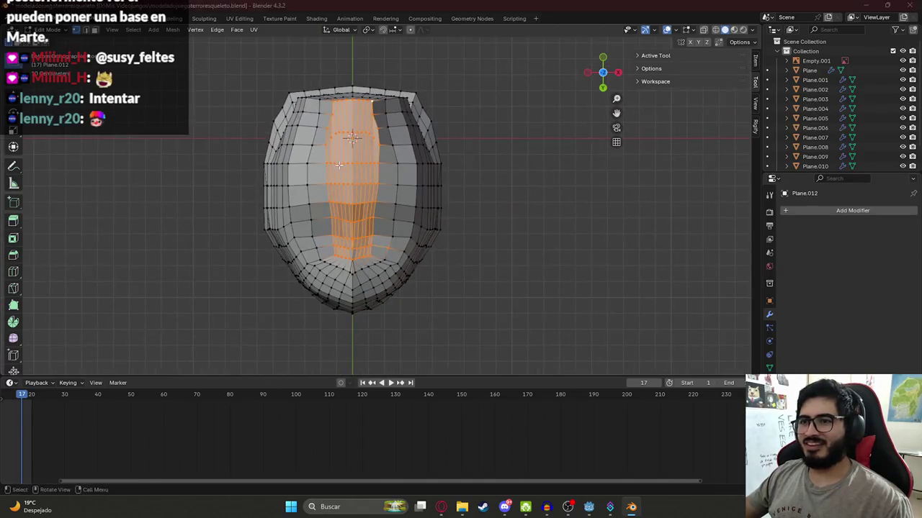
key(alt+Tab)
click(727, 10)
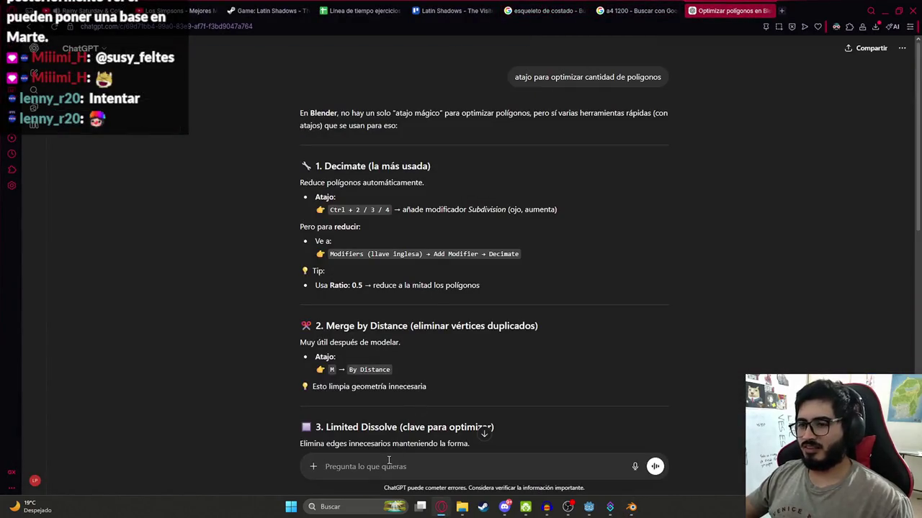
Ask ChatGPT 'en modo edicion como reducir poligonos'
text(como reducien modo e)
text(on como reducir pol)
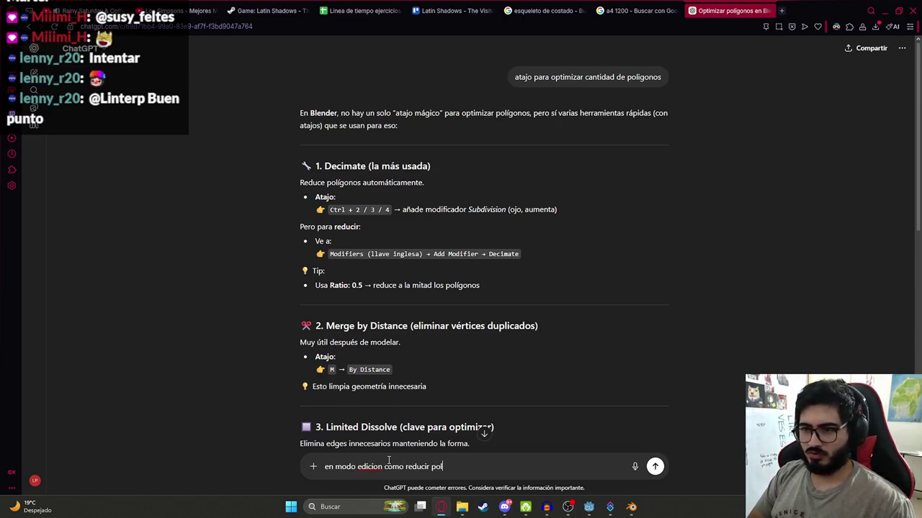
text(os)
key(Return)
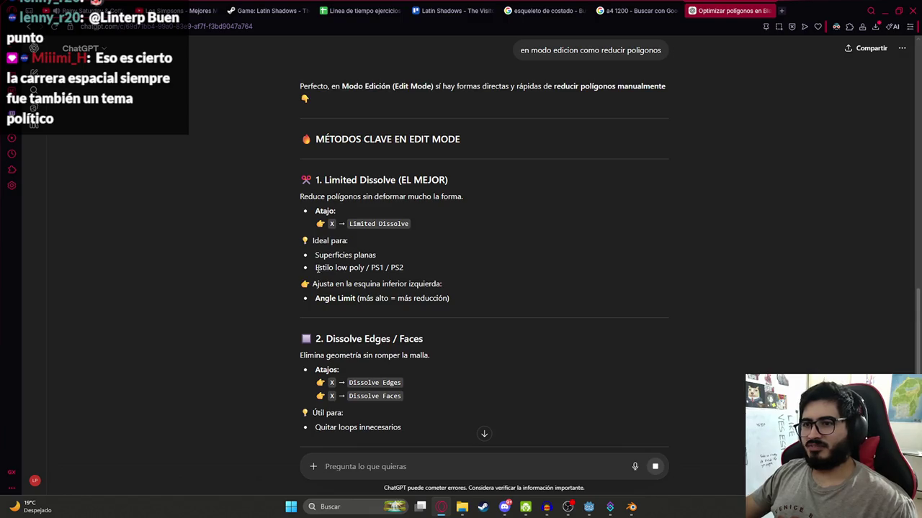
Back in Blender, run Limited Dissolve from the X menu on the selected front face strip
key(alt+Tab)
key(x)
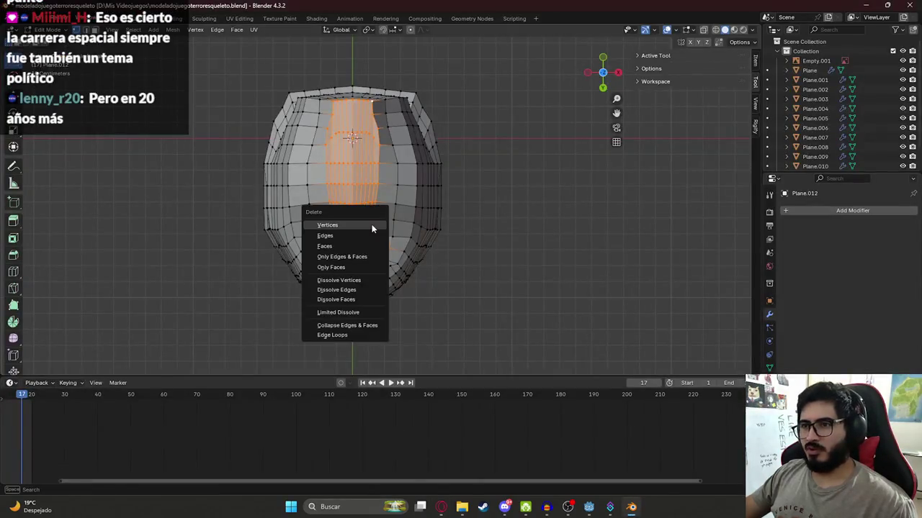
key(alt+Tab)
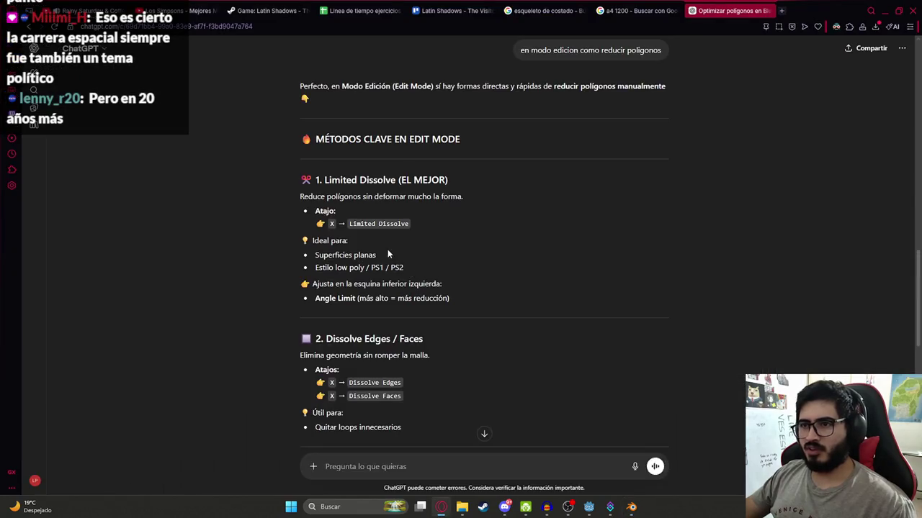
key(alt+Tab)
key(x)
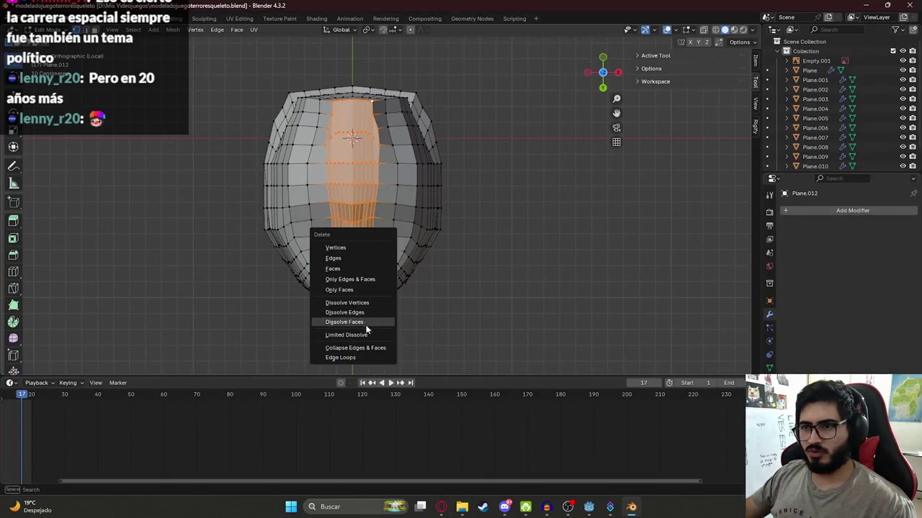
click(364, 334)
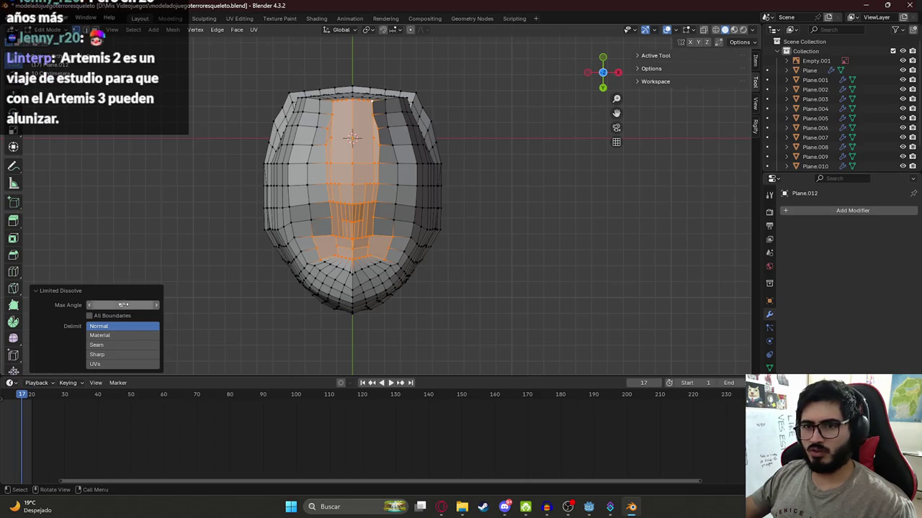